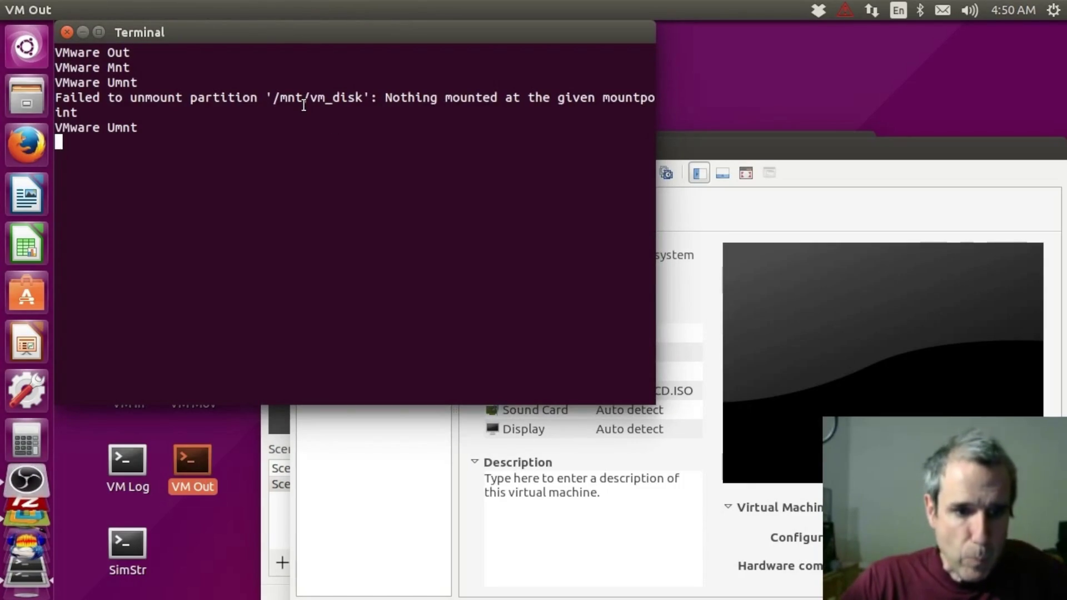
Dismiss the VM Out terminal and bring the FileZilla window forward
key("Return")
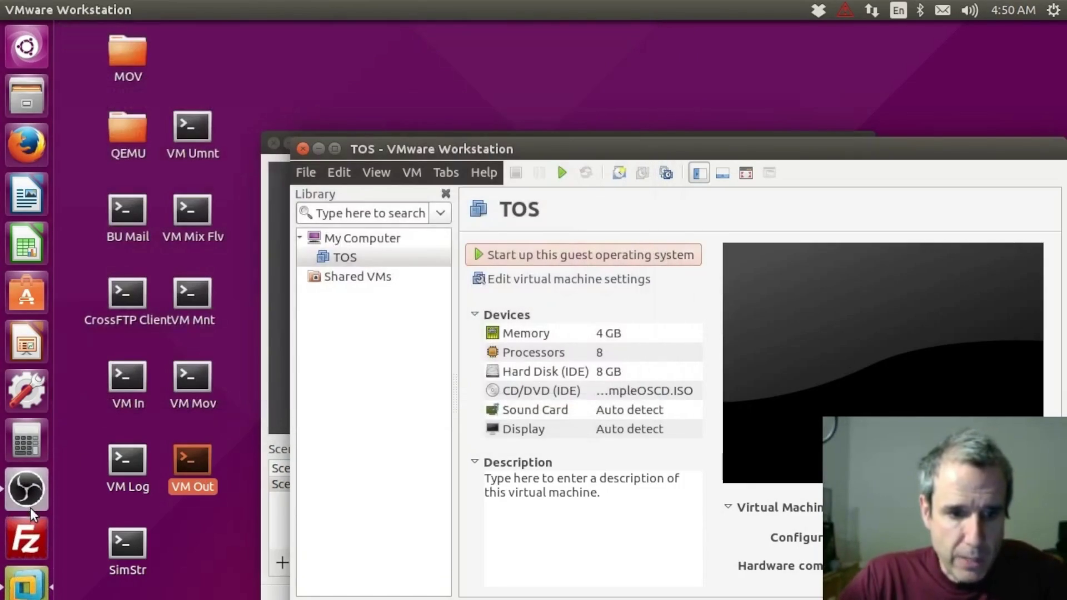
left_click(27, 538)
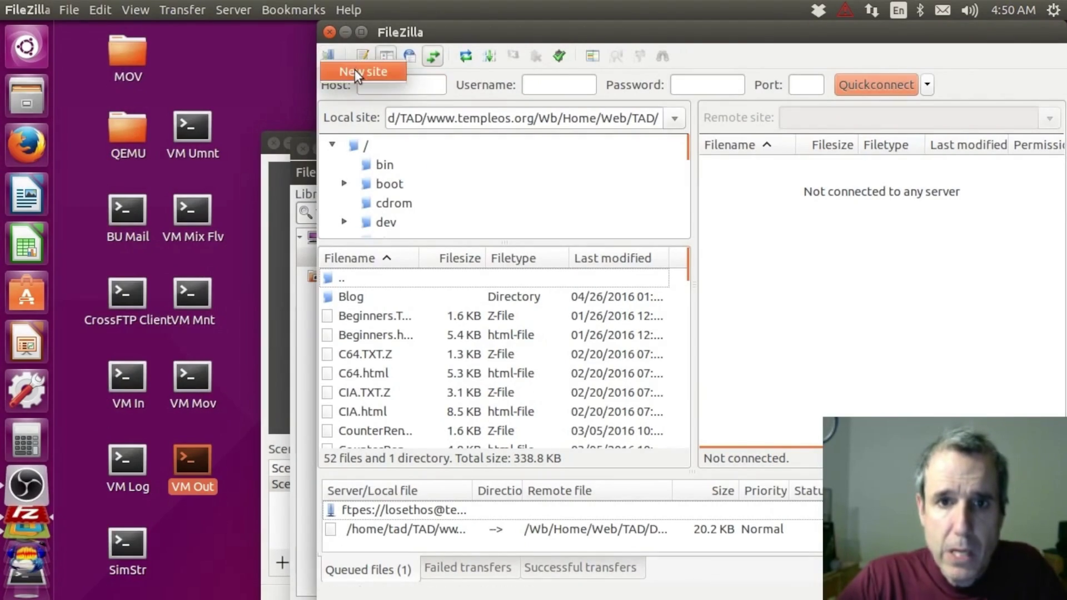
Connect to the TempleOS FTP site, upload DailyBlog.html overwriting the remote copy, and close FileZilla
left_click(354, 69)
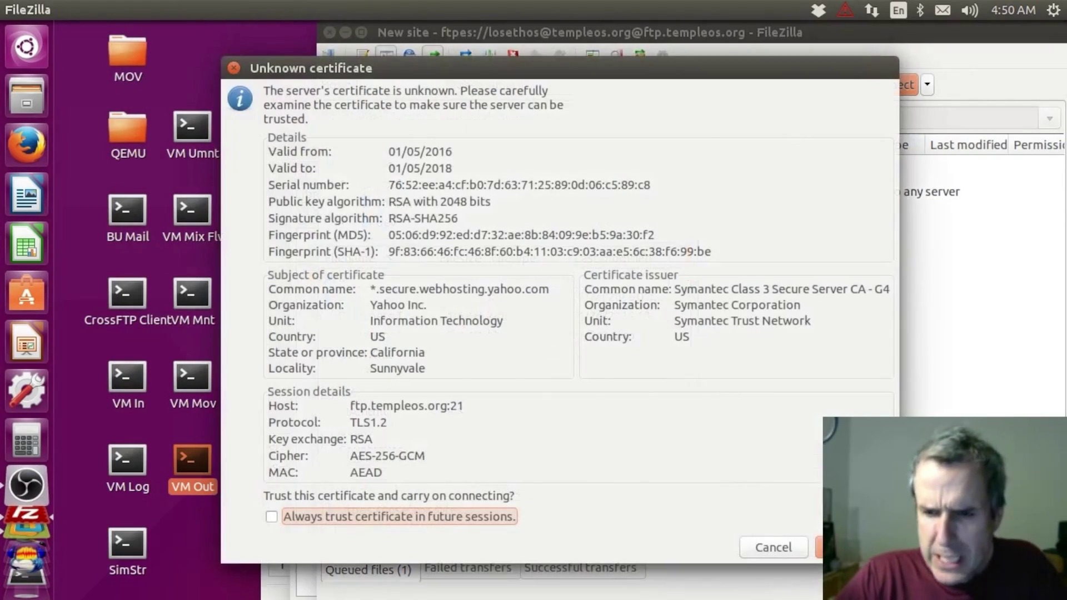
key("Return")
scroll(433, 370, "down", 2)
scroll(433, 369, "down", 1)
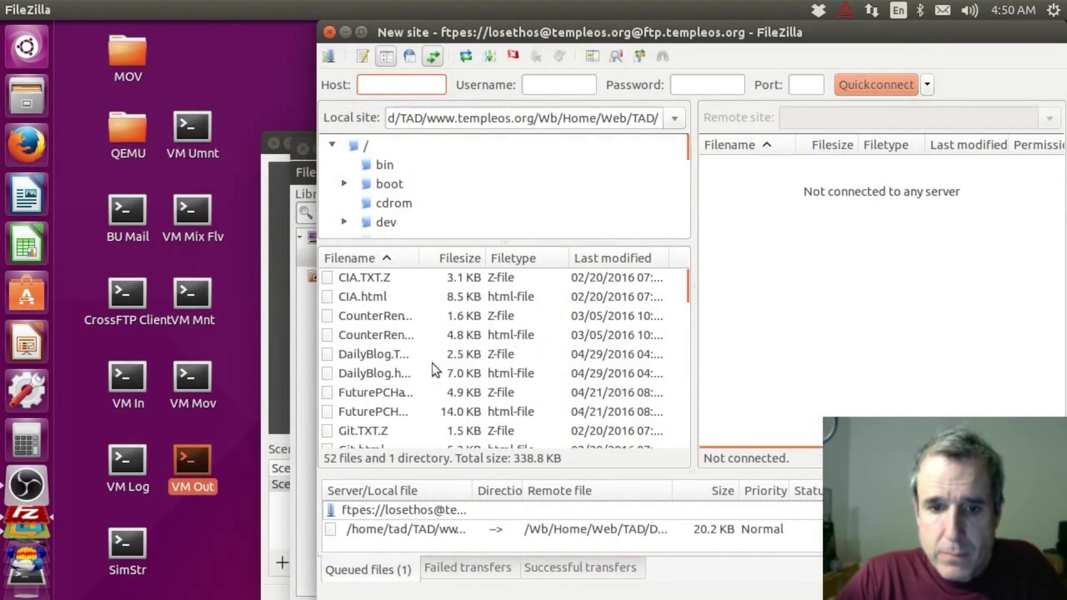
double_click(381, 374)
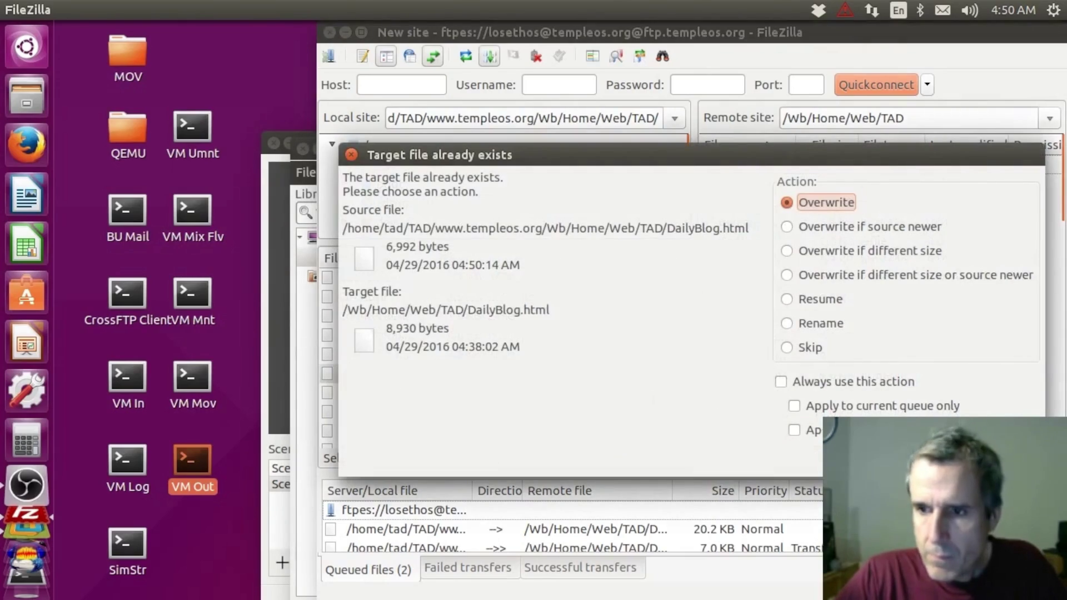
key("Return")
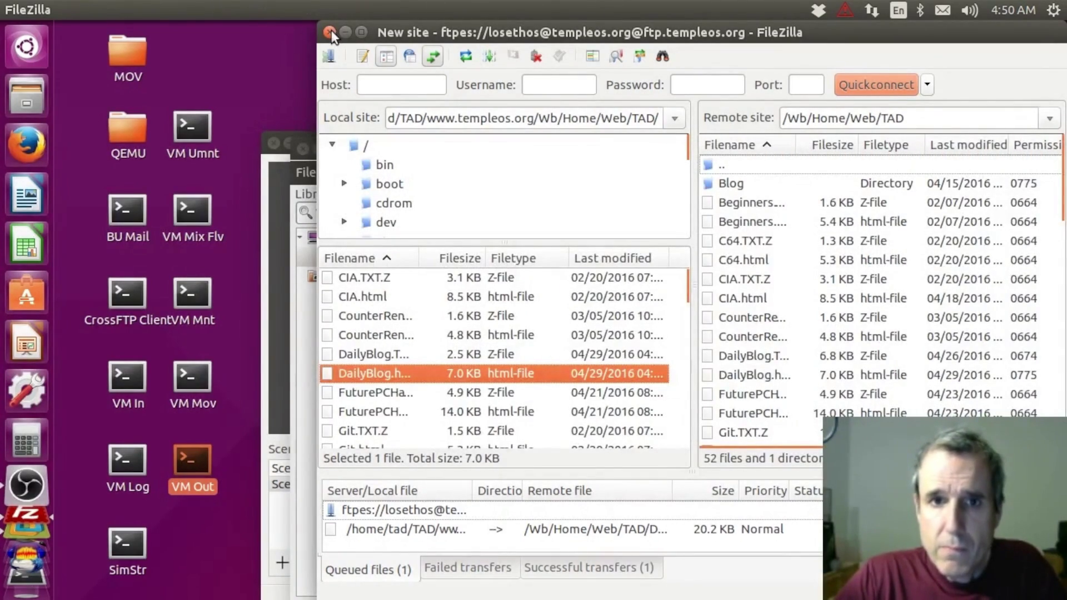
left_click(331, 32)
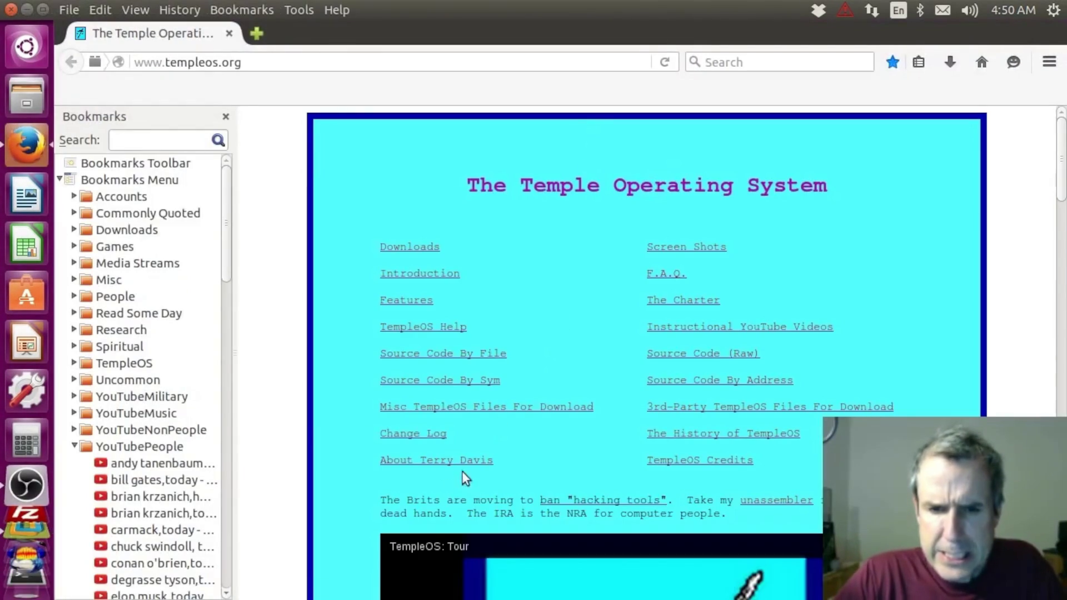
Navigate via About Terry Davis to the Daily Blog page on templeos.org
left_click(467, 467)
scroll(542, 416, "down", 3)
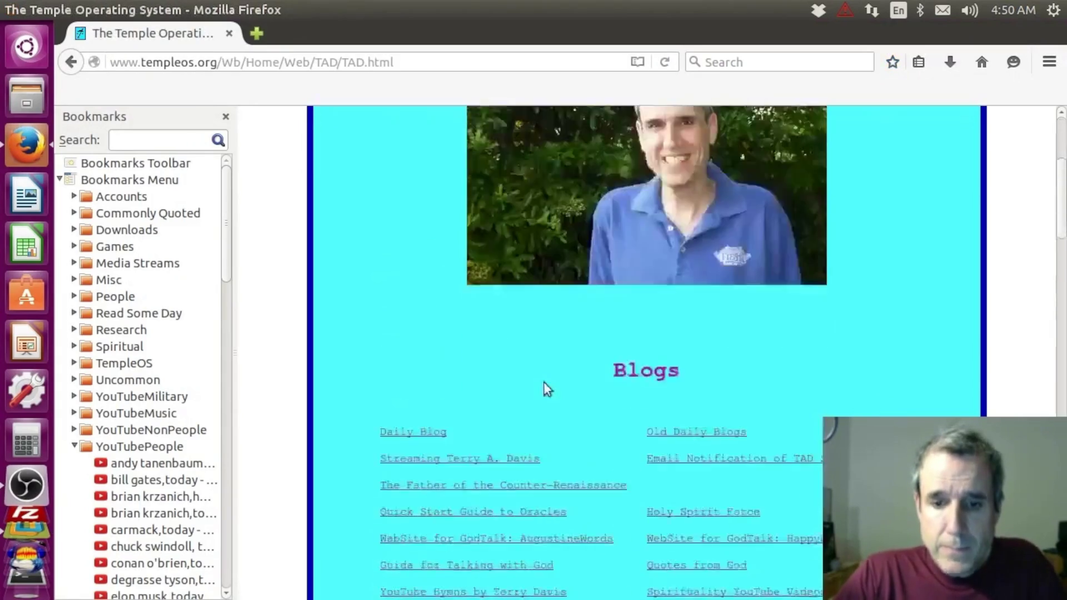
scroll(550, 383, "down", 5)
scroll(558, 374, "down", 5)
scroll(578, 371, "down", 2)
scroll(595, 368, "down", 5)
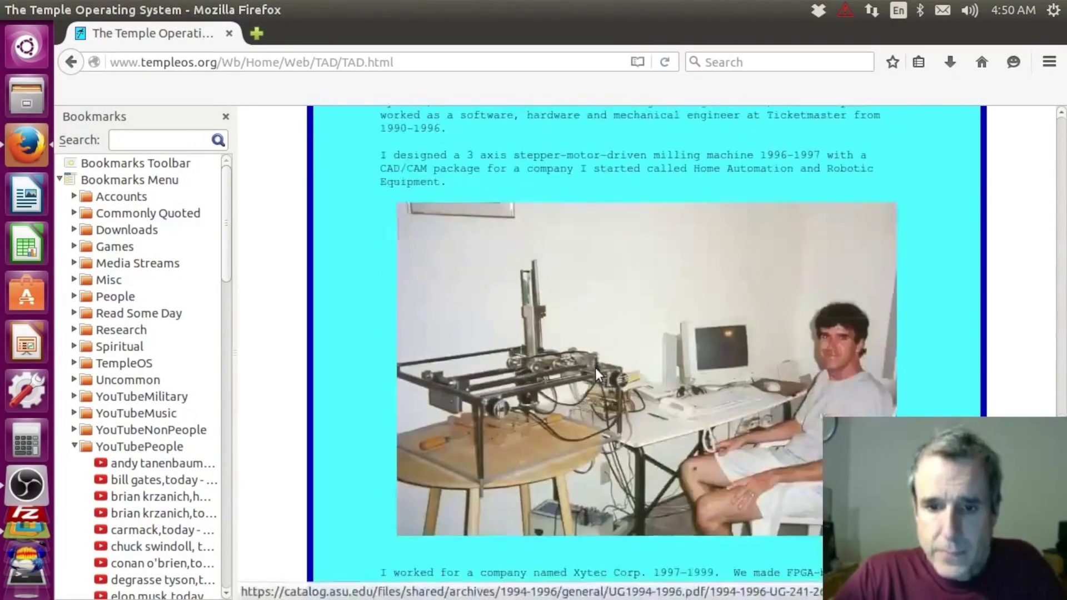
right_click(347, 202)
left_click(366, 218)
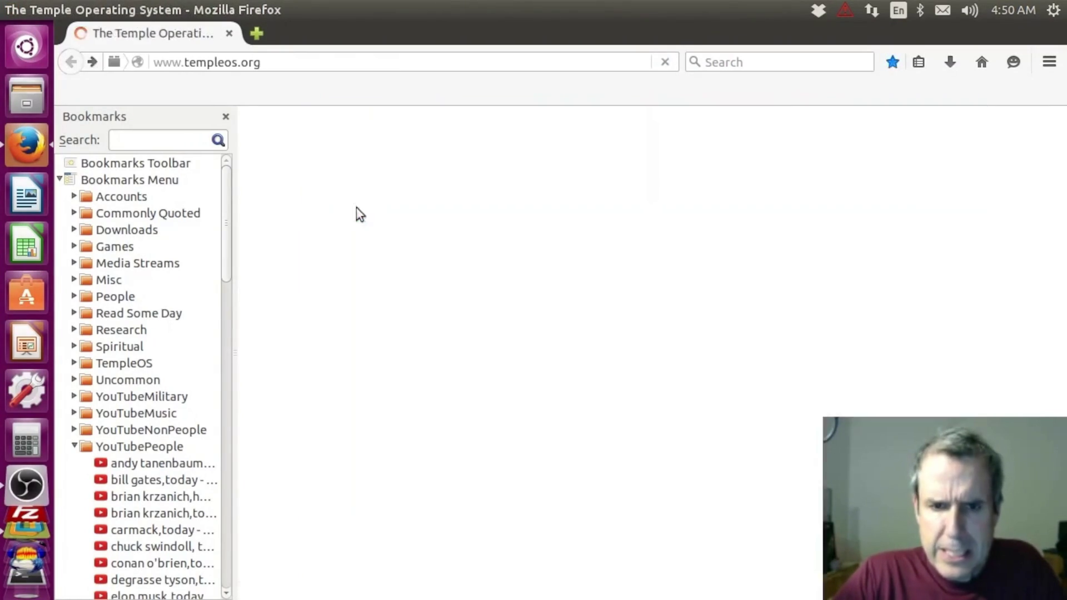
left_click(423, 458)
scroll(448, 443, "down", 2)
scroll(435, 381, "down", 4)
left_click(435, 376)
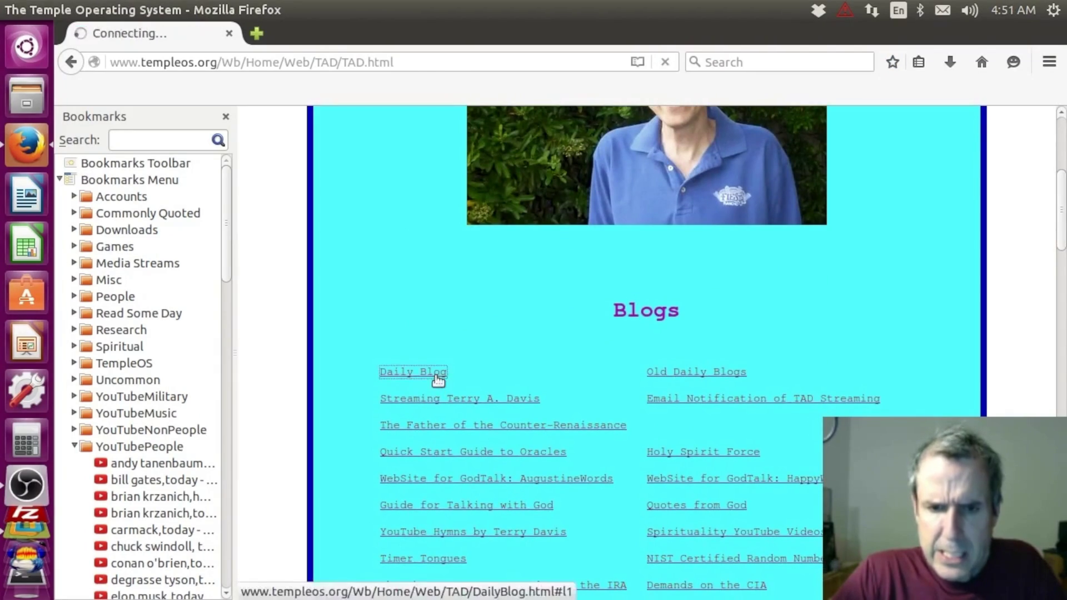
scroll(621, 349, "down", 5)
scroll(621, 349, "down", 7)
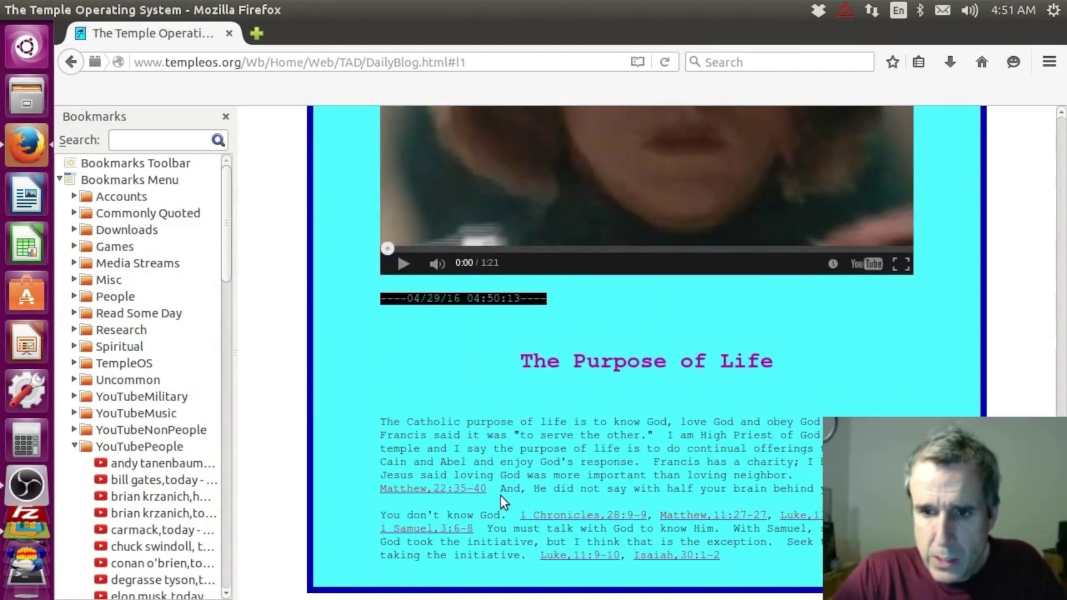
Follow the Matthew 22:35-40 link, return to the blog, then follow the 1 Chronicles 28:9 link
left_click(457, 492)
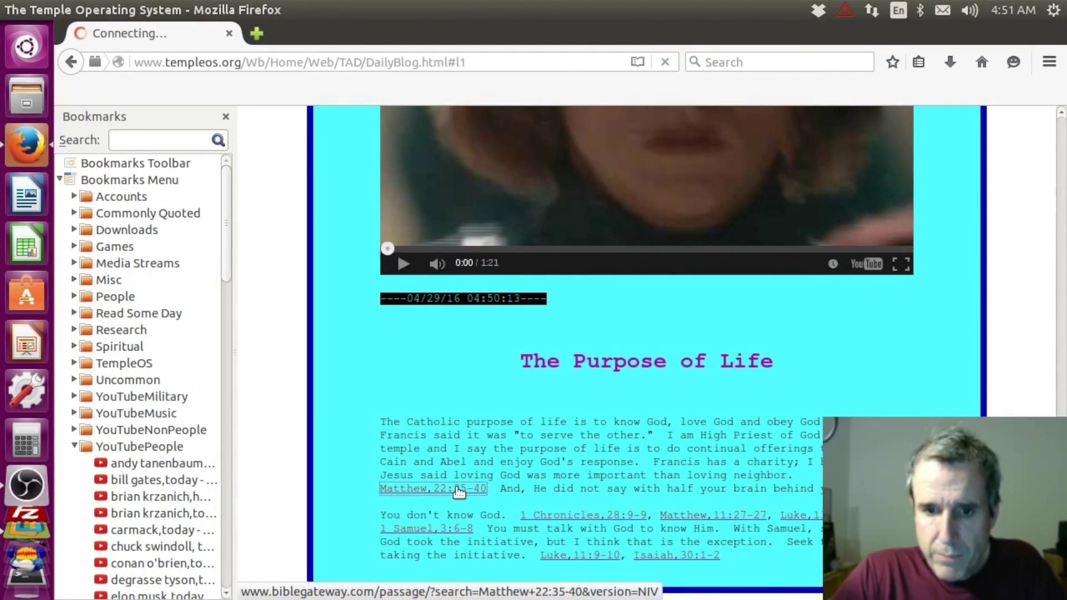
scroll(557, 427, "down", 3)
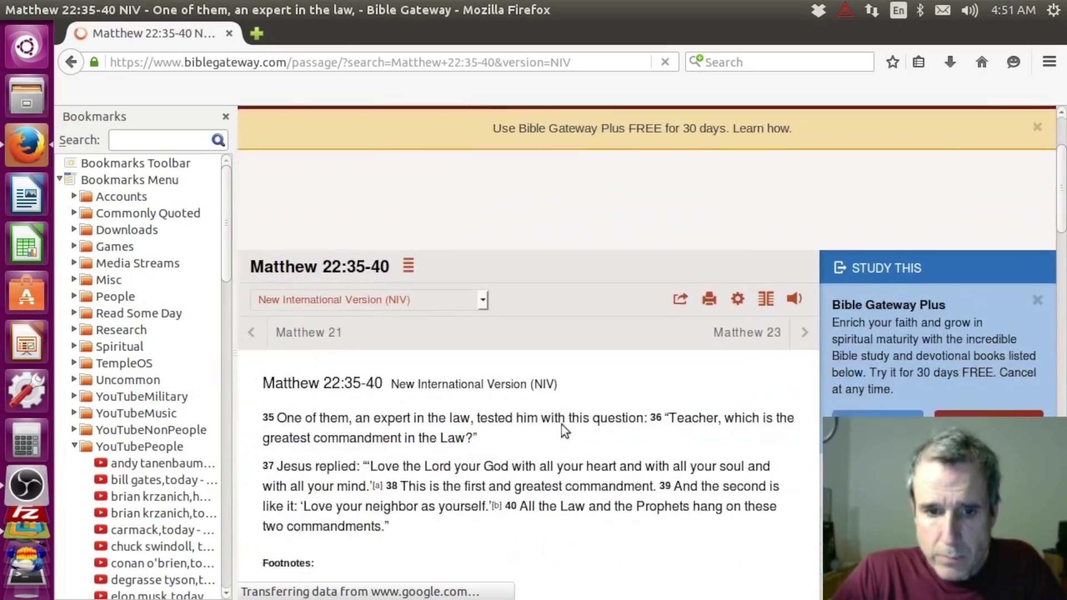
scroll(557, 426, "down", 2)
right_click(574, 362)
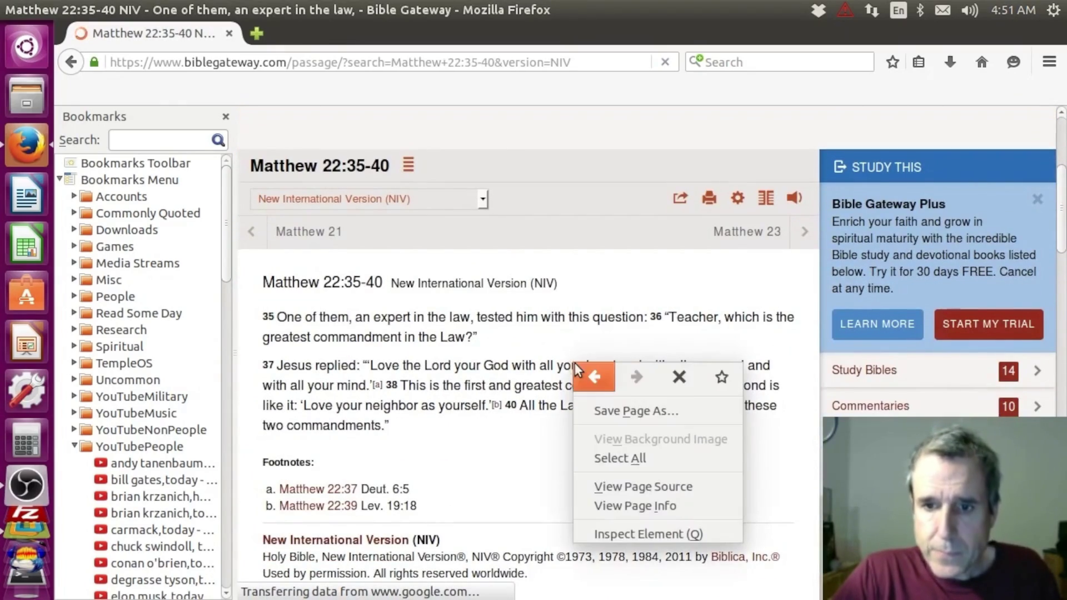
left_click(583, 375)
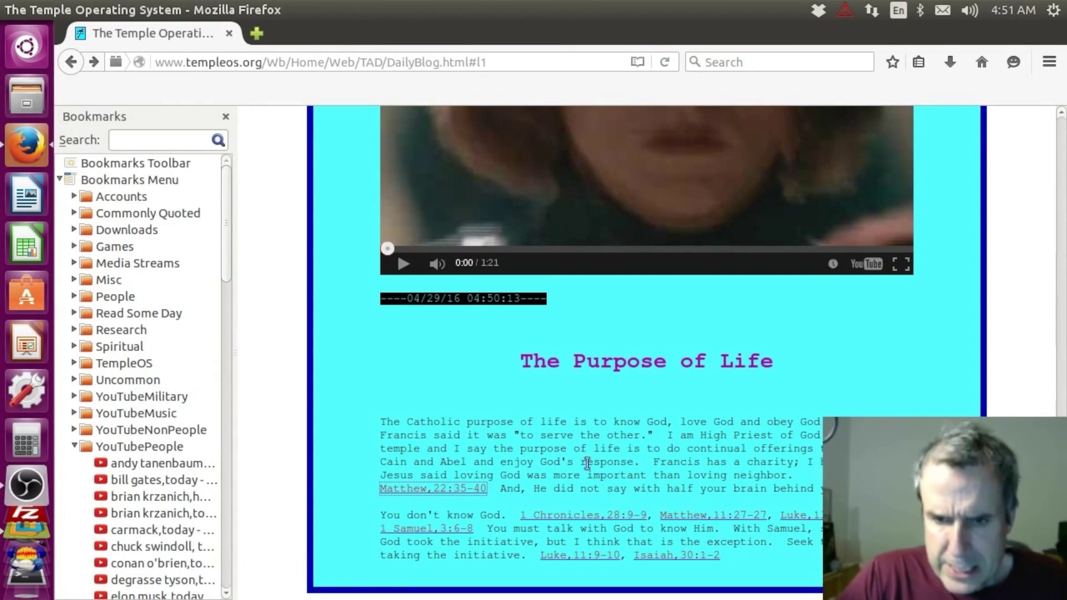
left_click(588, 521)
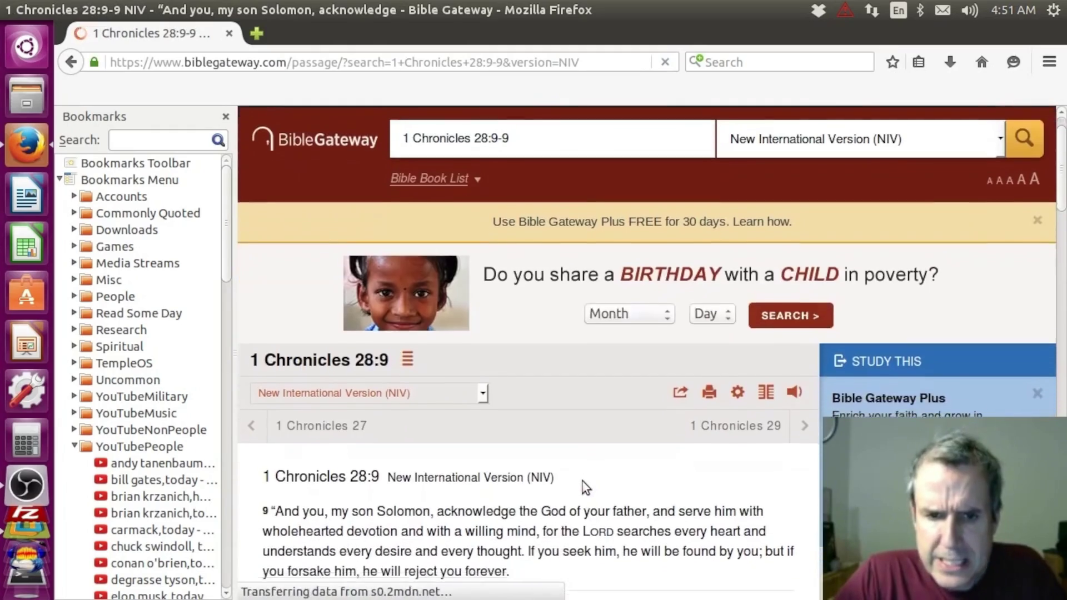
scroll(584, 487, "down", 2)
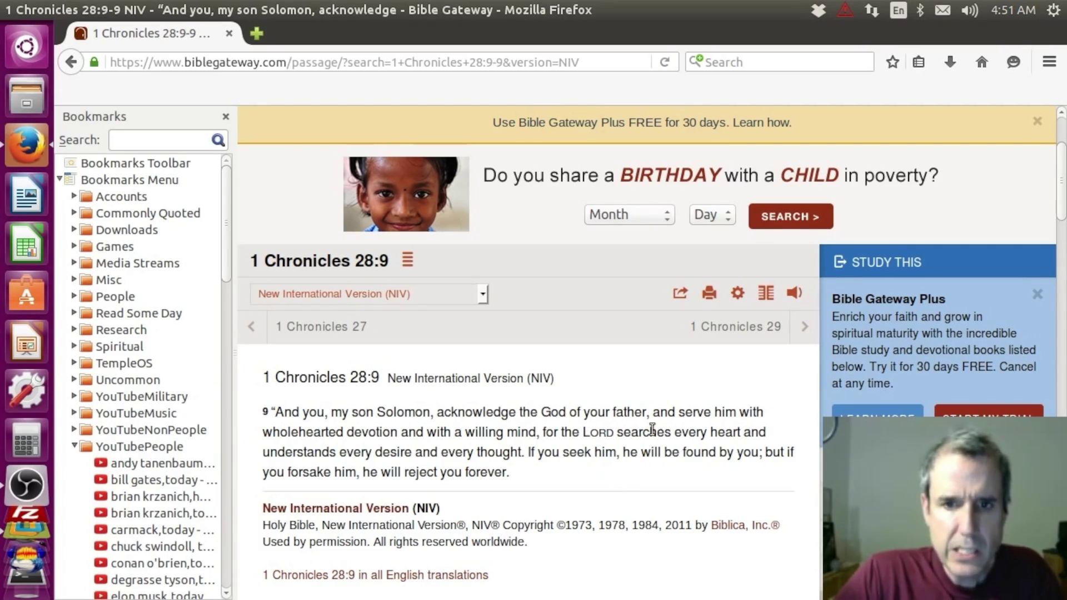
Switch the 1 Chronicles 28:9 passage to the 21st Century King James Version (KJ21)
left_click(481, 294)
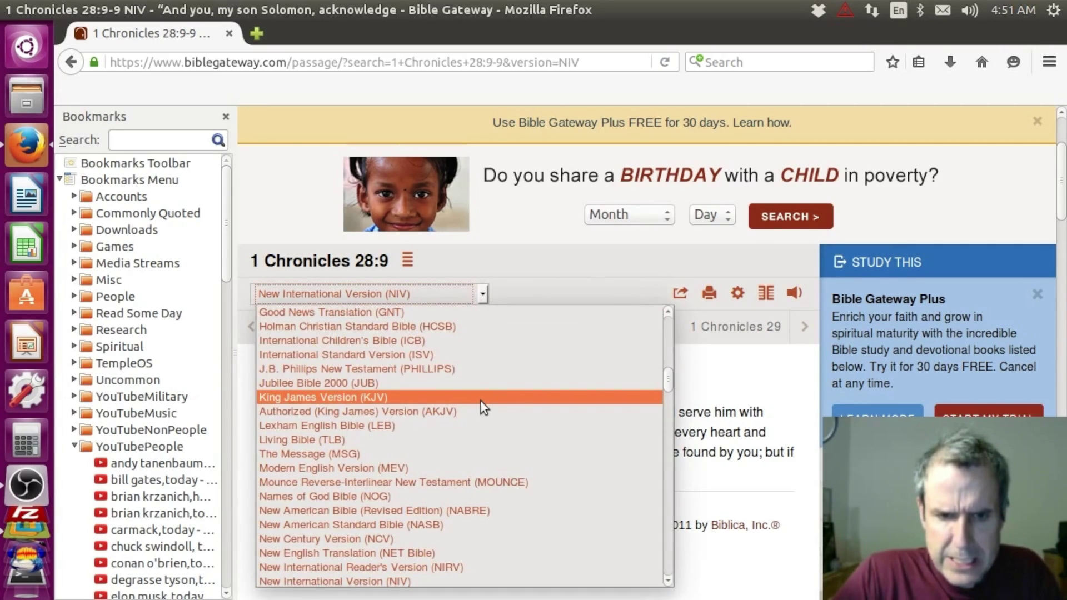
scroll(484, 408, "up", 2)
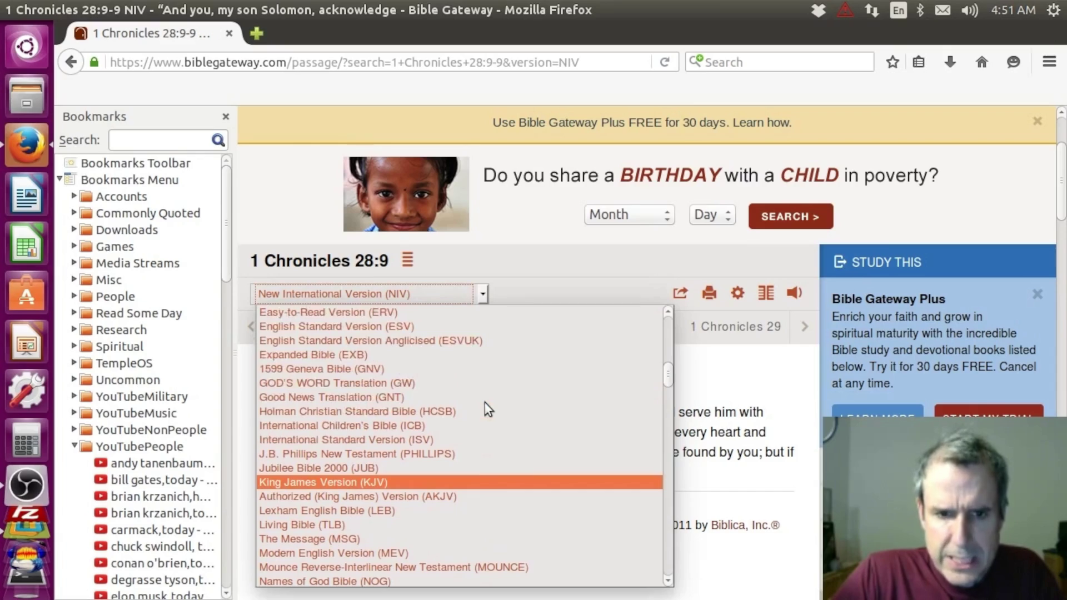
scroll(556, 375, "up", 7)
scroll(555, 370, "up", 2)
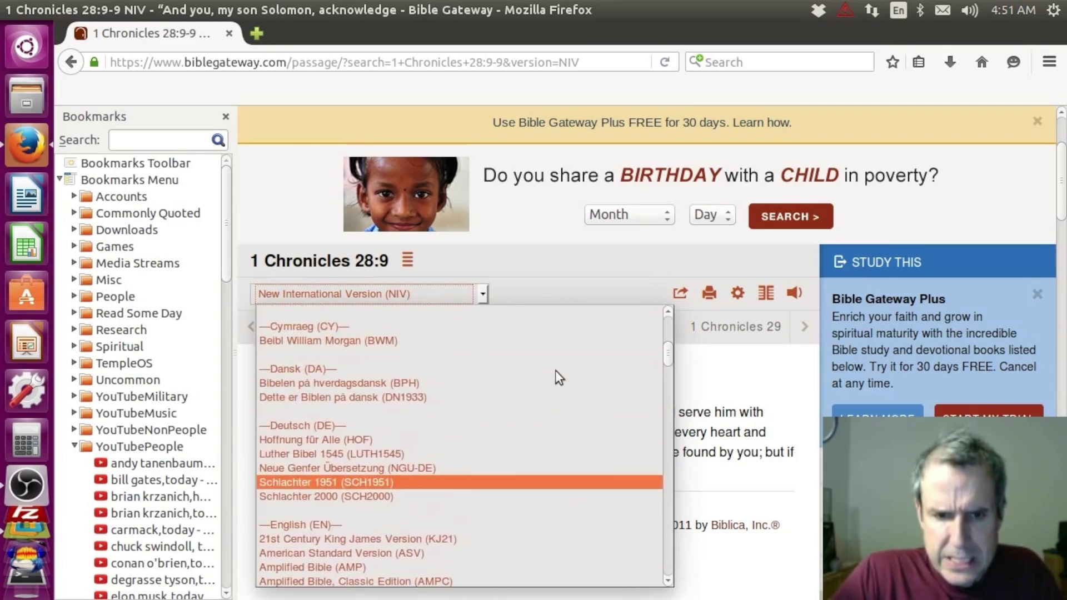
scroll(555, 377, "down", 1)
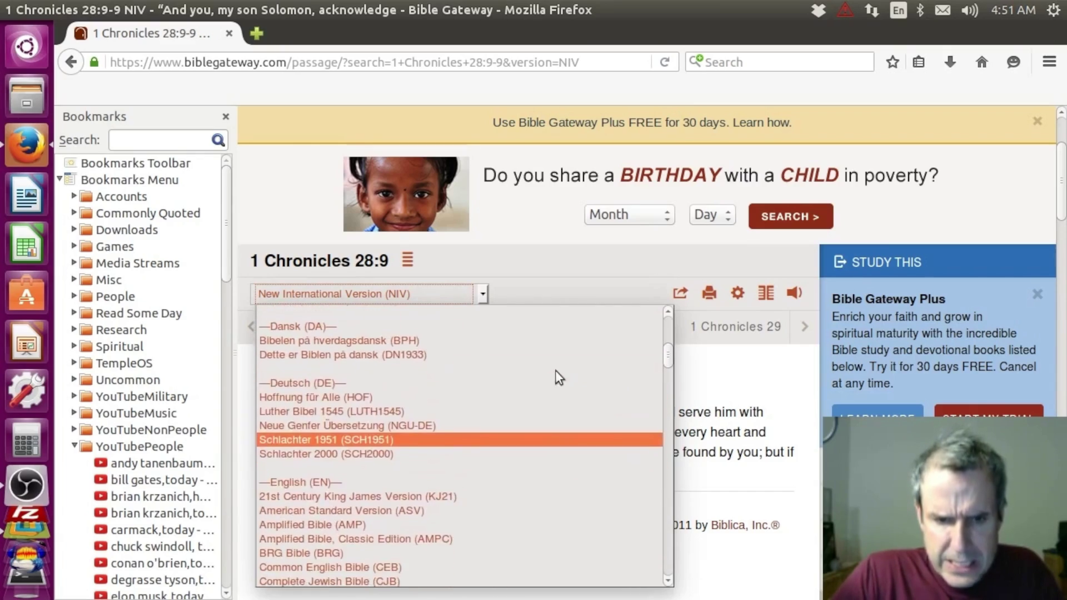
left_click(514, 497)
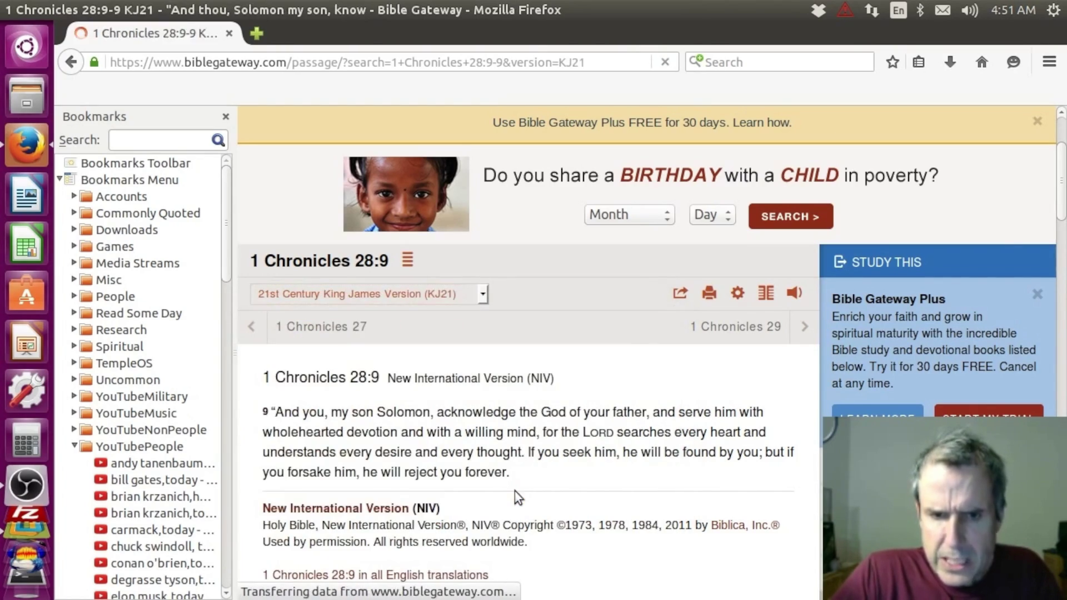
scroll(560, 470, "down", 1)
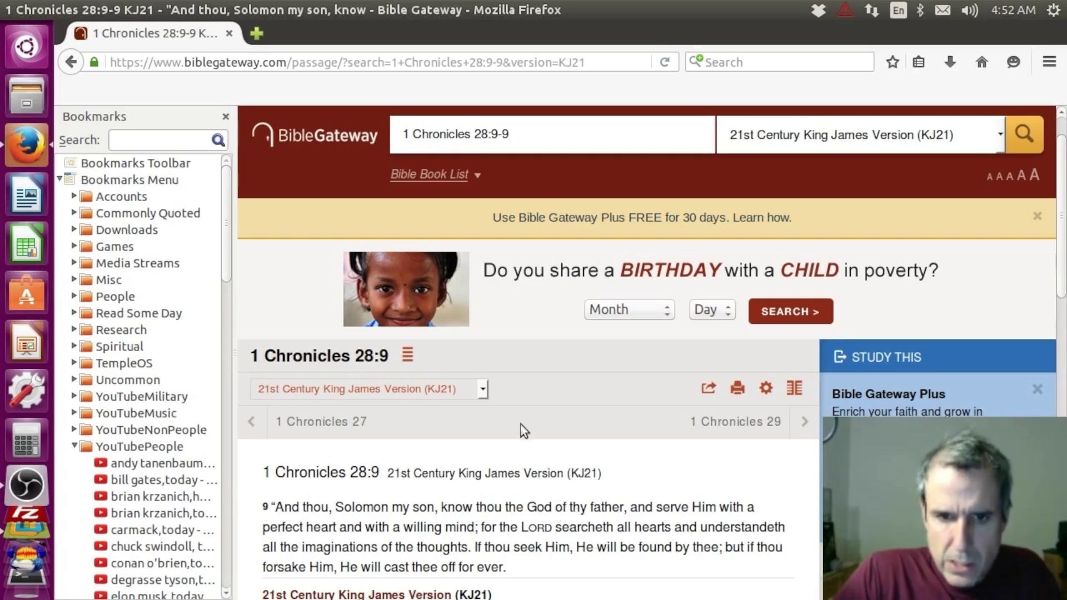
View the passage in the NET Bible, then go back to the KJ21 version
left_click(483, 388)
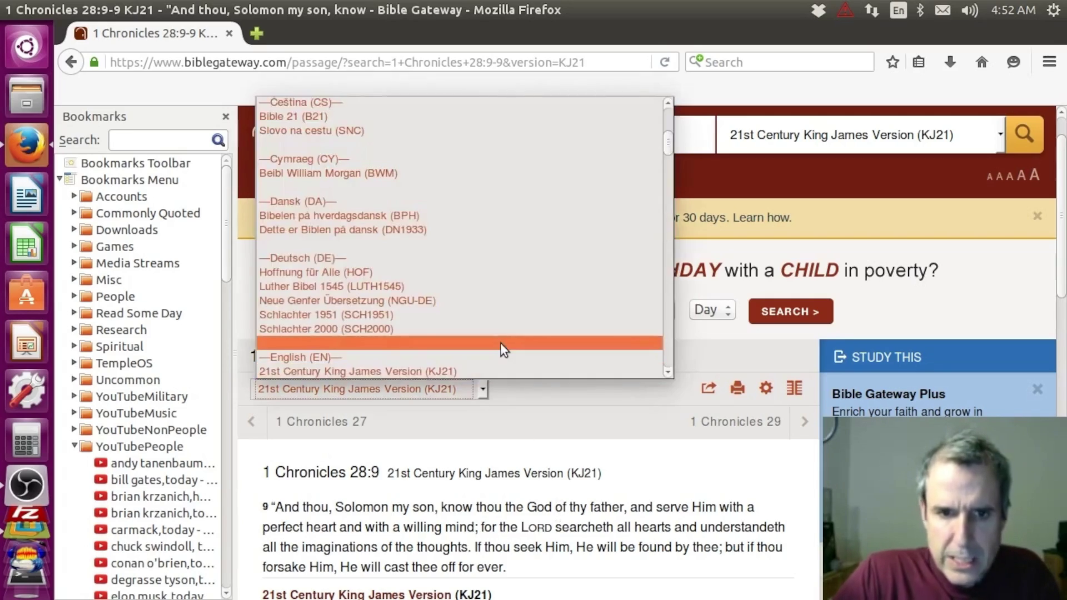
scroll(503, 348, "down", 3)
scroll(503, 349, "down", 2)
scroll(503, 348, "down", 1)
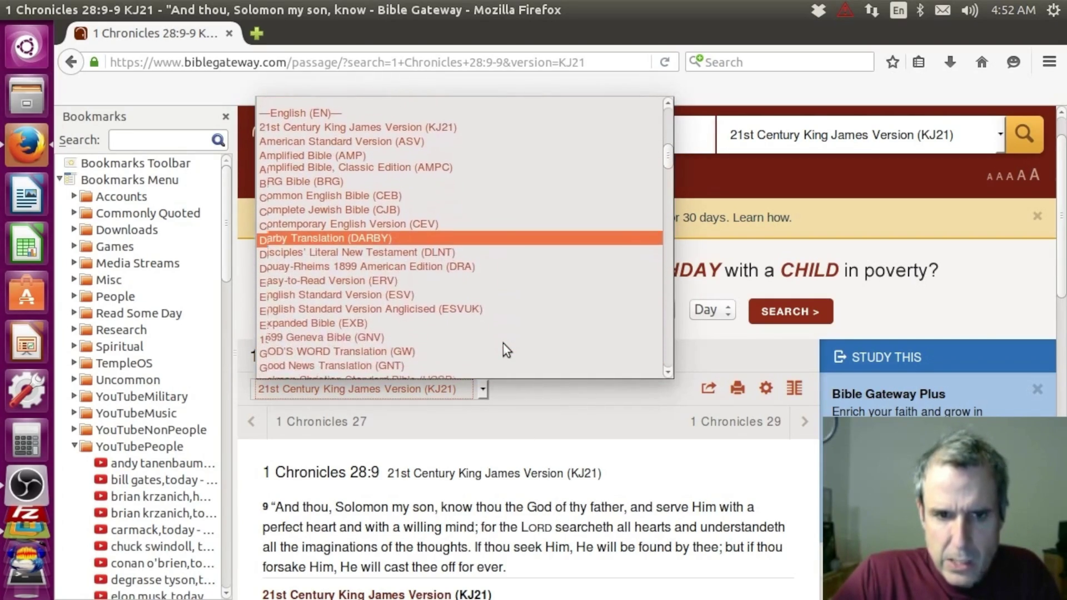
scroll(503, 348, "down", 1)
scroll(502, 349, "down", 2)
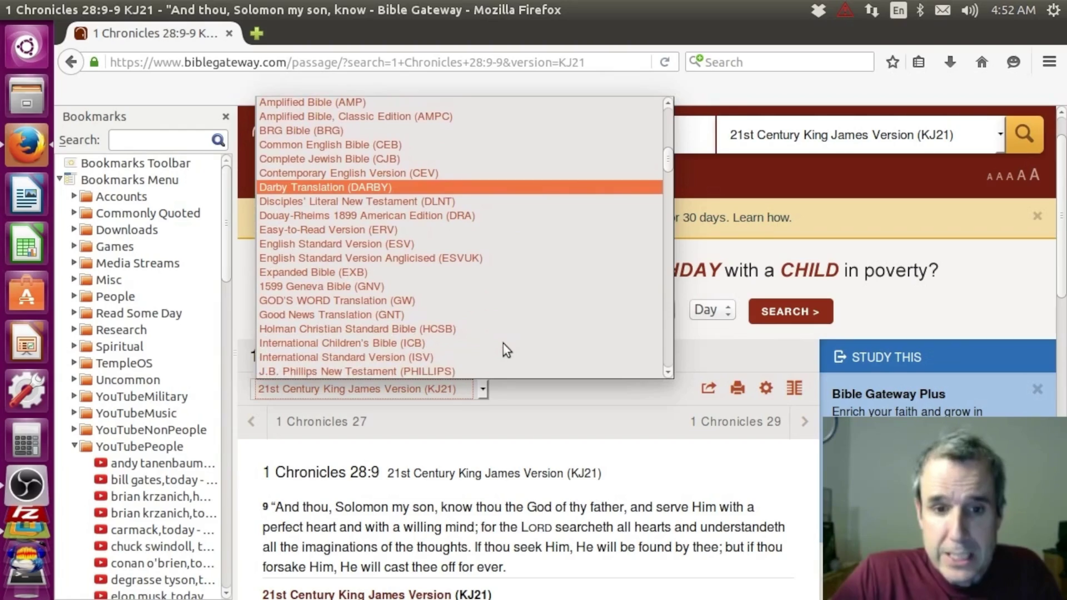
scroll(503, 342, "down", 1)
scroll(503, 342, "down", 1)
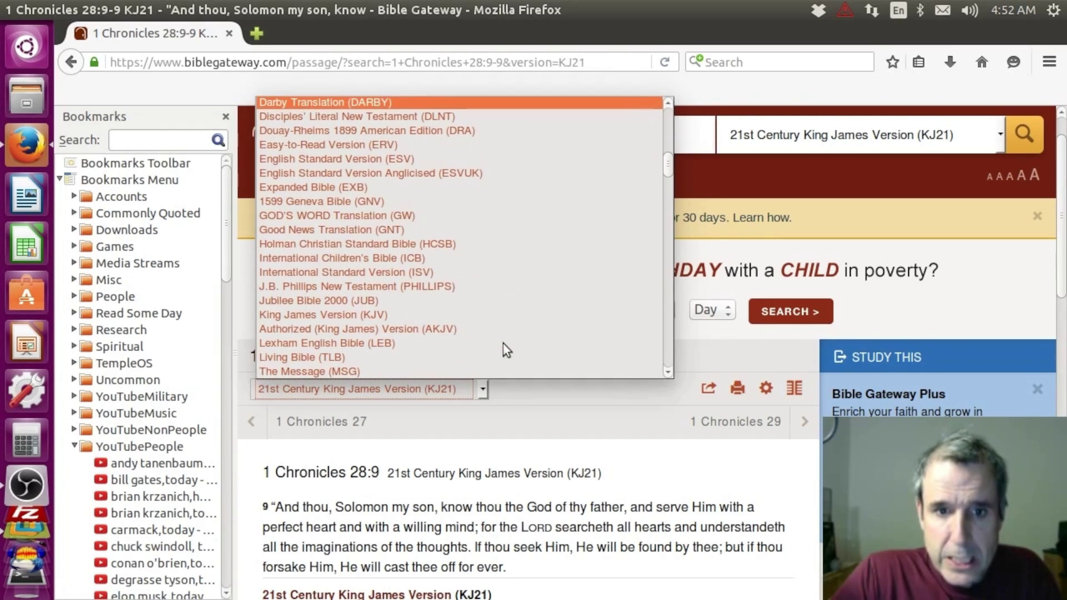
scroll(504, 316, "down", 1)
scroll(504, 316, "down", 2)
scroll(504, 316, "down", 1)
scroll(504, 316, "down", 1)
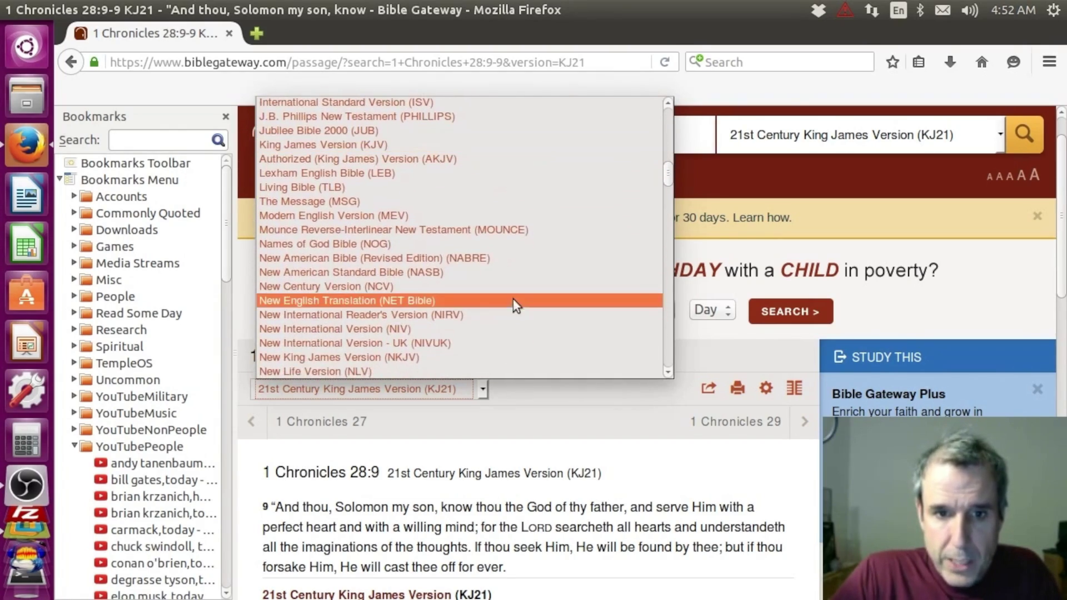
left_click(490, 296)
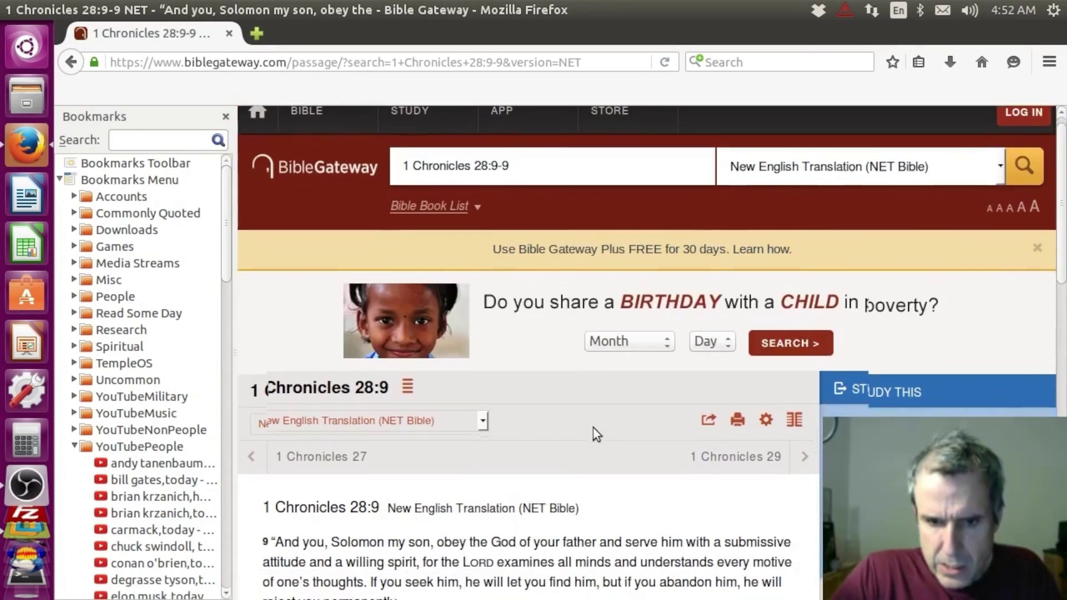
scroll(593, 427, "down", 2)
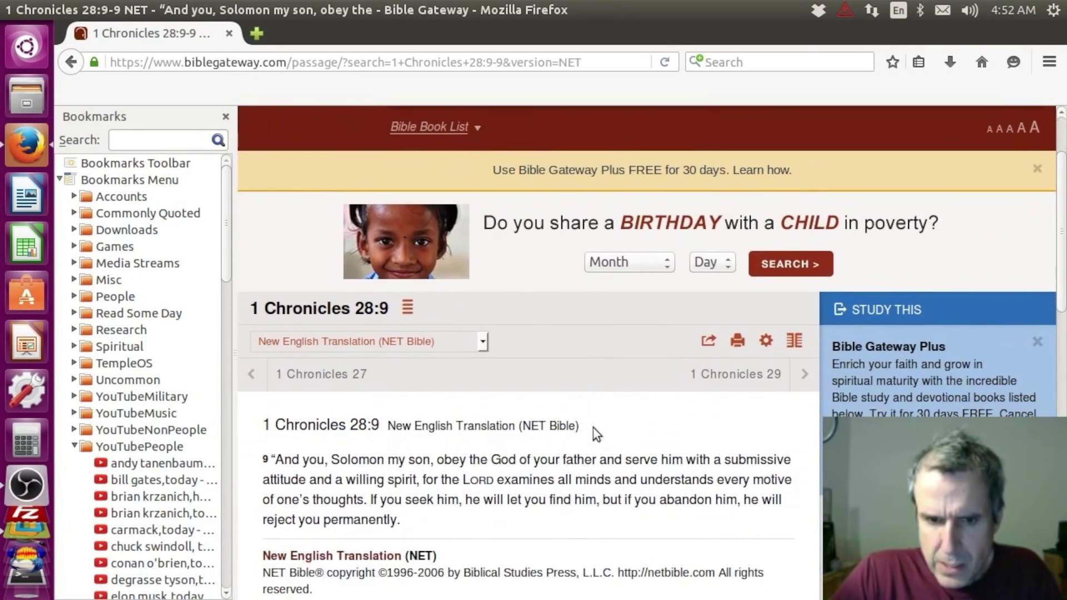
right_click(596, 384)
left_click(609, 389)
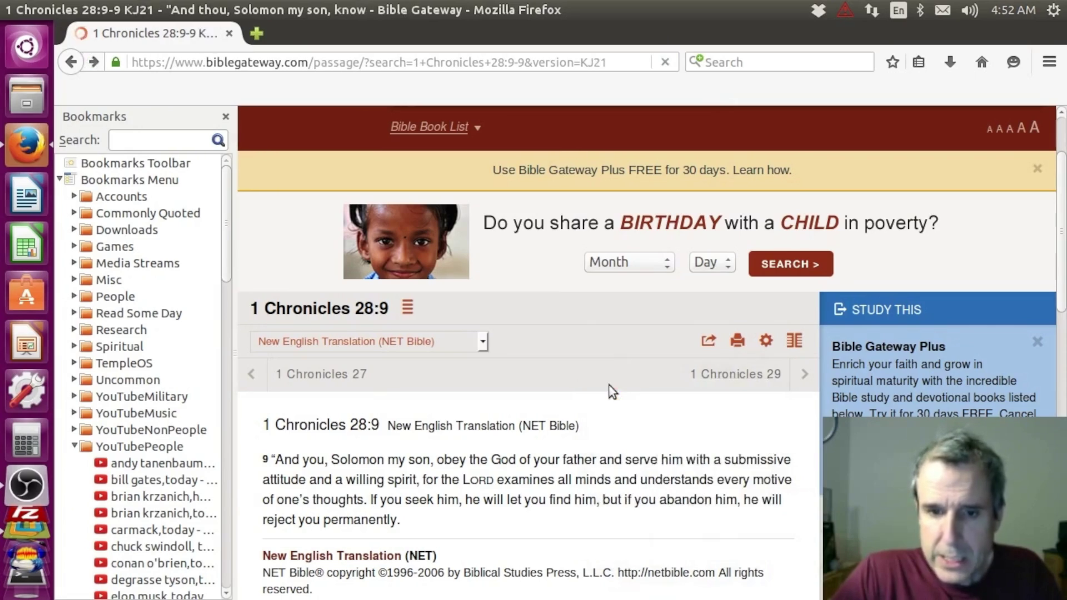
scroll(607, 394, "down", 2)
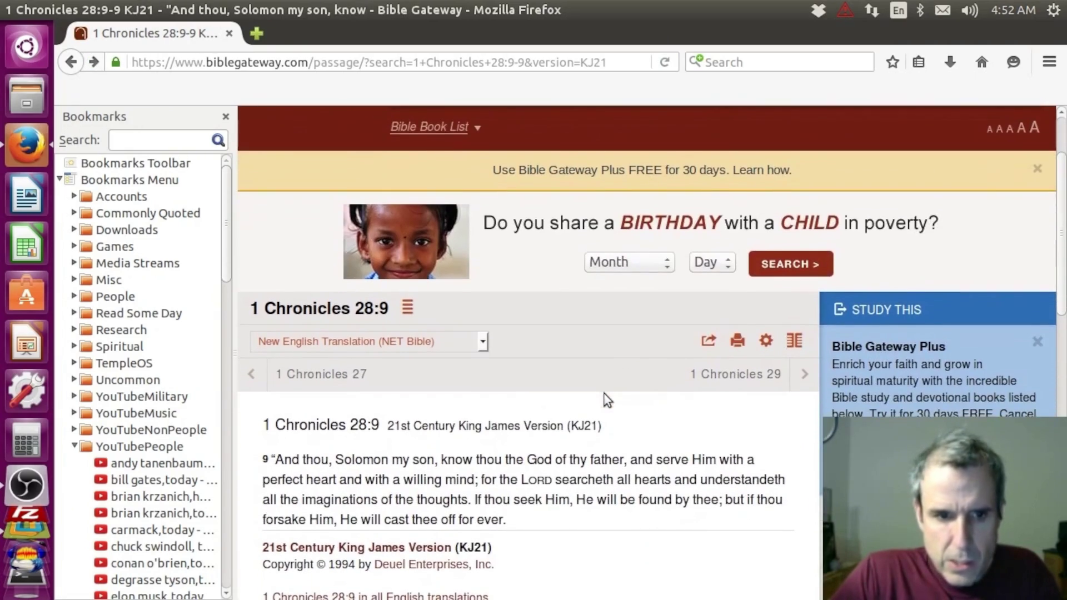
scroll(604, 398, "down", 2)
scroll(606, 398, "down", 1)
Browse the translation list without changing it, then close Firefox to reveal VMware Workstation
left_click(479, 199)
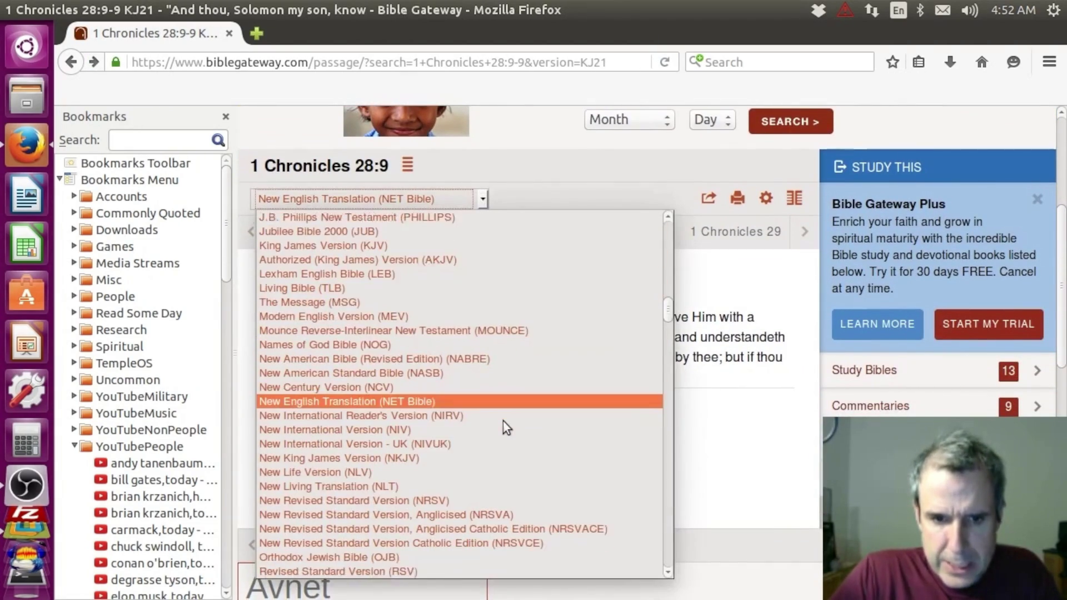
scroll(502, 421, "down", 1)
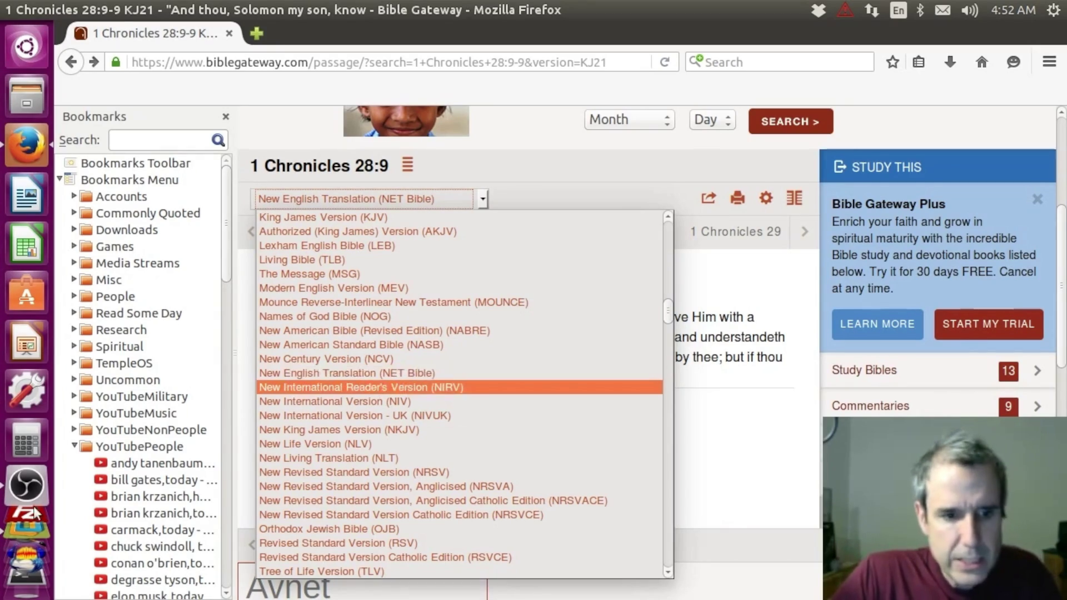
left_click(230, 35)
left_click(229, 36)
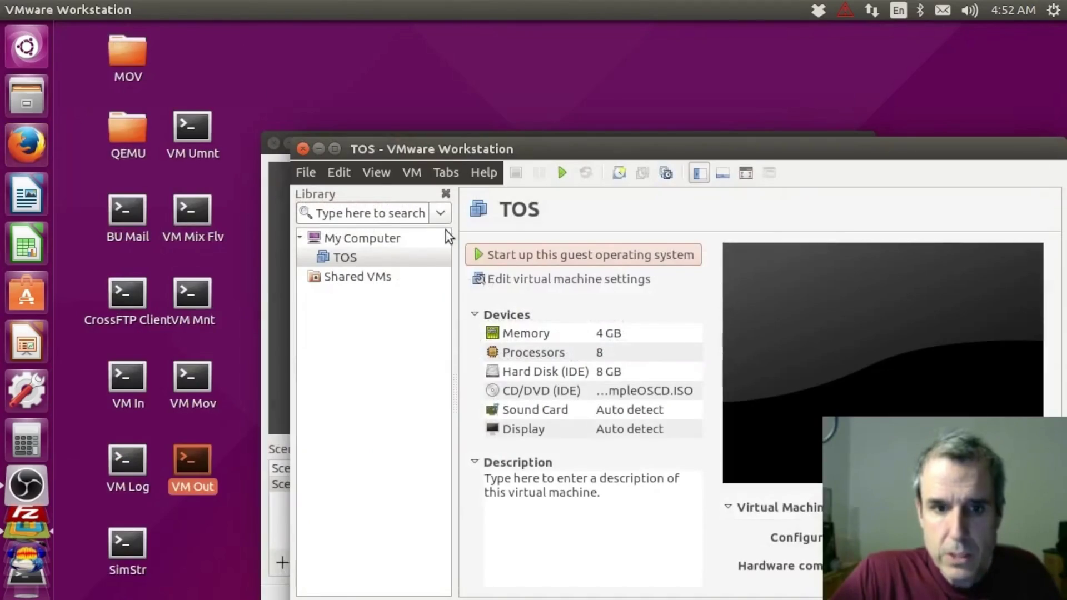
Boot the TOS virtual machine to the TempleOS boot loader
left_click(591, 264)
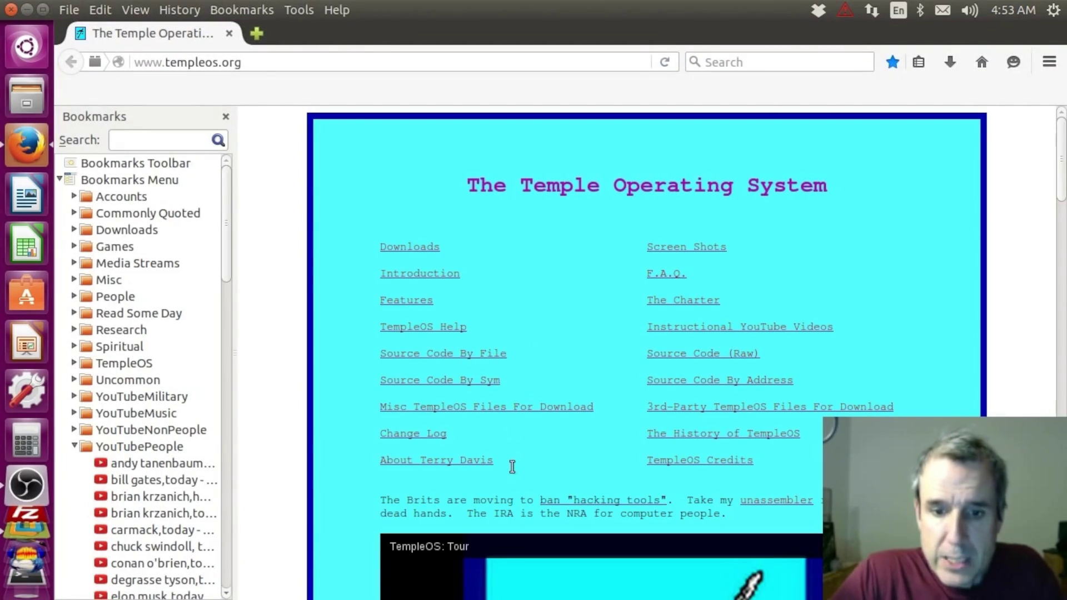
Go via About Terry Davis to the GodTalk: AugustineWords snippet on glot.io
left_click(465, 459)
scroll(507, 418, "down", 5)
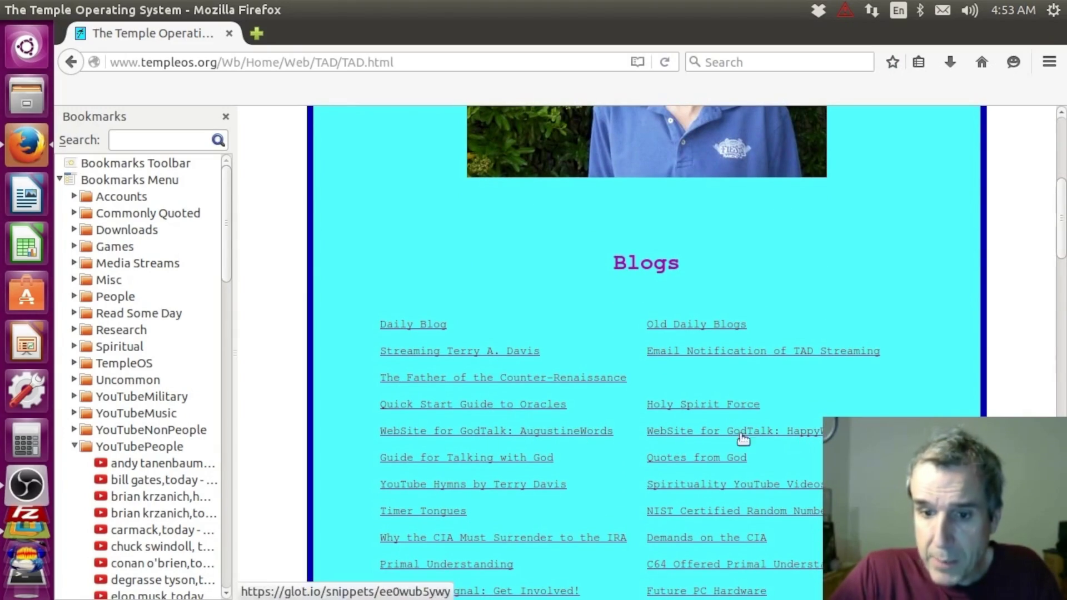
left_click(524, 438)
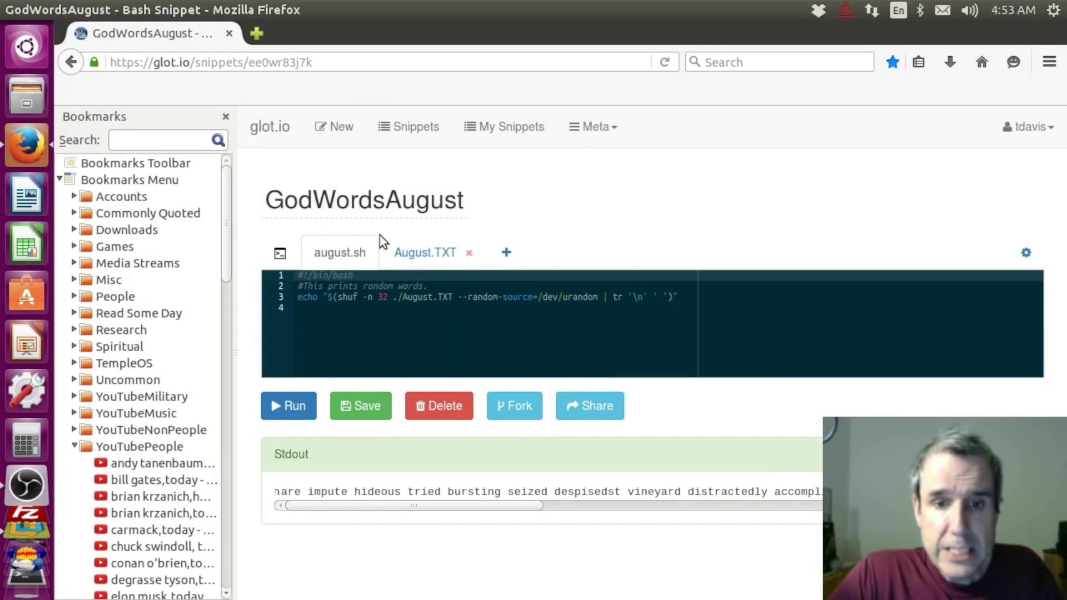
Run the GodWordsAugust script for fresh random words, then bring the templeos.org browser window back
left_click(297, 407)
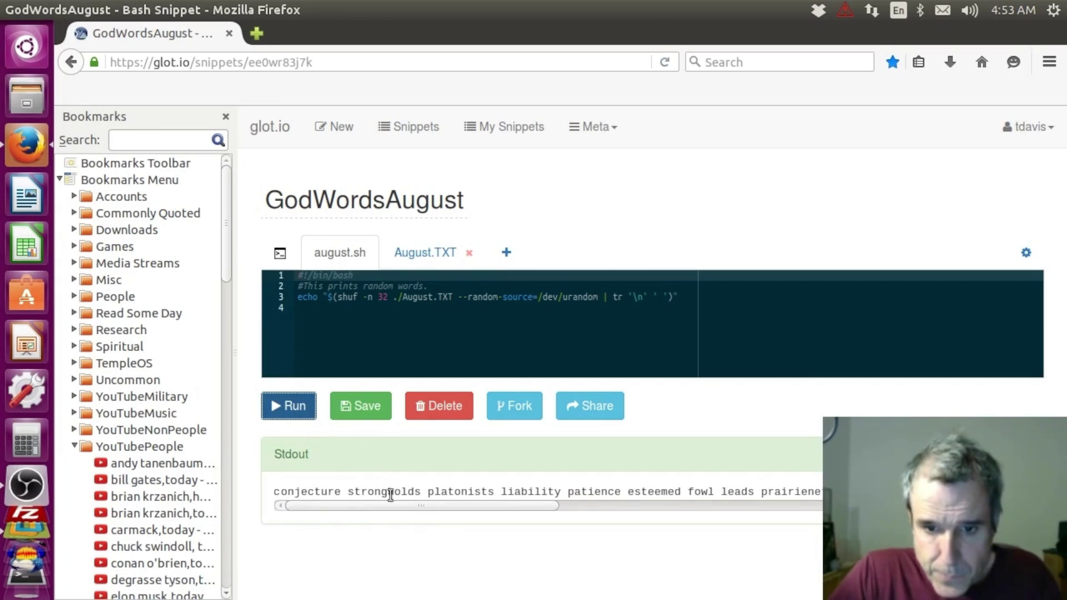
left_click_drag(393, 502, 601, 514)
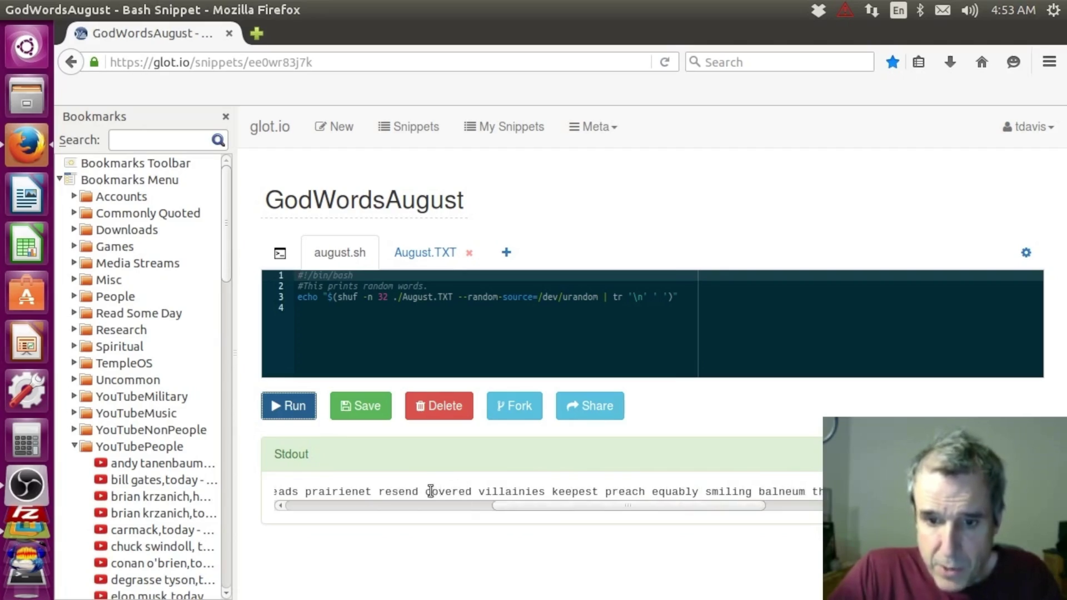
left_click_drag(624, 509, 719, 511)
left_click_drag(722, 516, 881, 514)
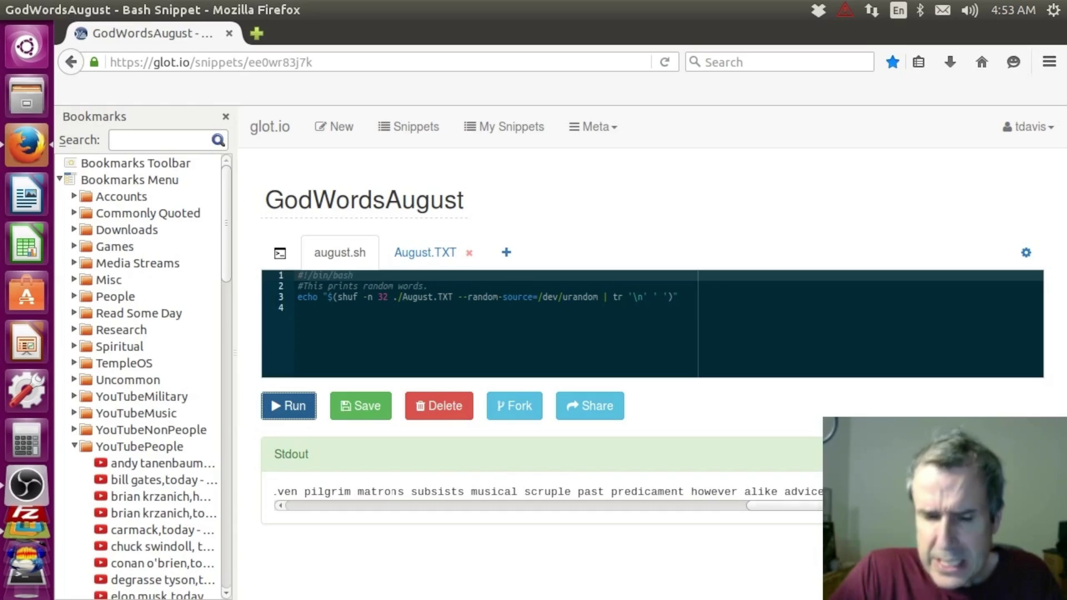
mouse_move(150, 33)
left_click(230, 34)
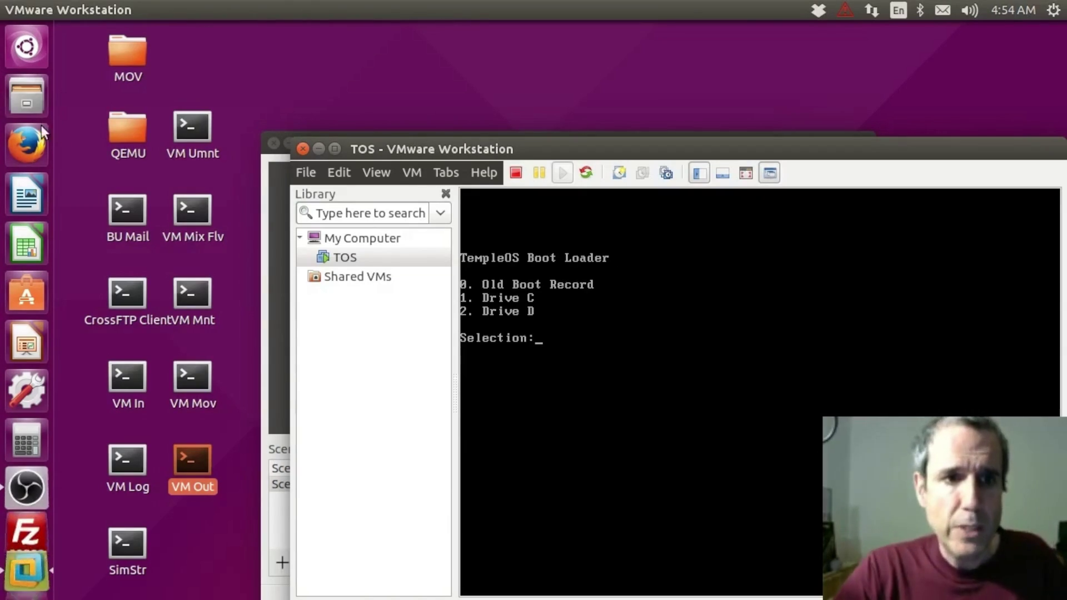
left_click(26, 143)
scroll(142, 572, "down", 2)
scroll(163, 517, "down", 2)
scroll(163, 517, "down", 3)
scroll(166, 512, "down", 1)
scroll(167, 512, "down", 2)
scroll(171, 505, "down", 3)
scroll(174, 506, "down", 2)
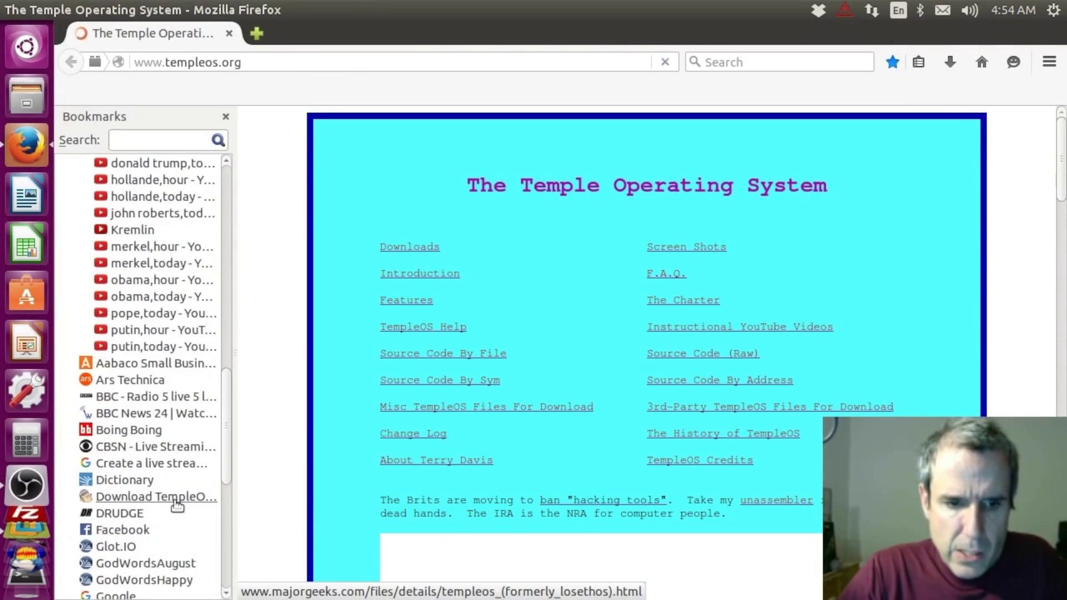
scroll(178, 505, "down", 2)
scroll(183, 507, "down", 2)
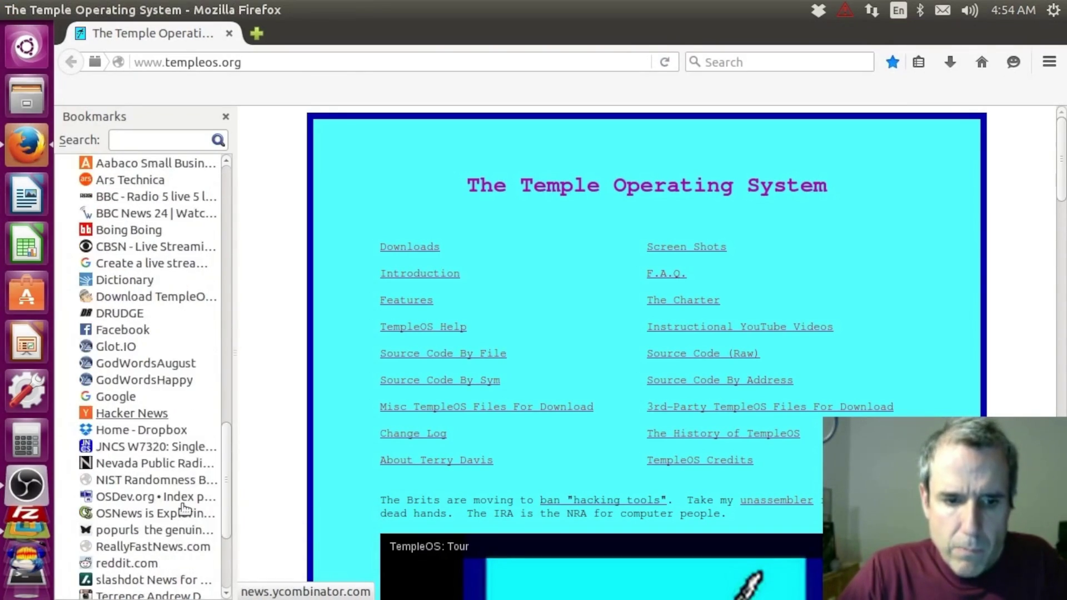
scroll(179, 499, "down", 4)
Open the Terry A Davis YouTube live stream from the bookmarks
left_click(139, 435)
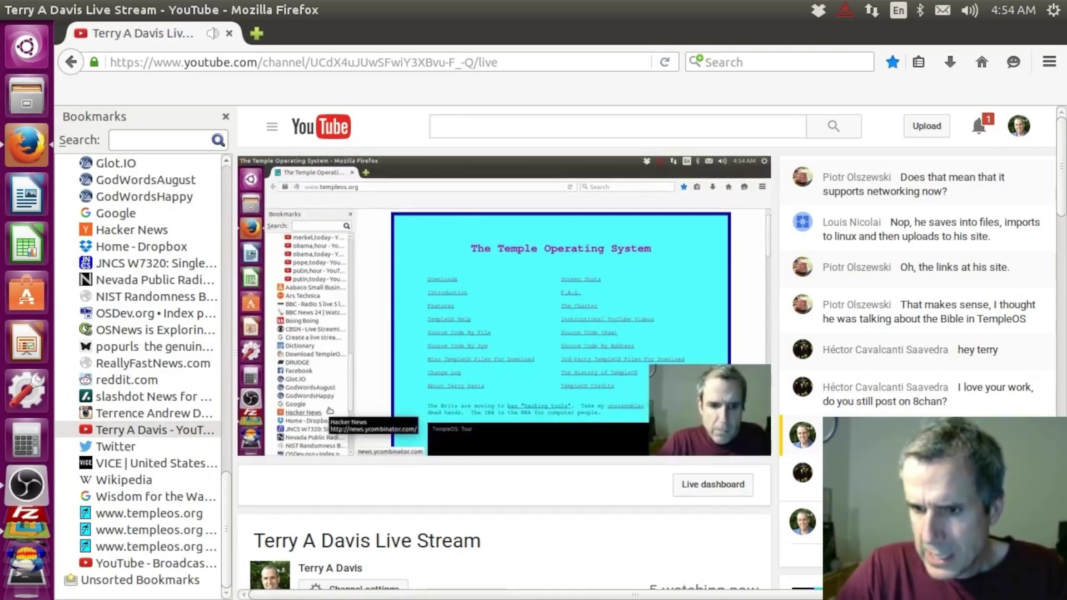
scroll(505, 375, "down", 1)
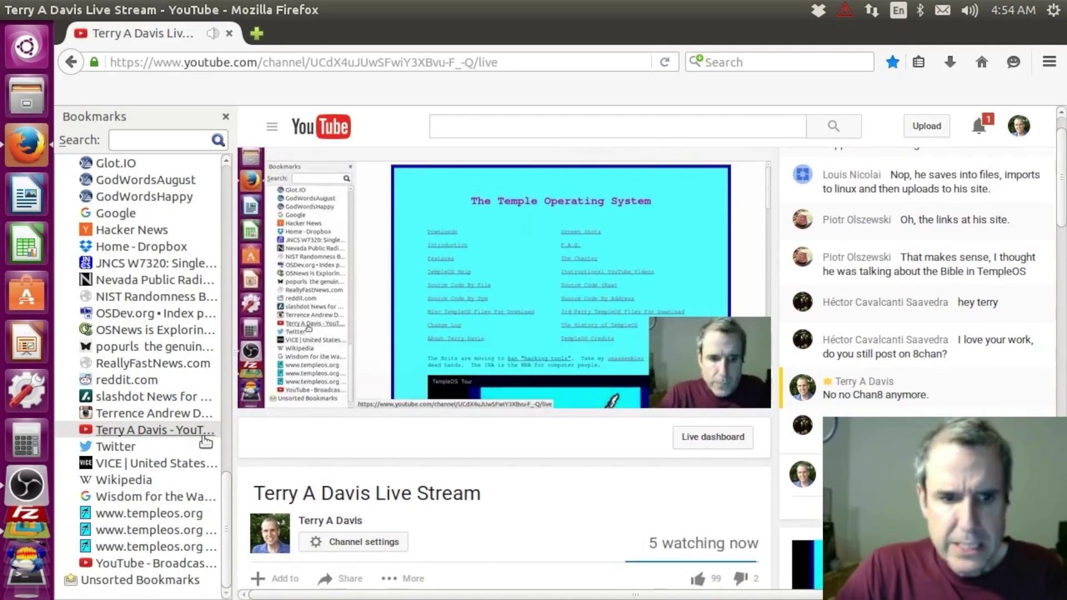
Open Twitter and rerun the recent 'physics girl' search, collapsing the YouTubePolitics bookmark folder
left_click(136, 450)
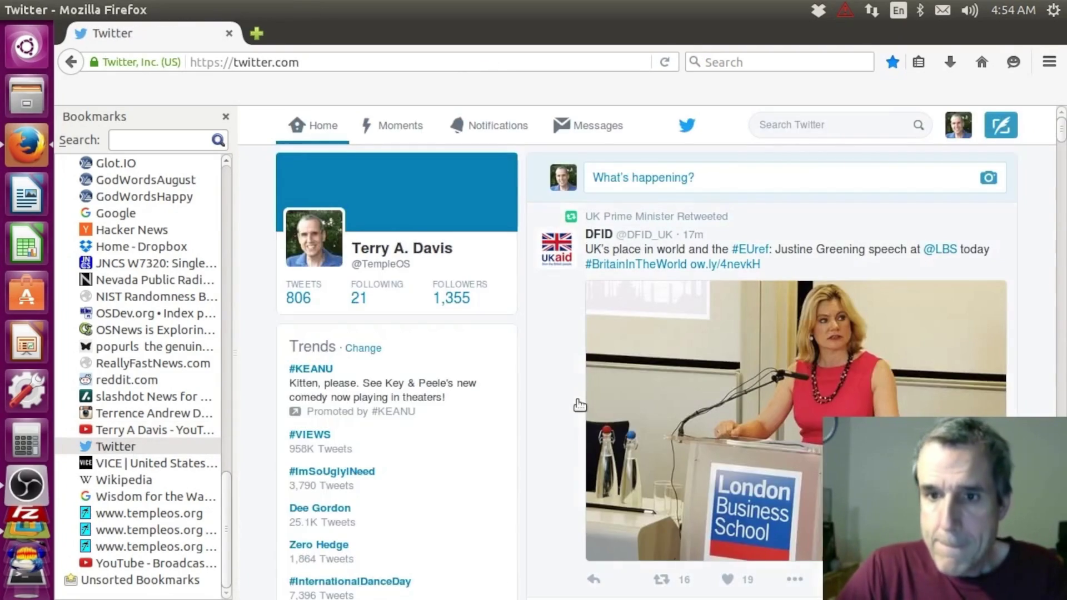
scroll(574, 405, "down", 1)
scroll(581, 406, "down", 2)
scroll(581, 404, "down", 3)
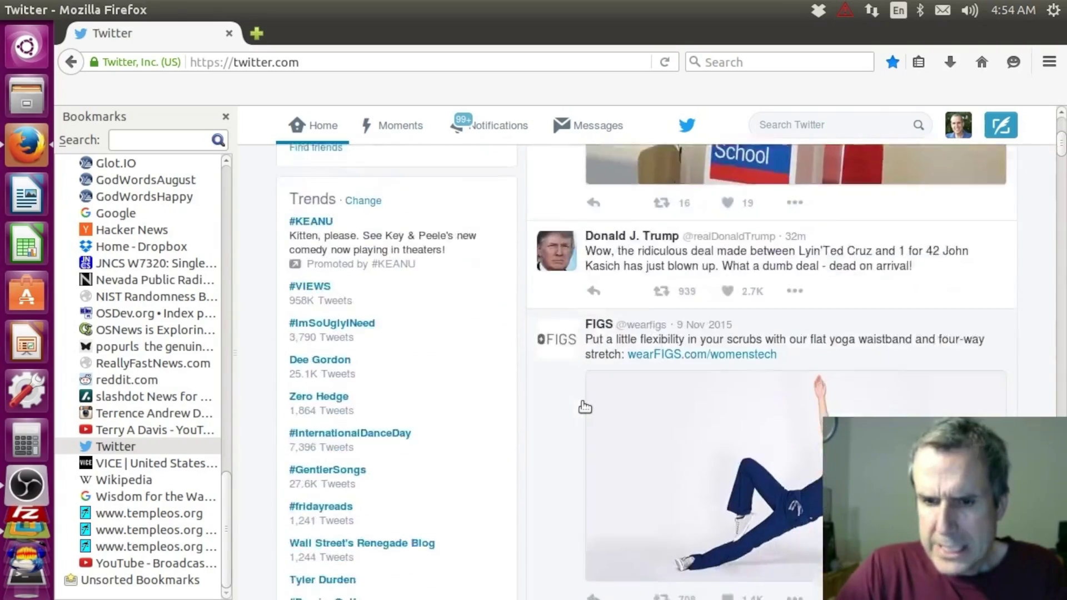
scroll(583, 406, "up", 2)
scroll(584, 405, "up", 2)
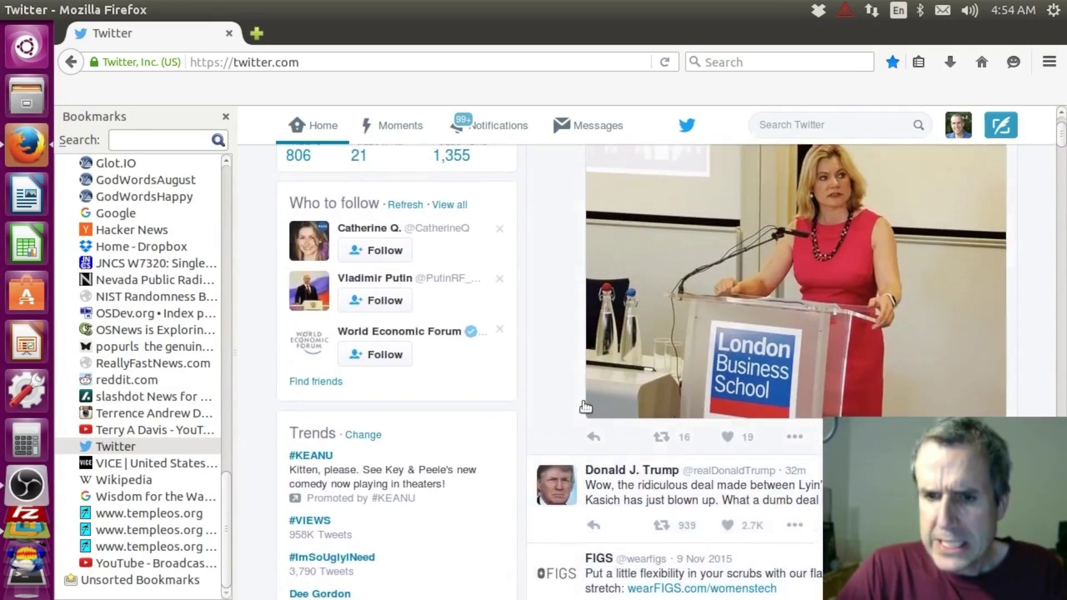
scroll(583, 406, "up", 2)
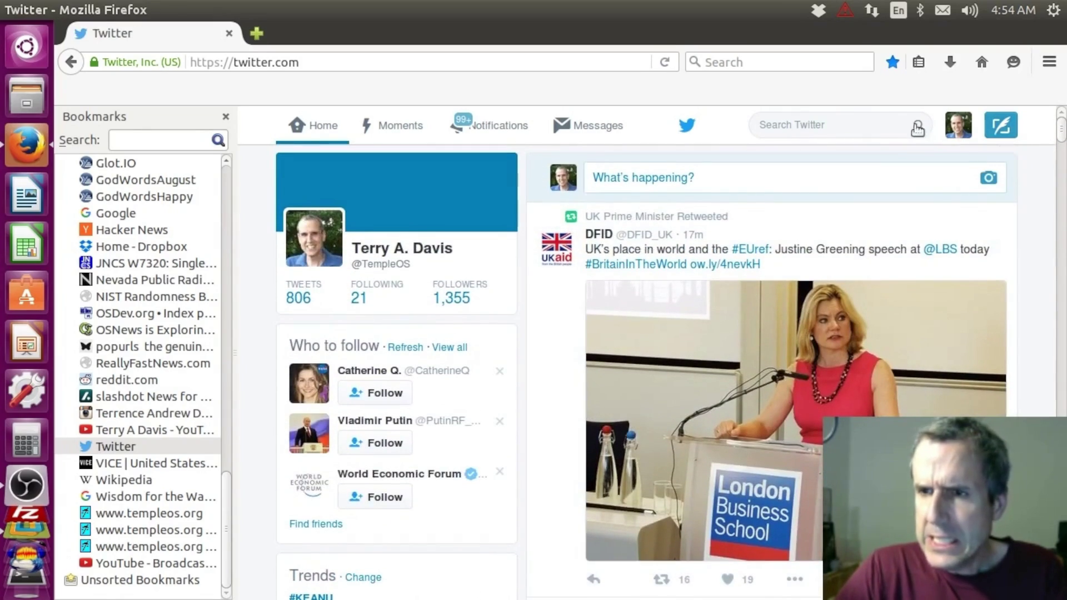
left_click(806, 127)
left_click(787, 239)
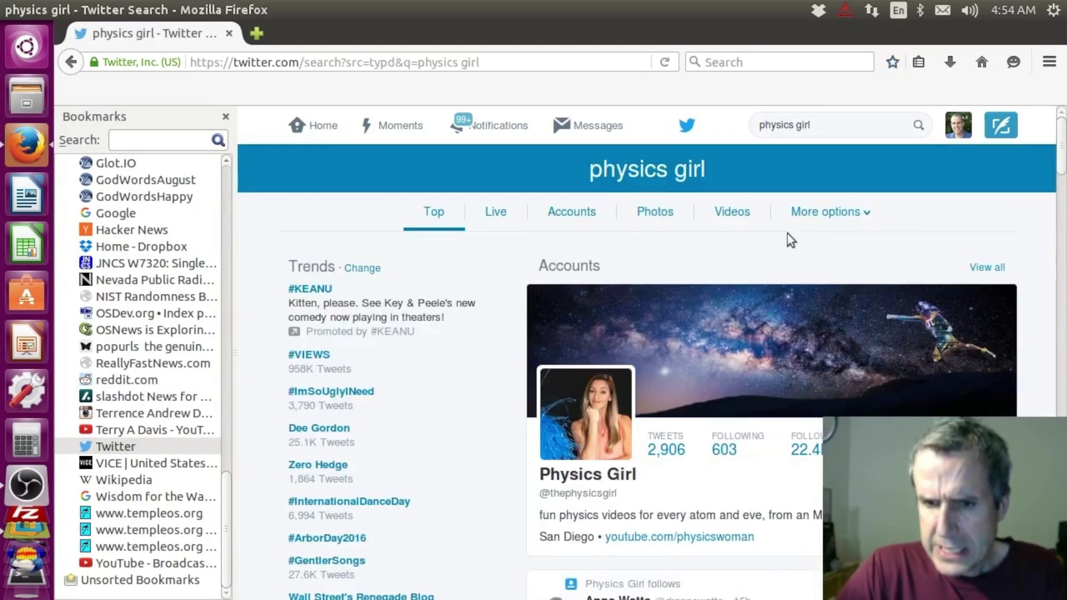
scroll(789, 238, "down", 3)
scroll(802, 245, "down", 2)
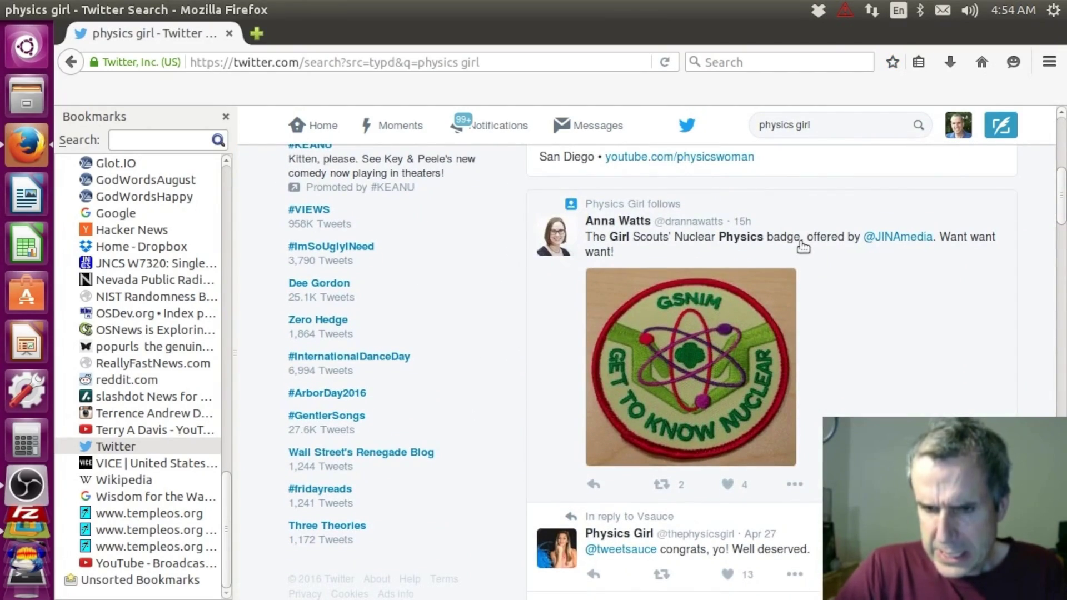
scroll(815, 248, "up", 2)
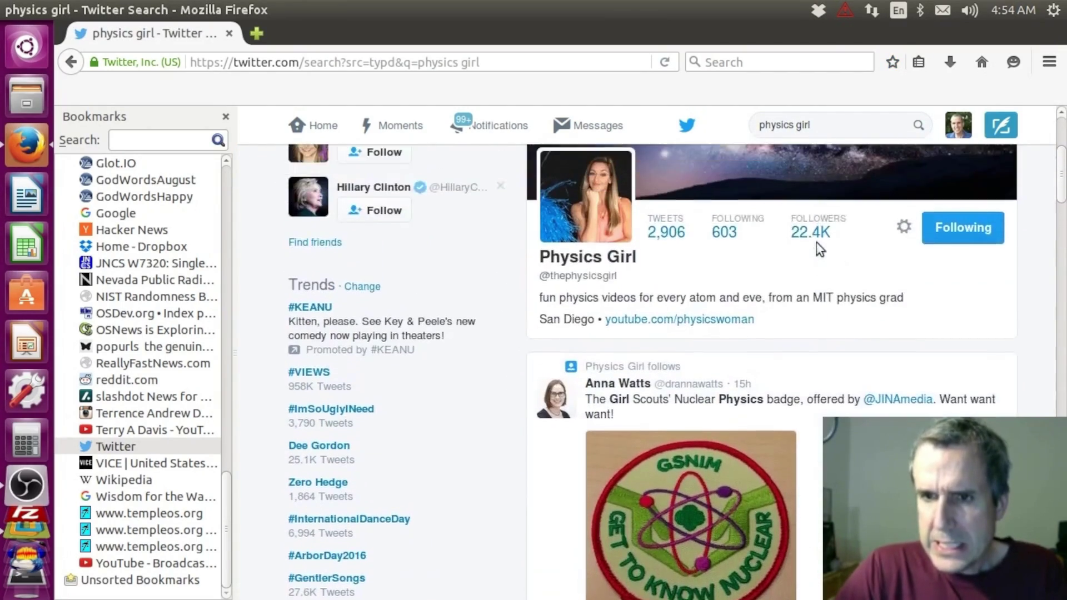
scroll(815, 248, "up", 3)
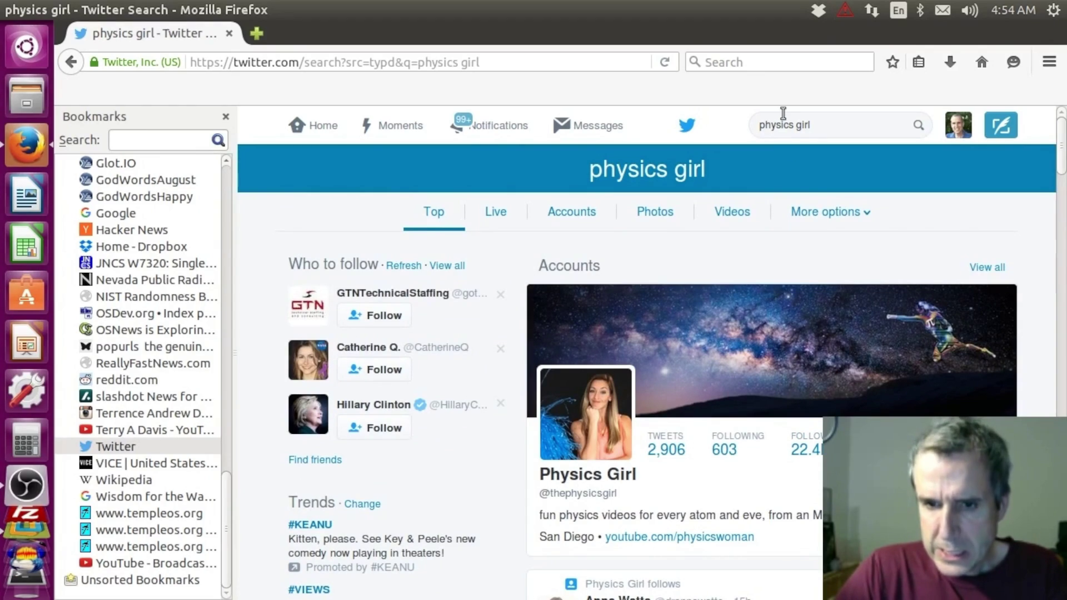
left_click_drag(227, 492, 234, 312)
left_click(158, 397)
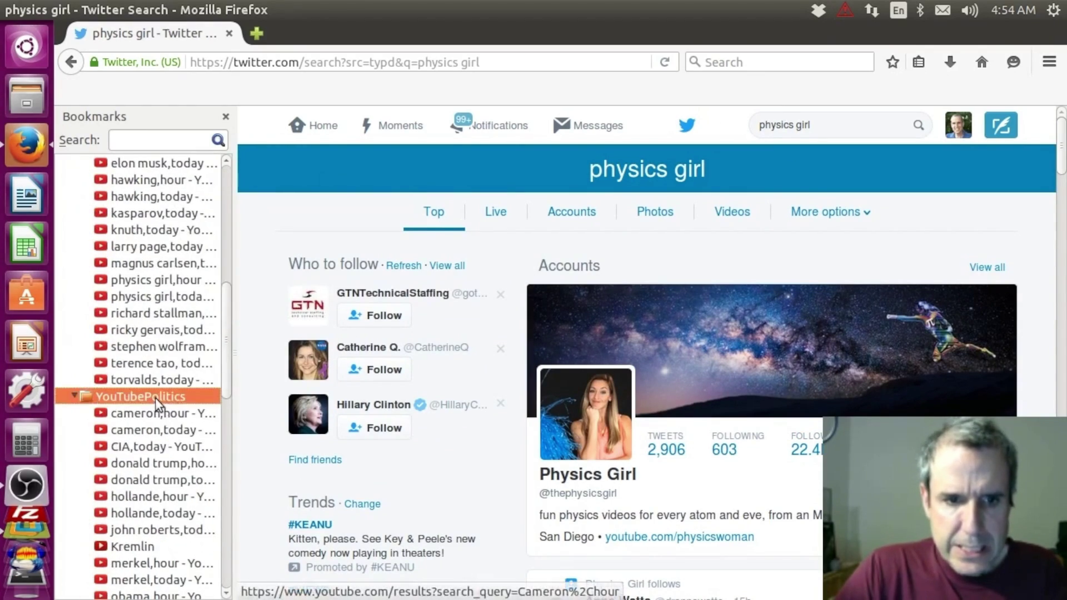
scroll(157, 402, "up", 2)
scroll(157, 402, "up", 1)
scroll(155, 350, "up", 2)
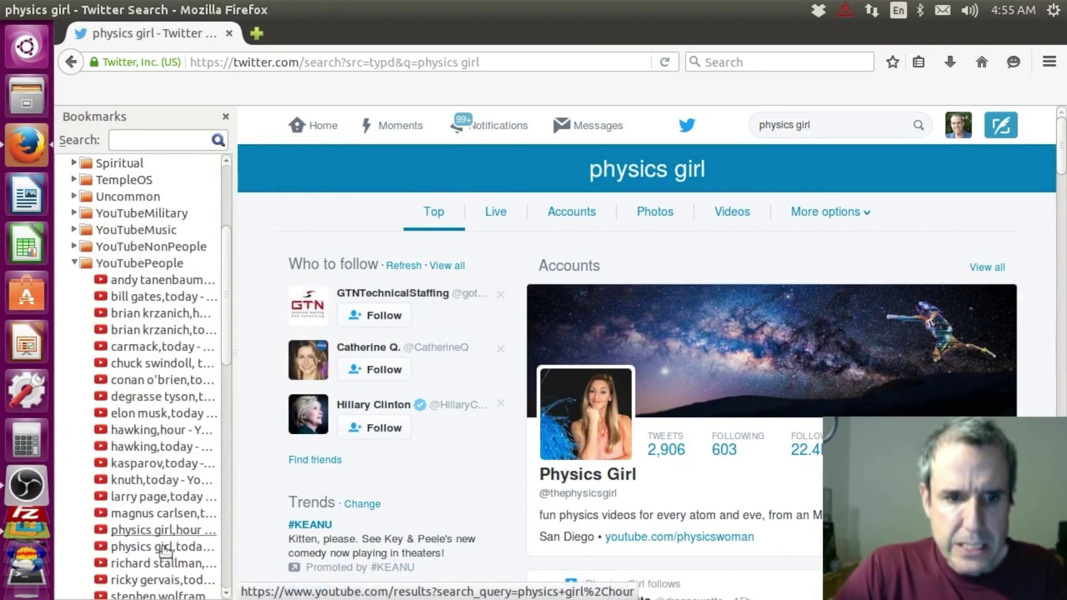
Open the Physics Girl Instagram page from the People bookmark folder
left_click(164, 550)
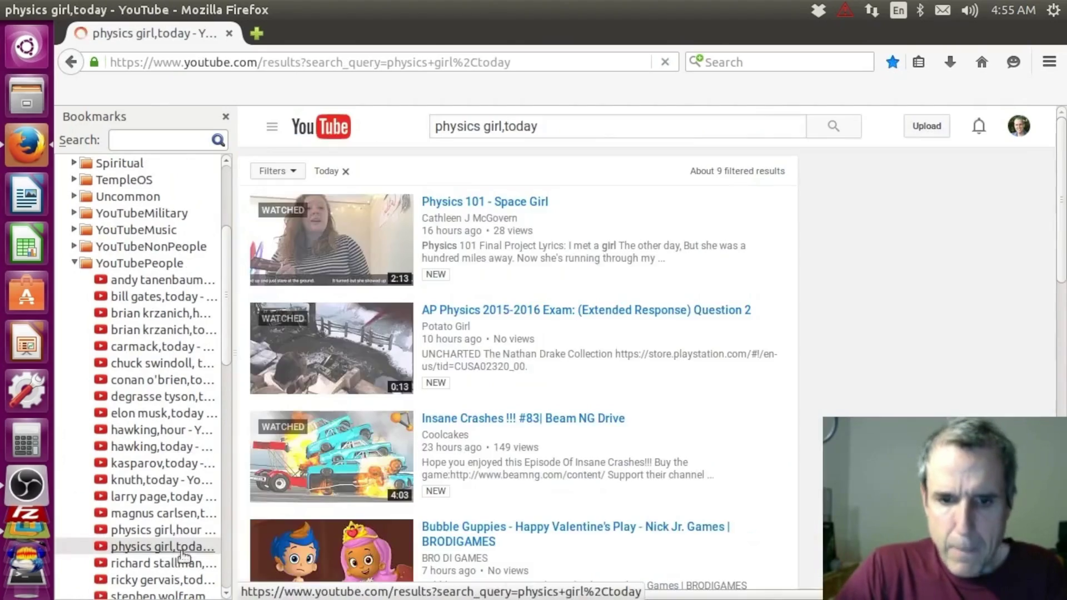
scroll(587, 514, "down", 2)
scroll(587, 514, "down", 3)
scroll(590, 512, "down", 4)
scroll(593, 508, "down", 2)
scroll(594, 508, "down", 3)
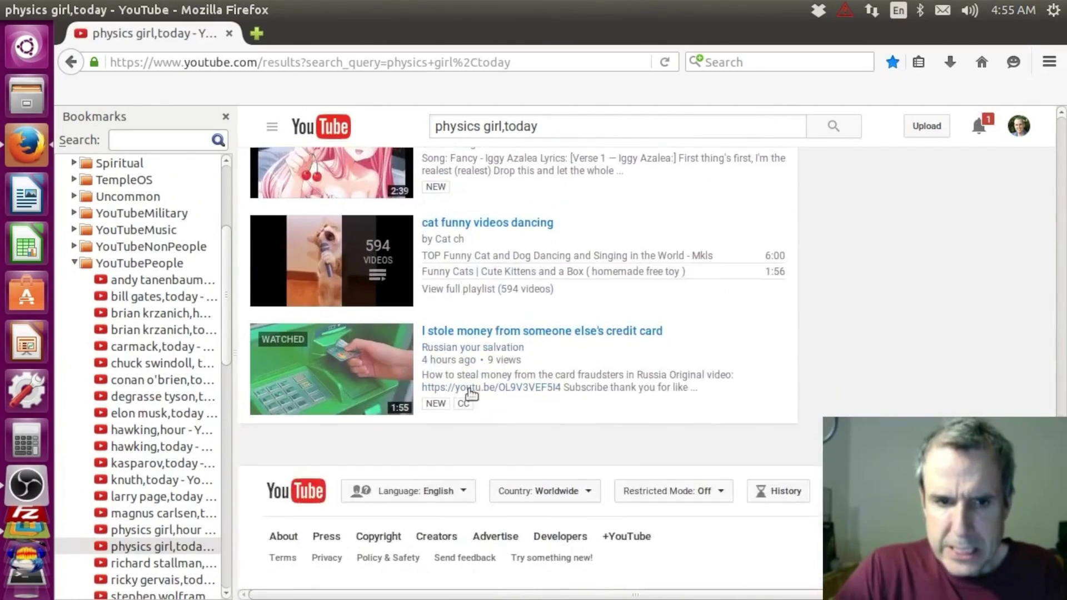
left_click(162, 264)
scroll(195, 363, "up", 1)
scroll(186, 360, "up", 3)
left_click(117, 298)
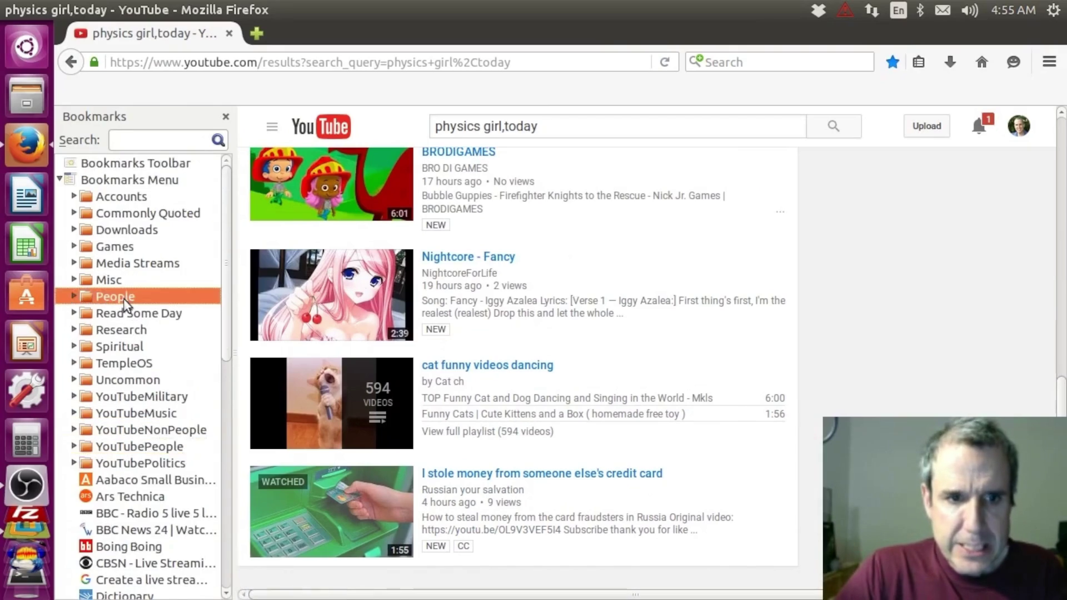
scroll(134, 538, "down", 1)
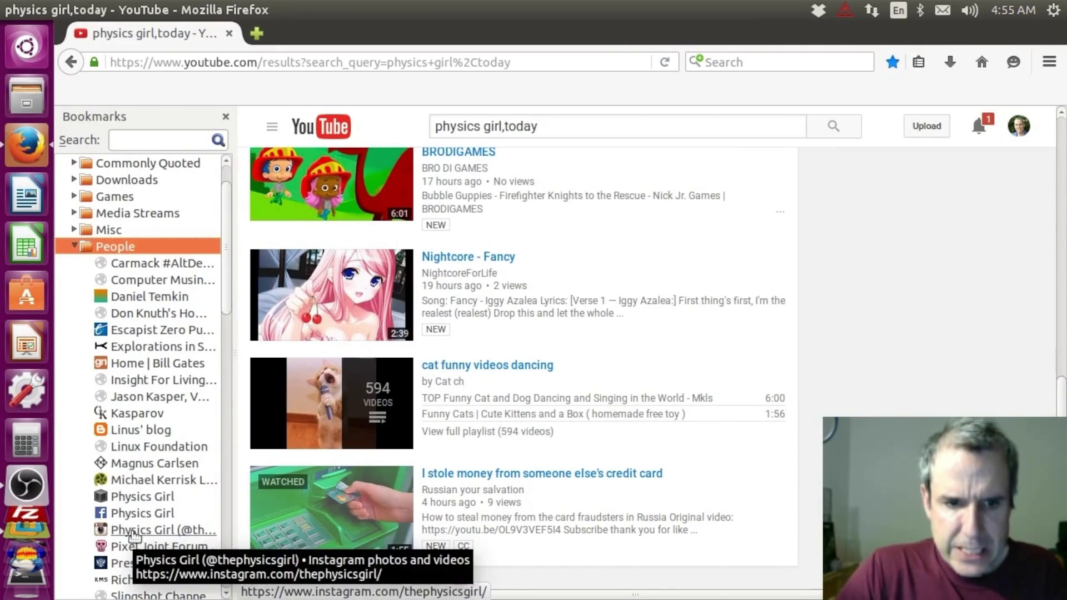
left_click(134, 536)
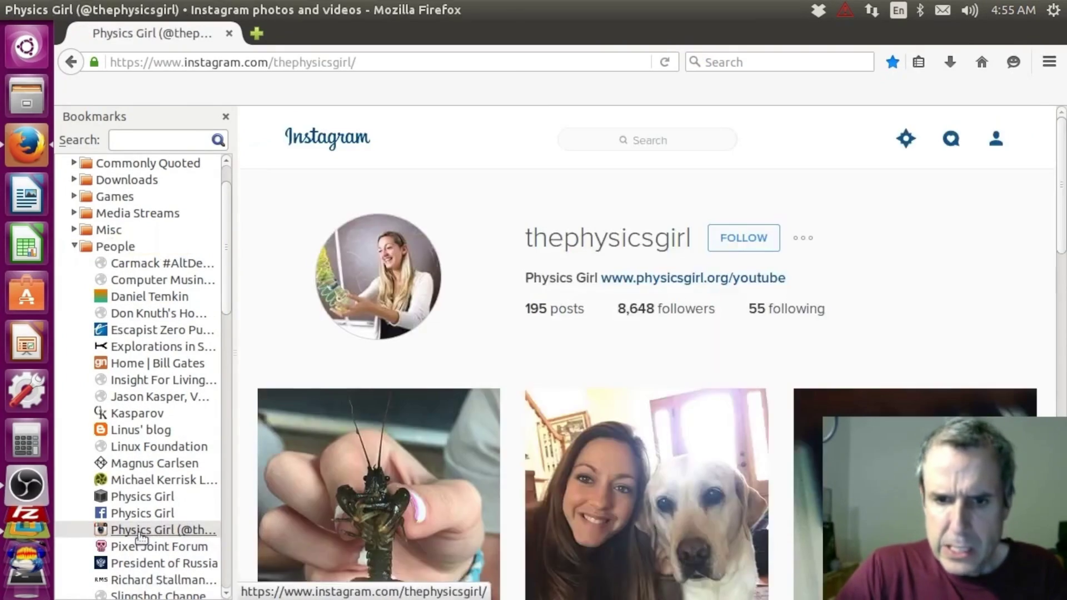
View the crawfish photo post, return to the thephysicsgirl profile, and collapse the People folder
left_click(357, 508)
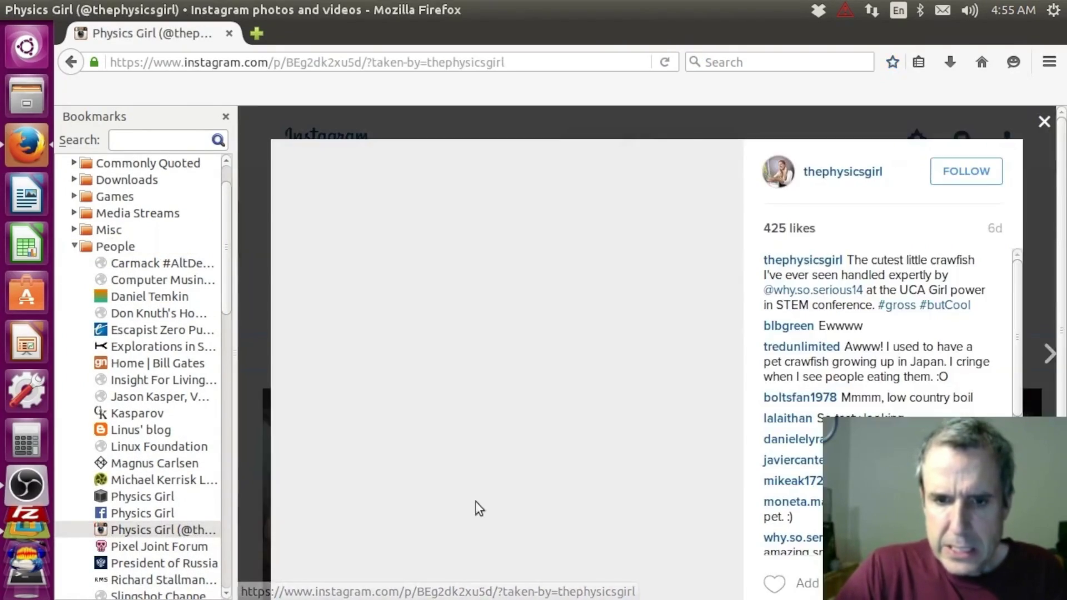
scroll(884, 359, "down", 2)
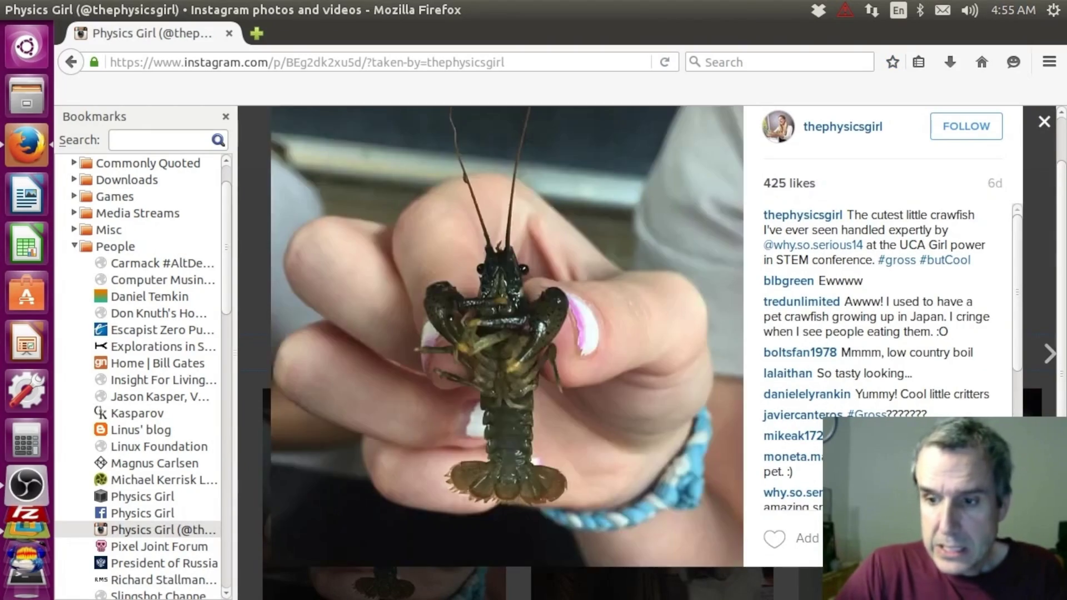
scroll(884, 359, "down", 1)
scroll(883, 359, "down", 2)
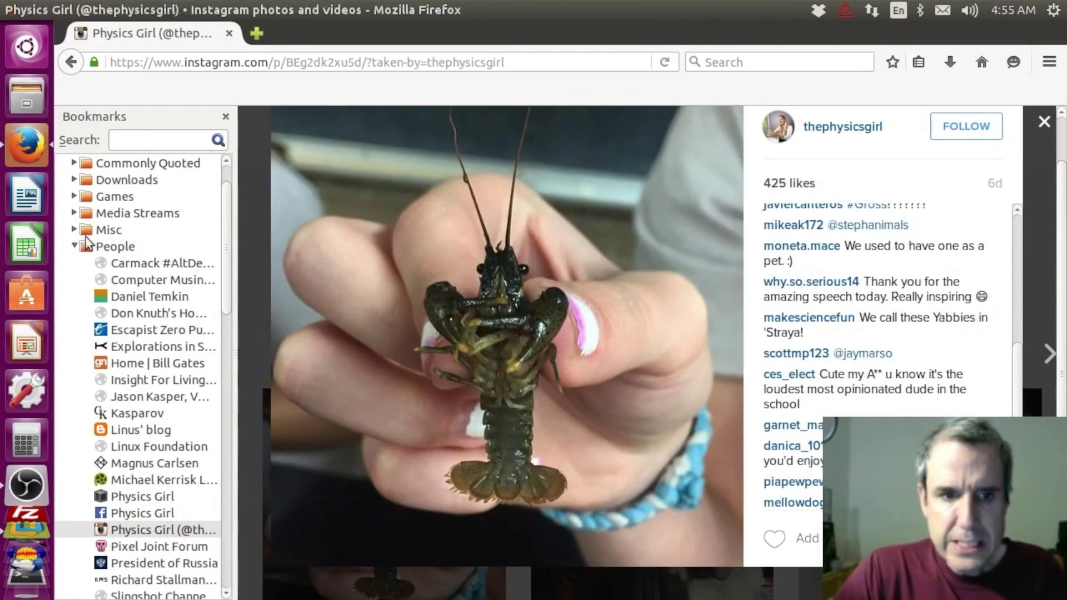
left_click(151, 534)
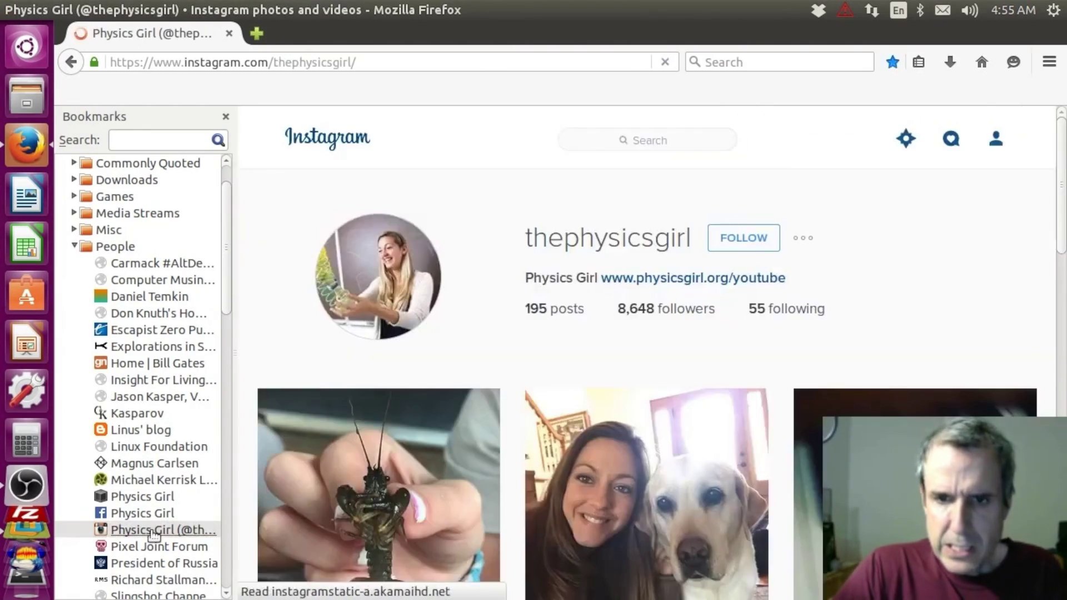
left_click(130, 248)
scroll(138, 316, "down", 7)
scroll(150, 375, "down", 2)
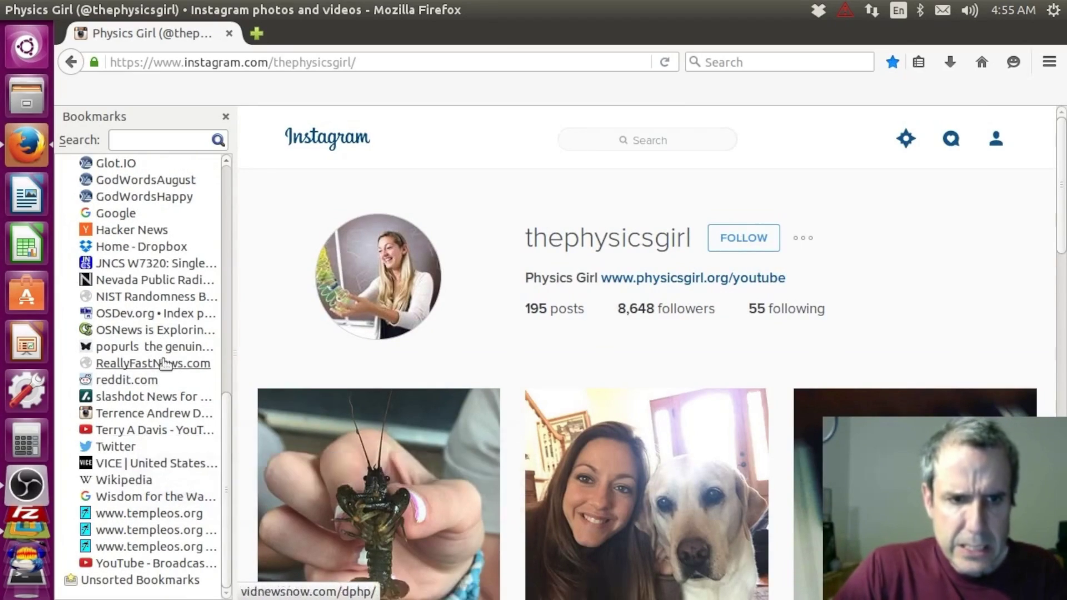
Browse the OSDev.org forum index, then close Firefox so the TempleOS VM shows
left_click(134, 316)
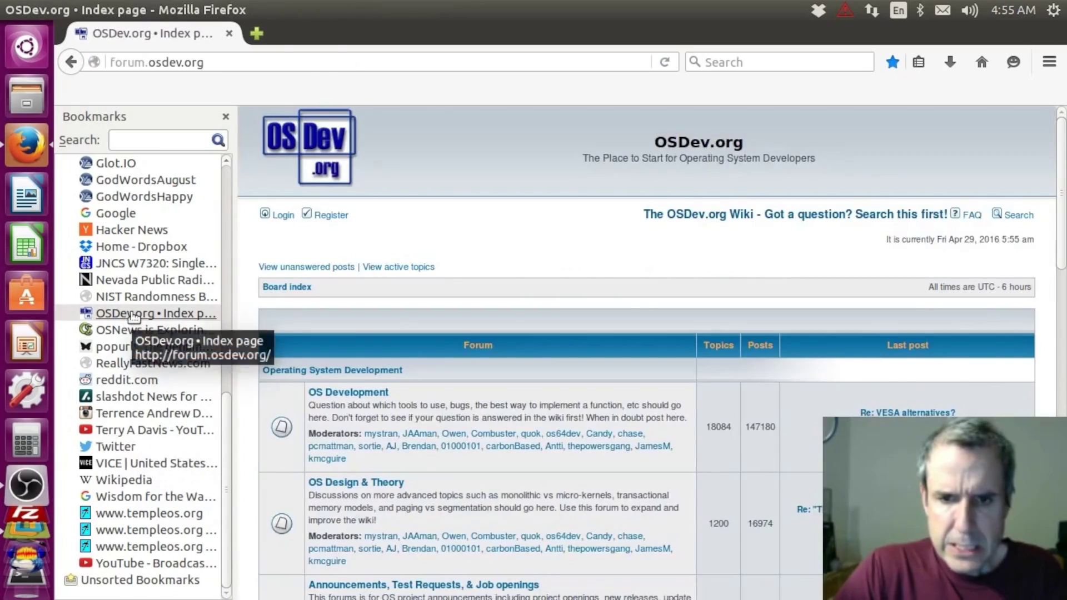
scroll(672, 381, "down", 3)
scroll(672, 380, "down", 2)
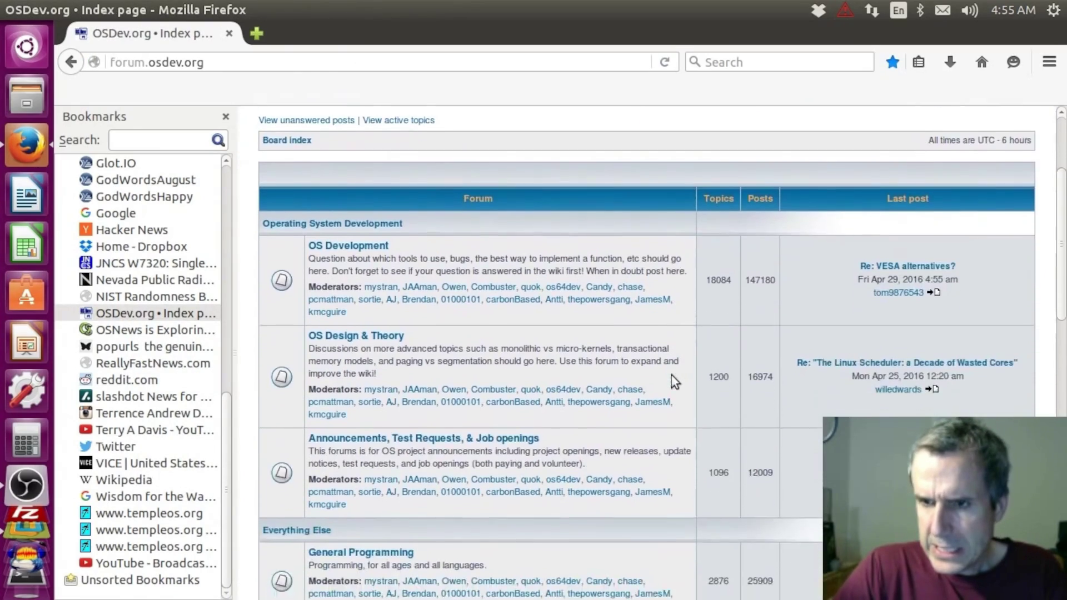
scroll(674, 381, "down", 1)
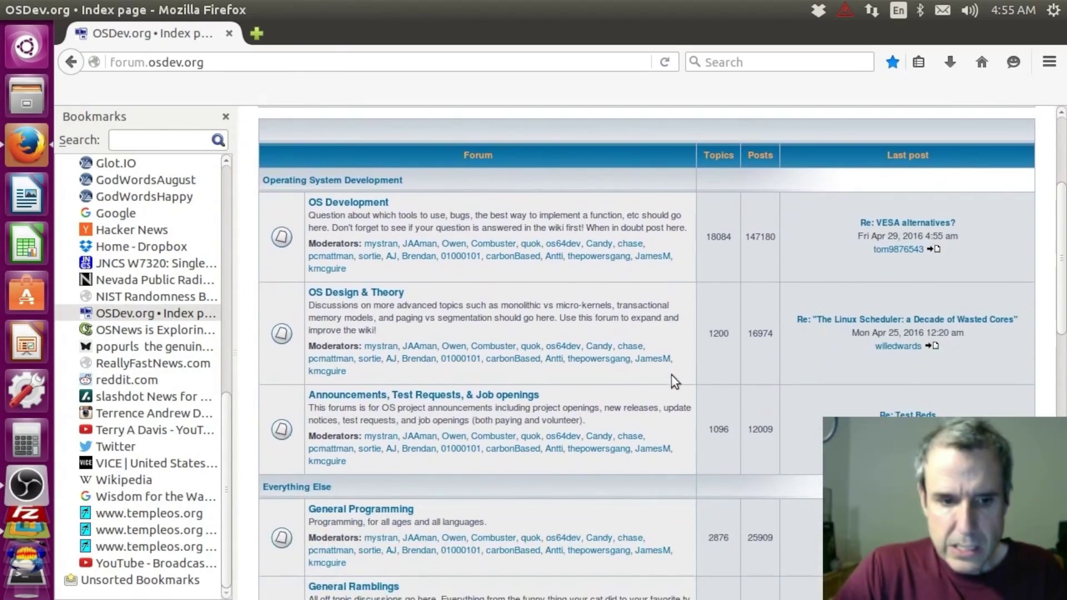
left_click(228, 34)
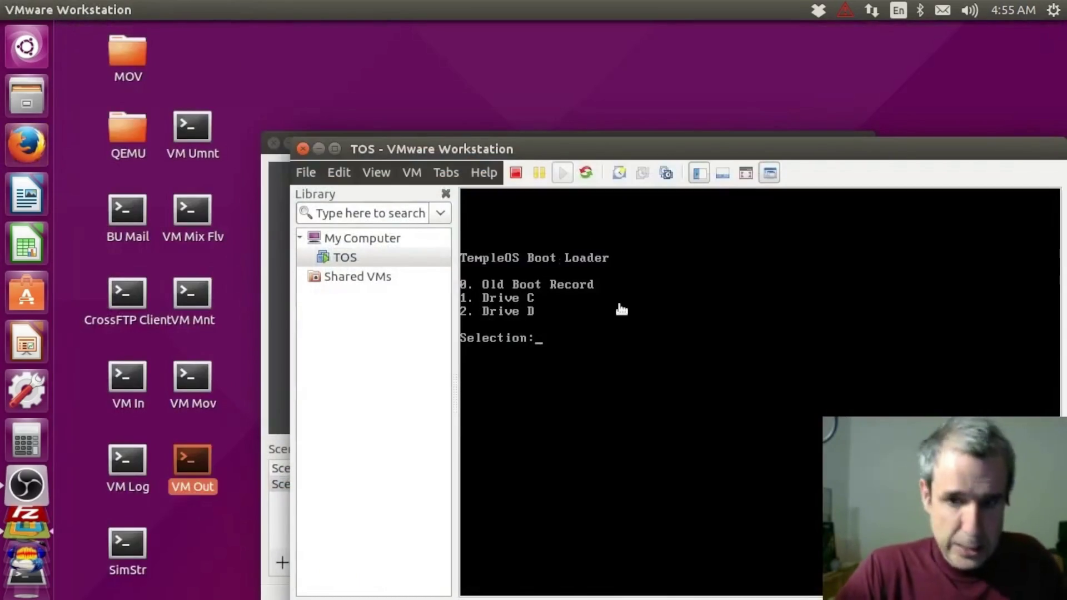
Boot TempleOS from drive 1 and switch the virtual machine to full screen
key("1")
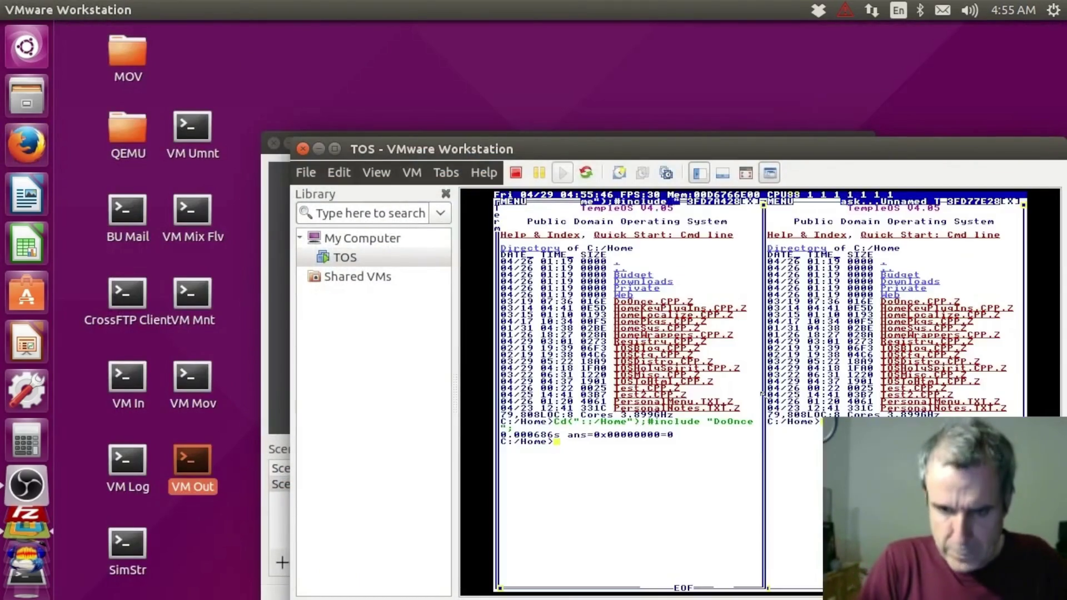
key("ctrl+alt+Return")
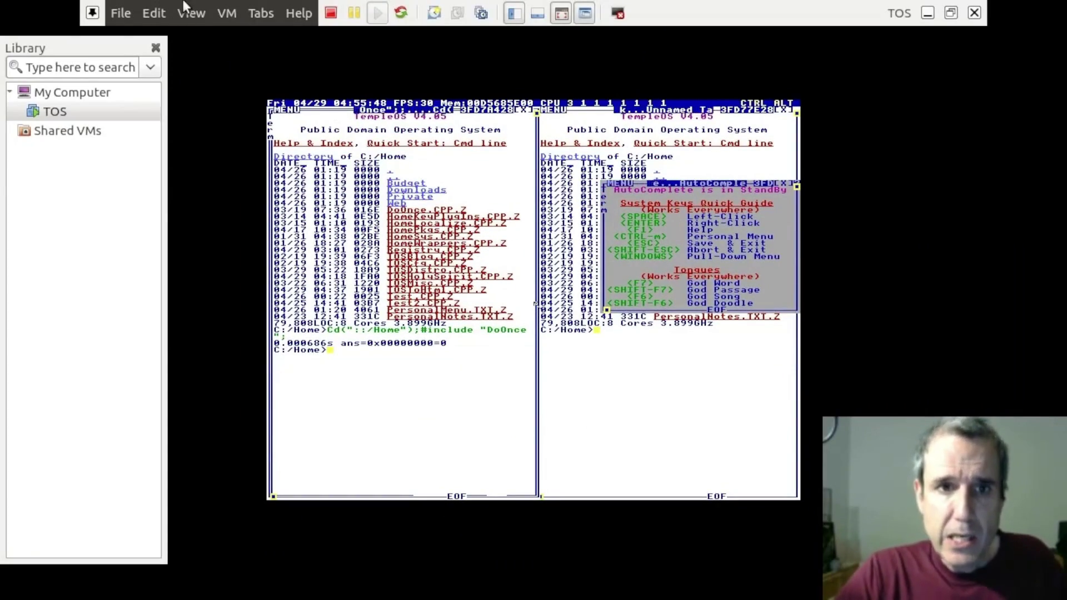
Set View > Autosize > Stretch Guest so the TempleOS desktop fills the screen, then bring up the personal menu
left_click(190, 13)
left_click(506, 231)
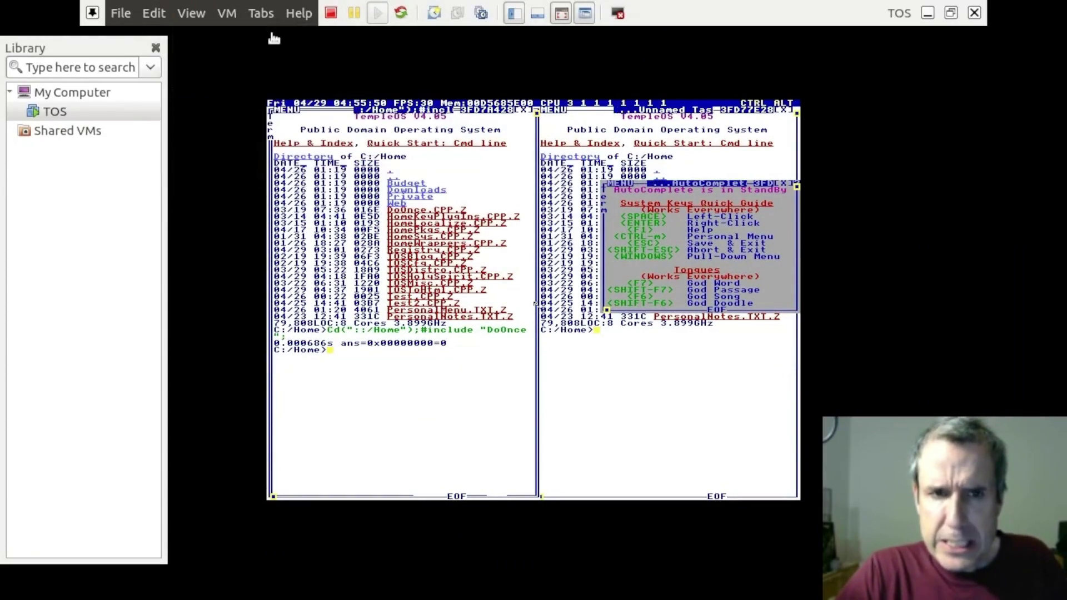
left_click(191, 13)
mouse_move(216, 164)
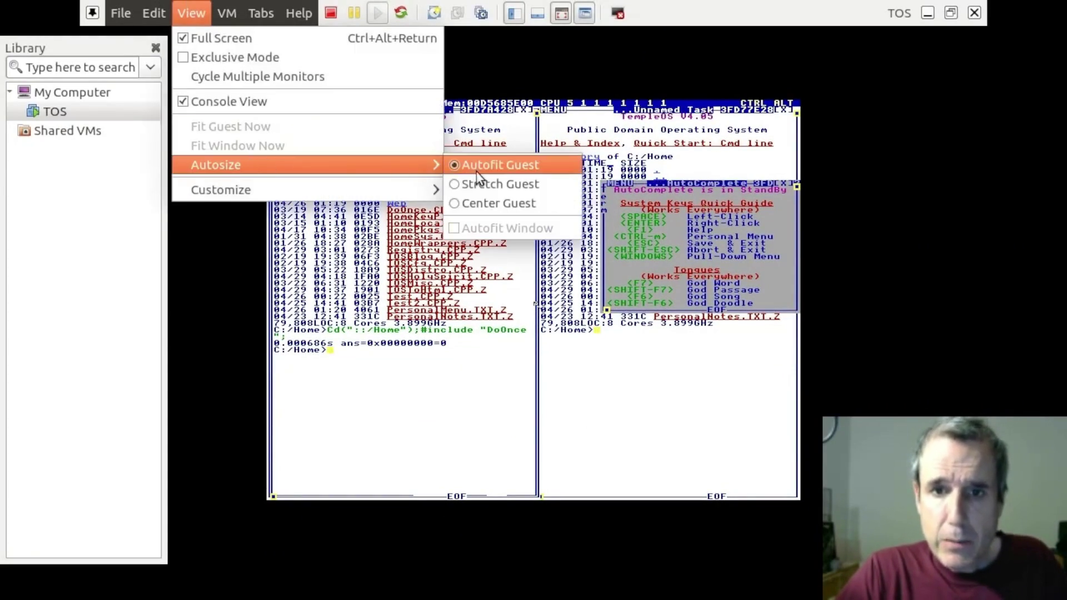
left_click(483, 184)
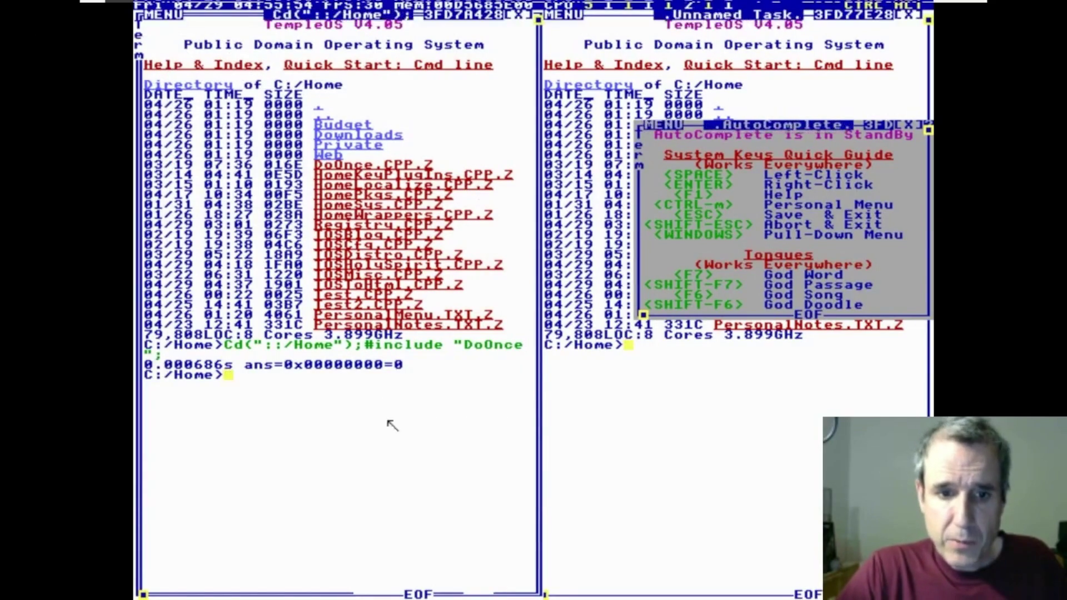
key("ctrl+m")
Run the Cd("/Adam/God") menu command to list the C:/Adam/God directory
key("Down")
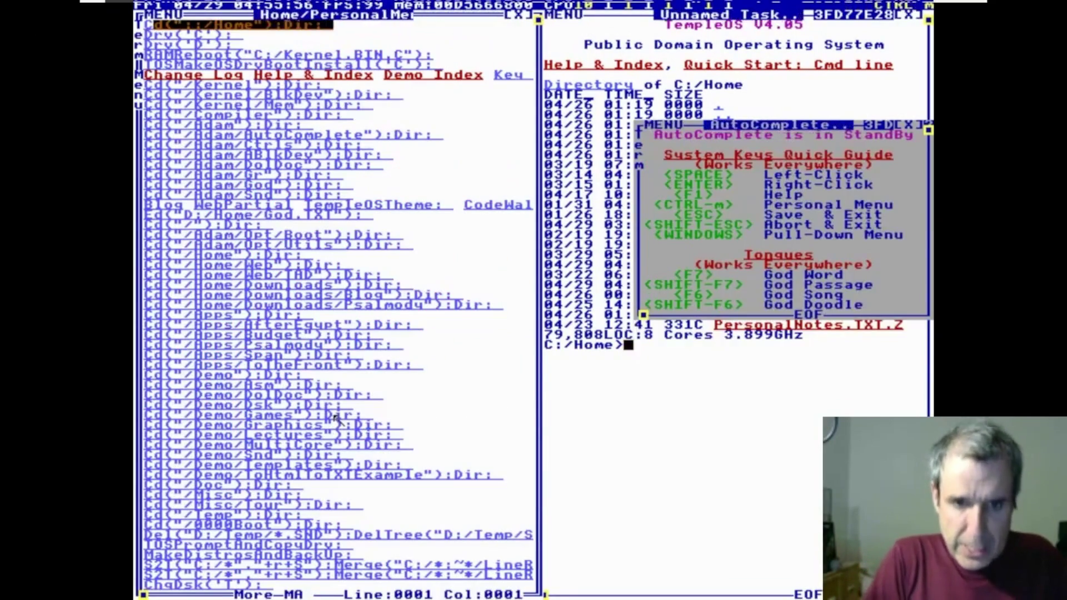
key("Down")
key("Down")
key("Down")
key("Down")
key("Down")
key("Down")
key("Down")
key("Down")
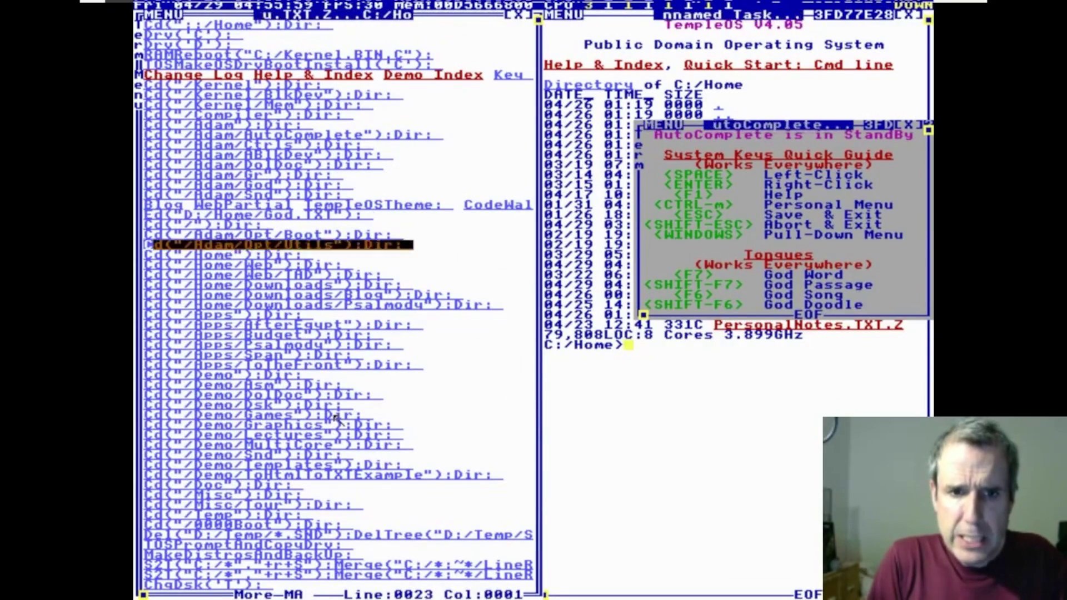
key("Down")
key("Down")
key("Down")
key("Up")
key("Up")
key("Up")
key("Up")
key("Up")
key("Up")
key("Return")
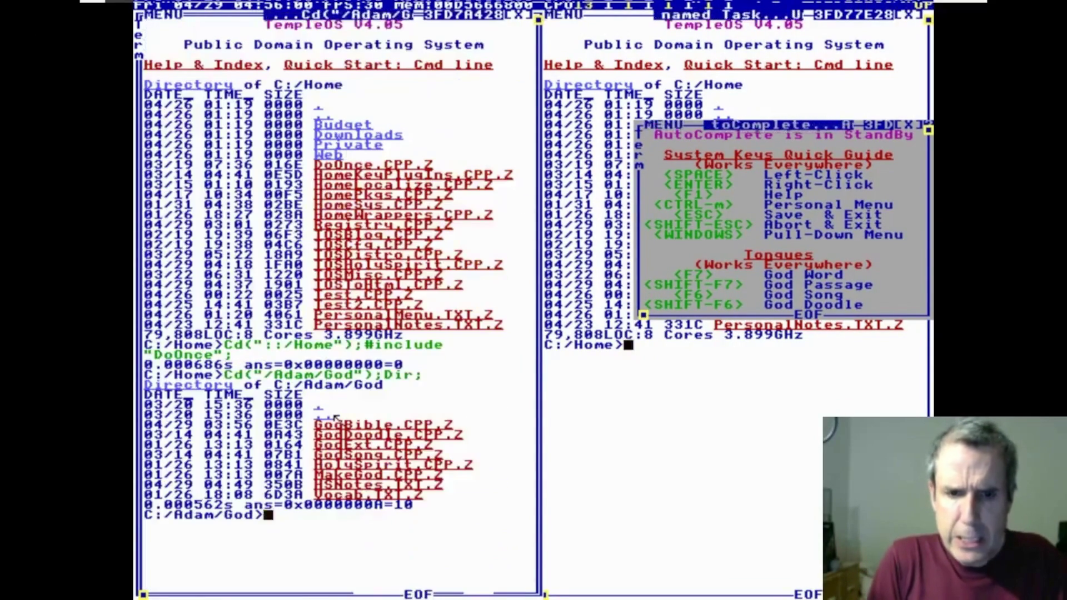
key("Up")
key("Up")
key("Up")
Open HSNotes.TXT.Z and maximize The Purpose of Life window
key("space")
key("alt+m")
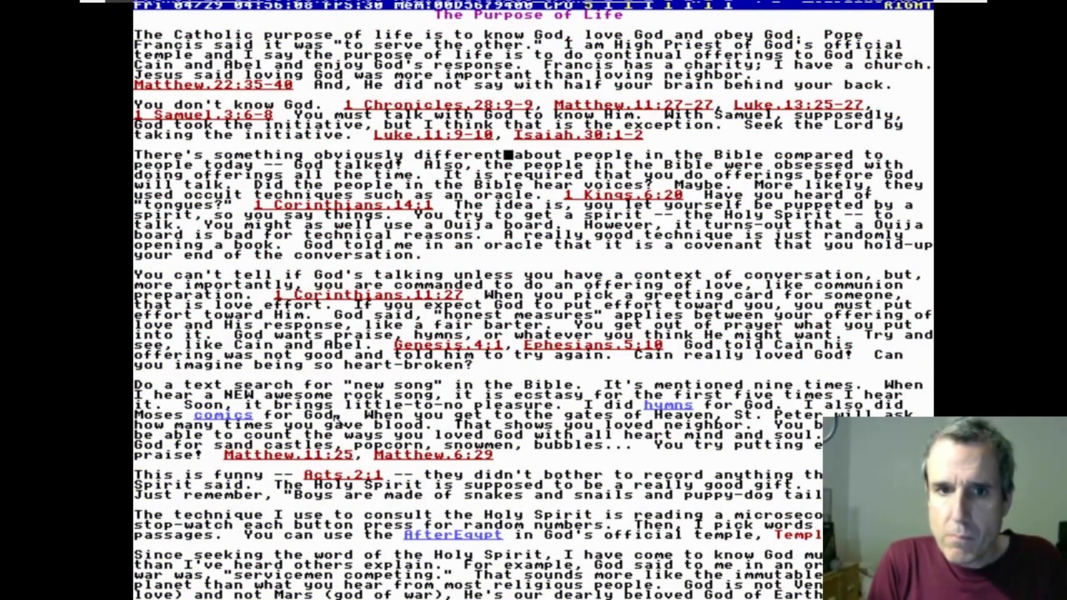
Read the linked 1 Kings 6:20 passage and return to The Purpose of Life notes
key("Right")
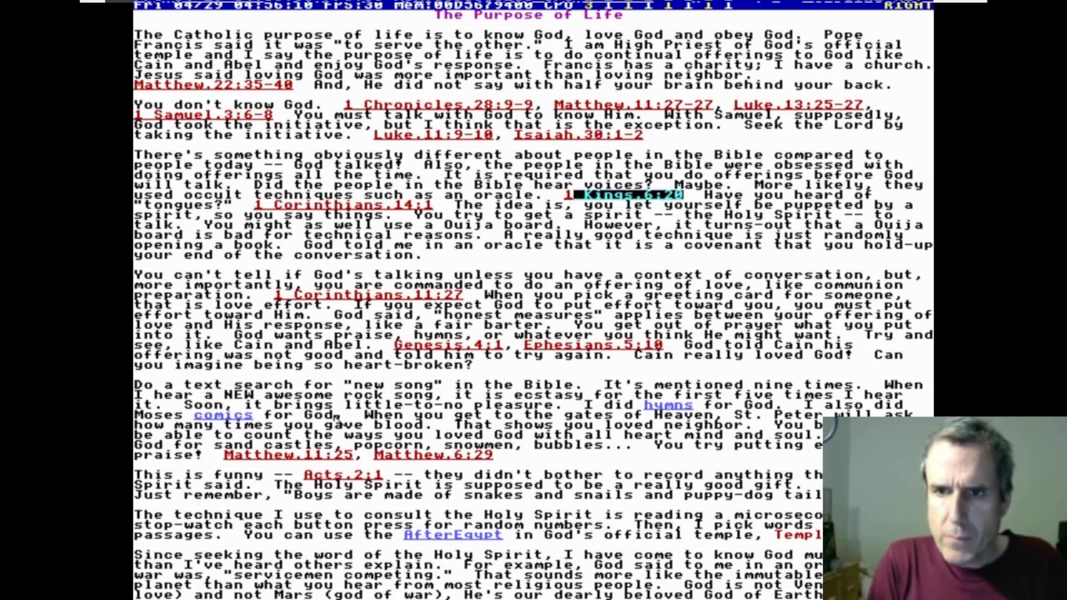
key("space")
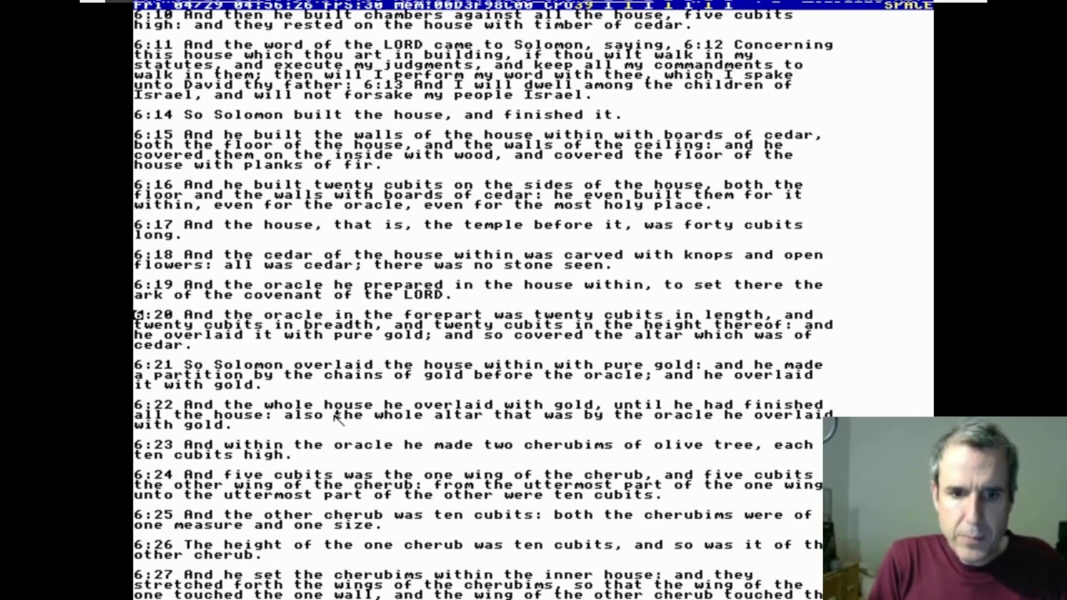
key("shift+Escape")
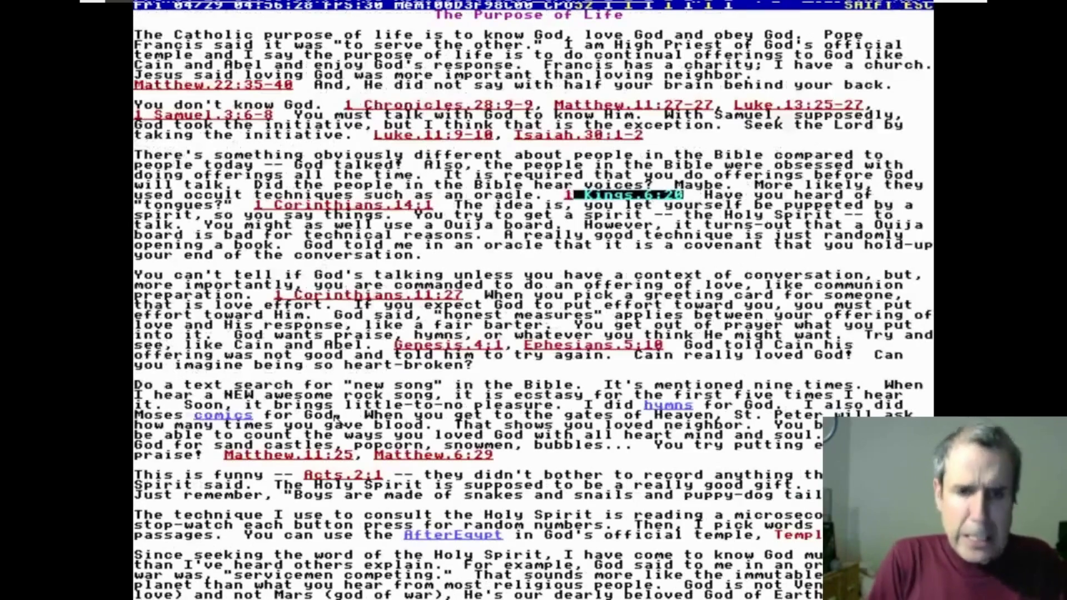
Show the document's raw DolDoc source and move to the 1 Kings reference
key("ctrl+t")
key("Right")
key("Right")
key("Right")
key("Right")
key("Right")
key("Right")
key("Right")
key("Right")
key("Right")
key("Left")
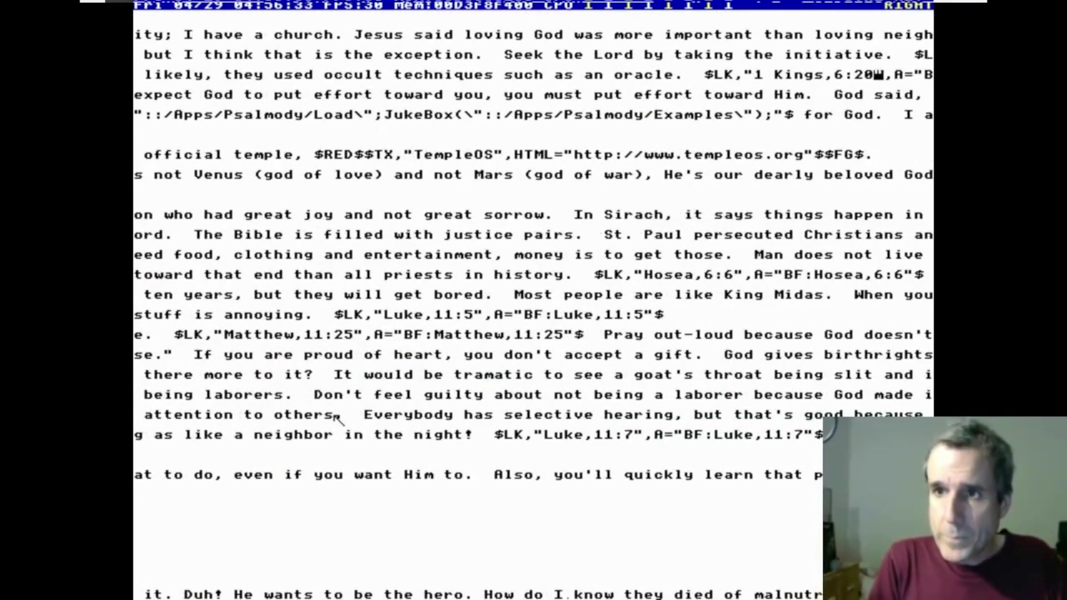
type("-23")
Extend the 1 Kings link references to 6:20-23 and return to the rendered view
key("Right")
key("Right")
key("Right")
key("Right")
key("Right")
key("Right")
key("Right")
key("Right")
key("Right")
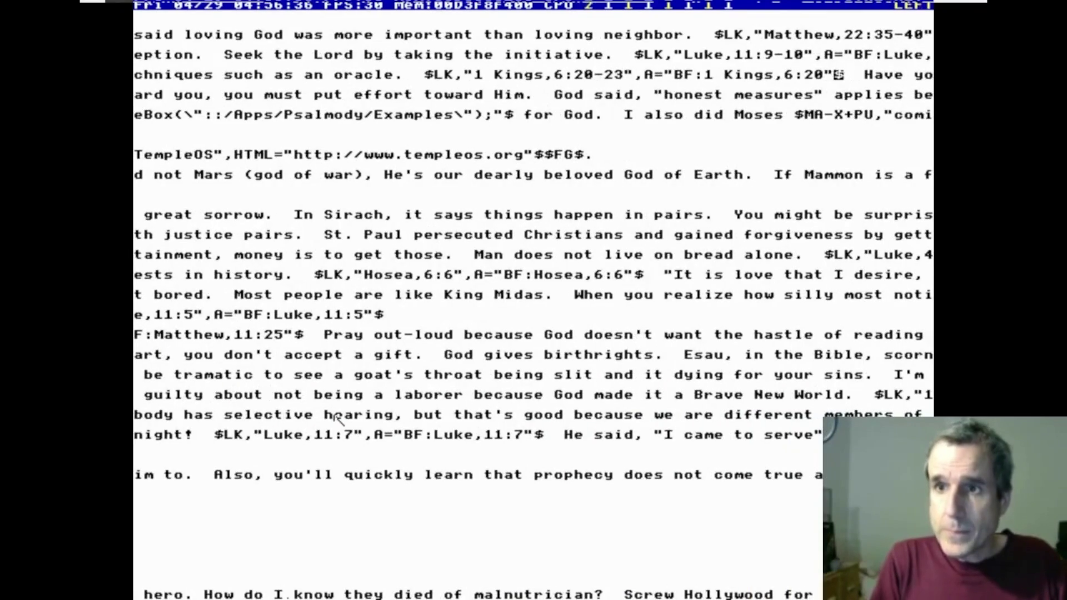
type("-23")
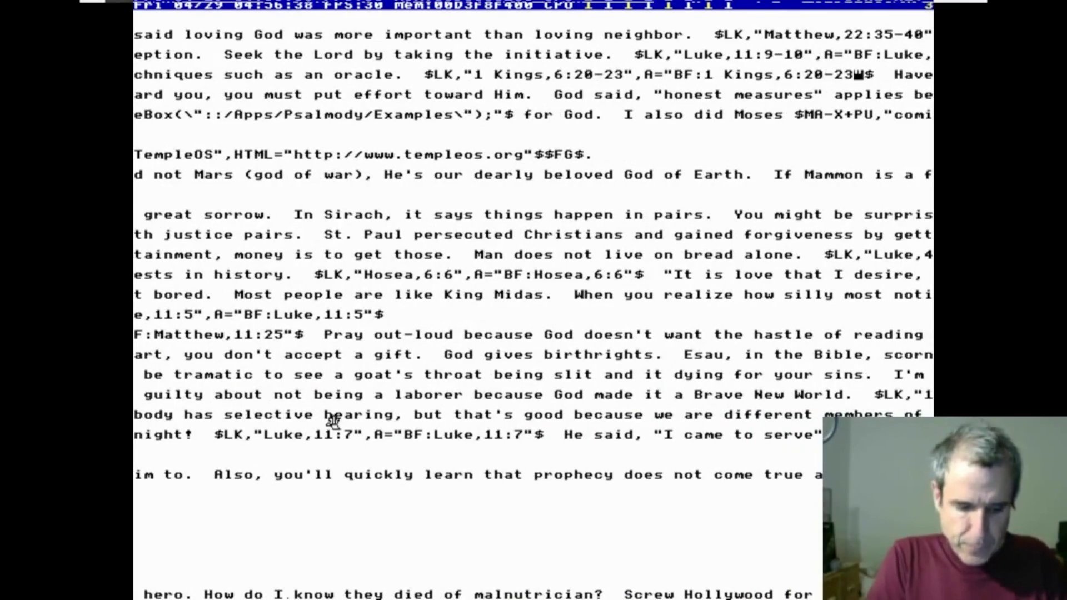
key("ctrl+t")
key("Right")
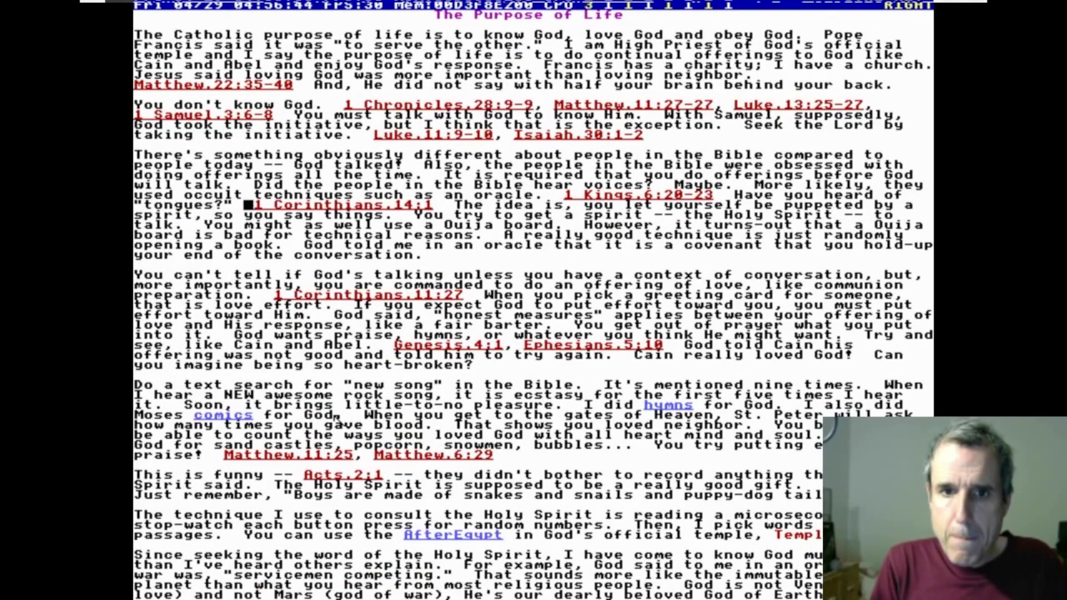
Inspect the 1 Corinthians 14:1 link in raw source and return to the rendered page
key("Right")
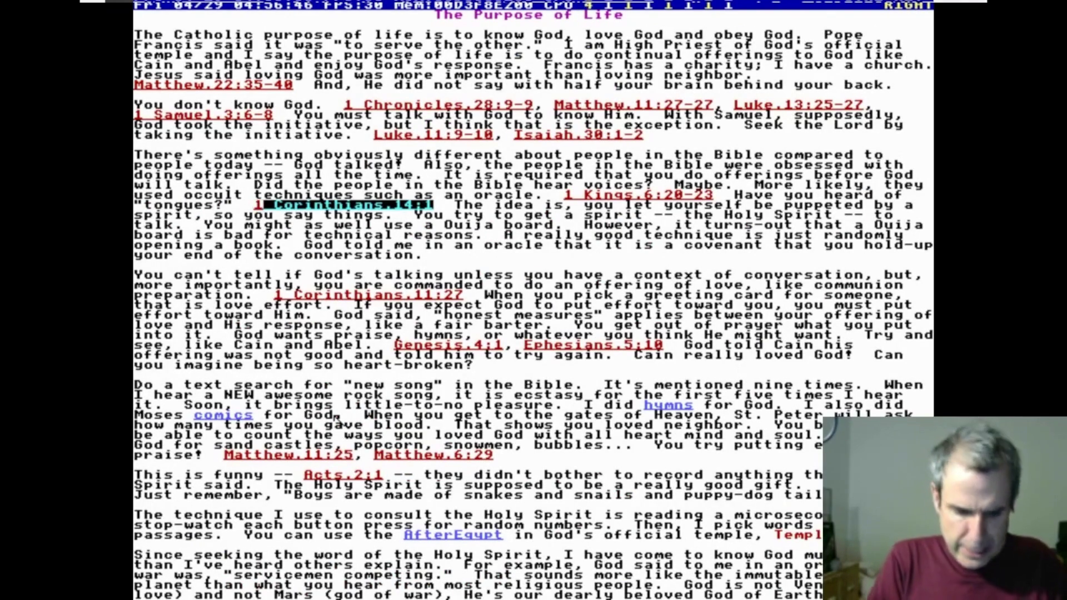
key("ctrl+t")
key("Right")
key("Right")
key("Right")
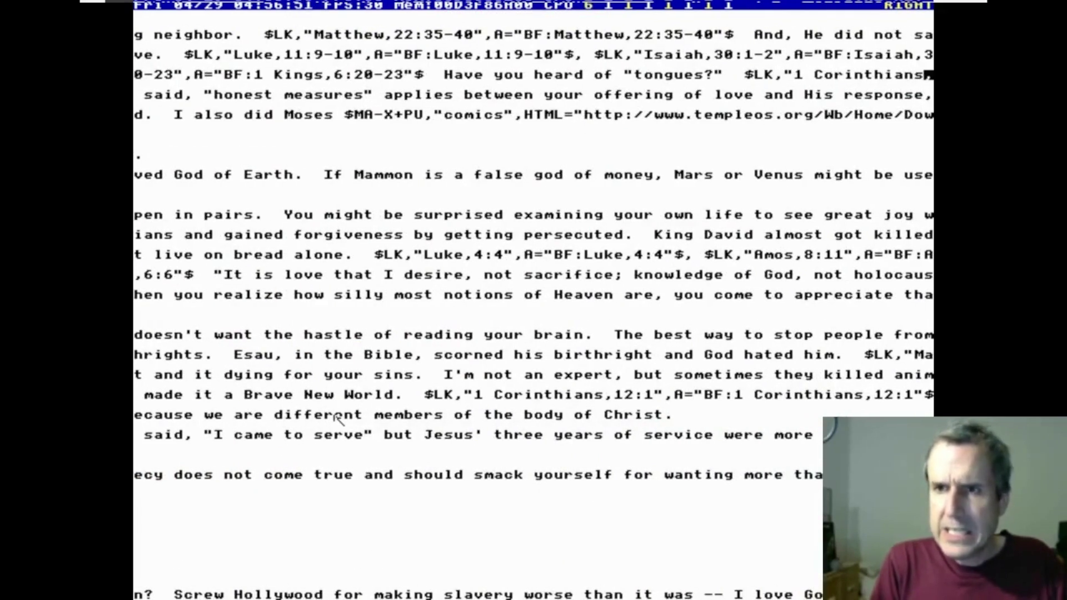
key("ctrl+t")
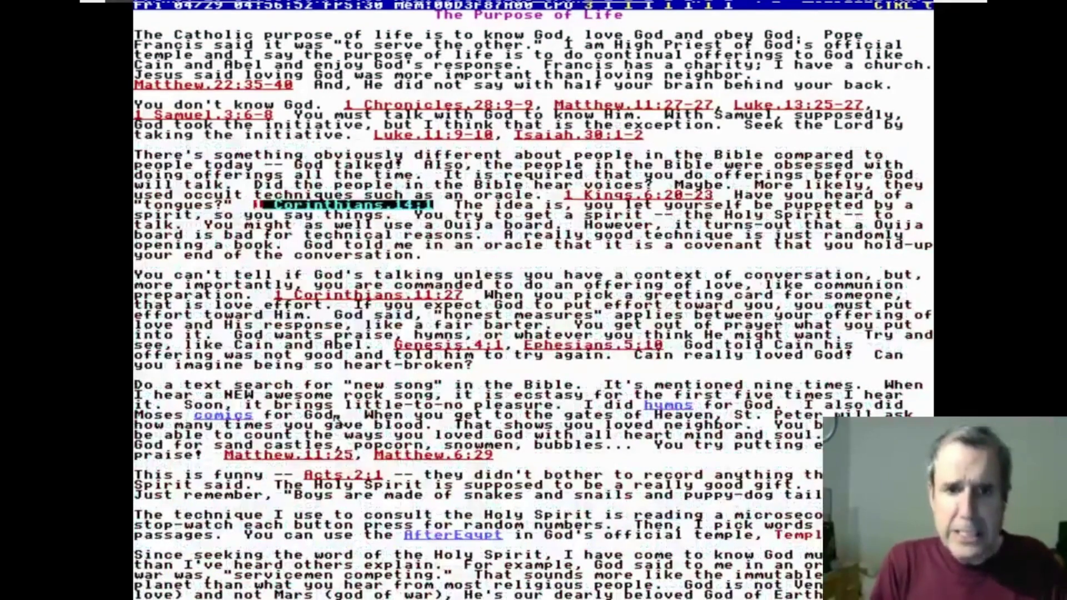
Read through the linked 1 Corinthians chapter 14 passage and close it
key("space")
key("Page_Down")
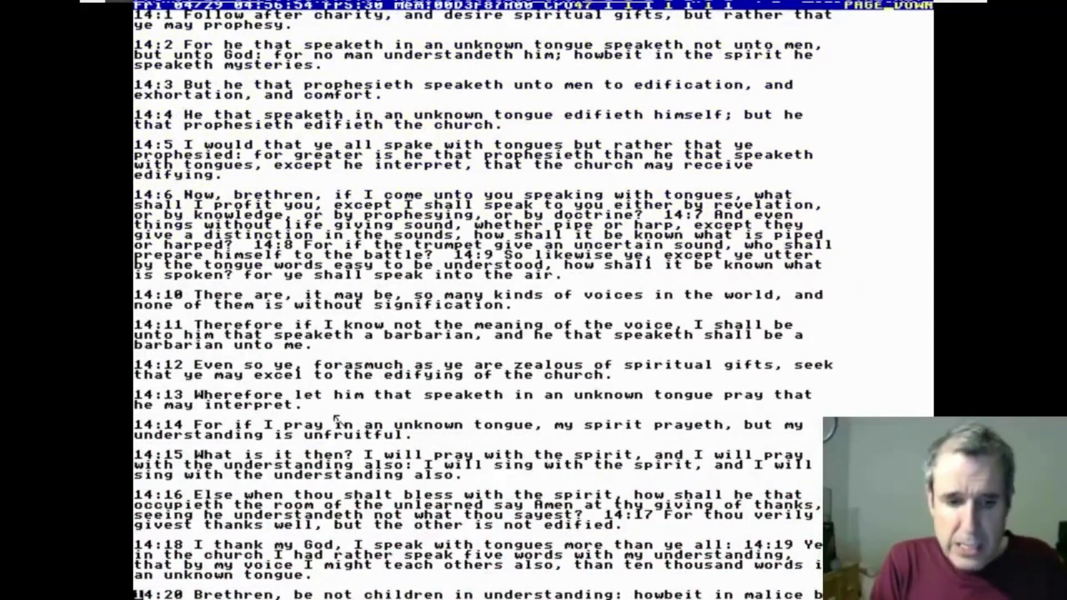
key("Page_Down")
key("Page_Down")
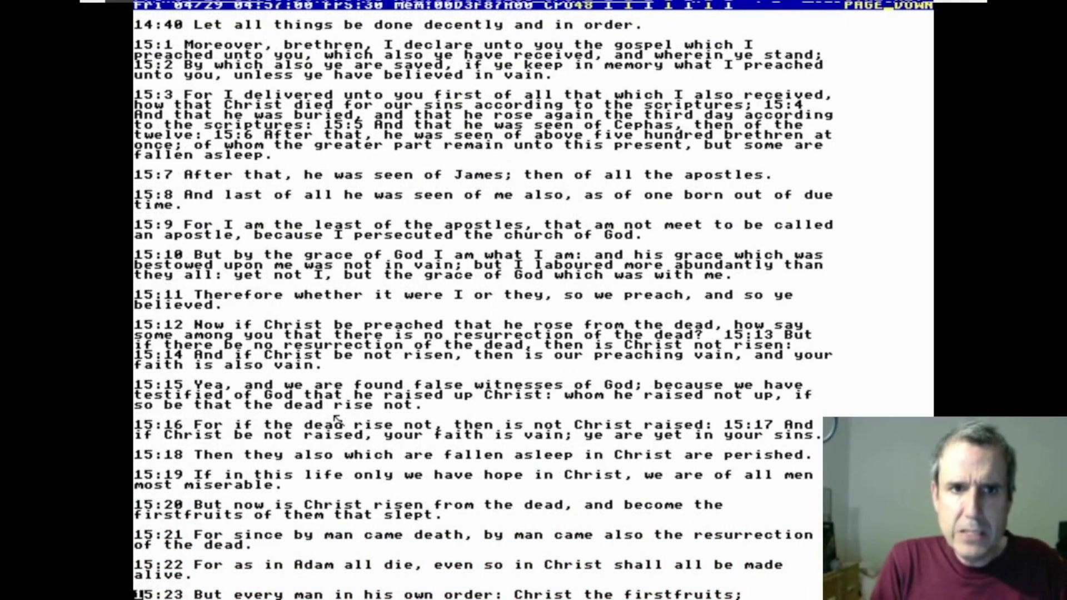
key("Escape")
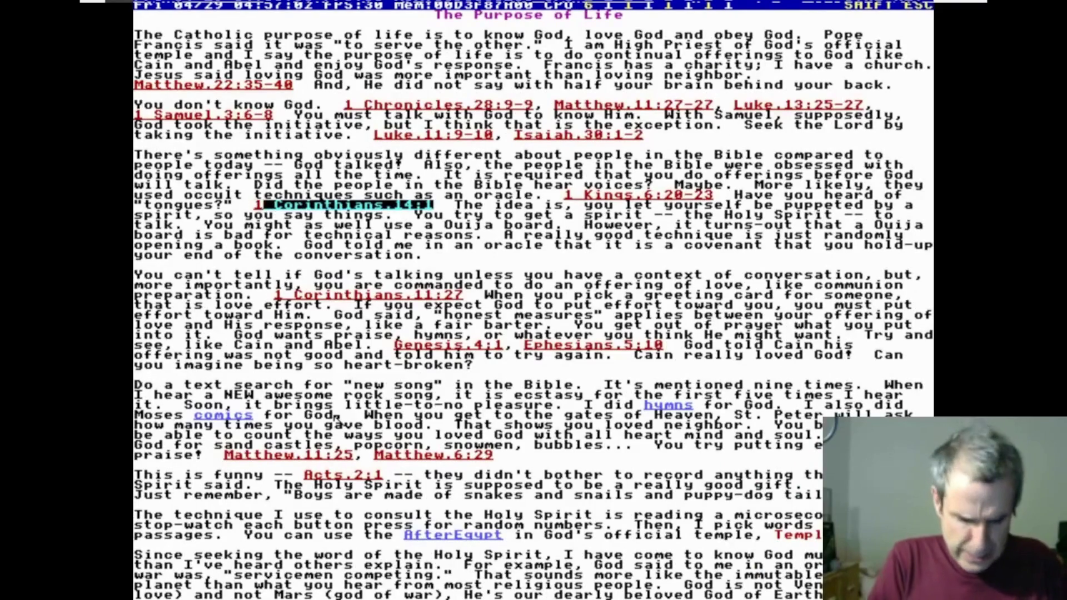
Change the 1 Corinthians link in the raw source to 14:1-40 and return to the rendered view
key("ctrl+t")
key("Right")
key("Right")
key("Right")
key("Right")
key("Right")
key("Right")
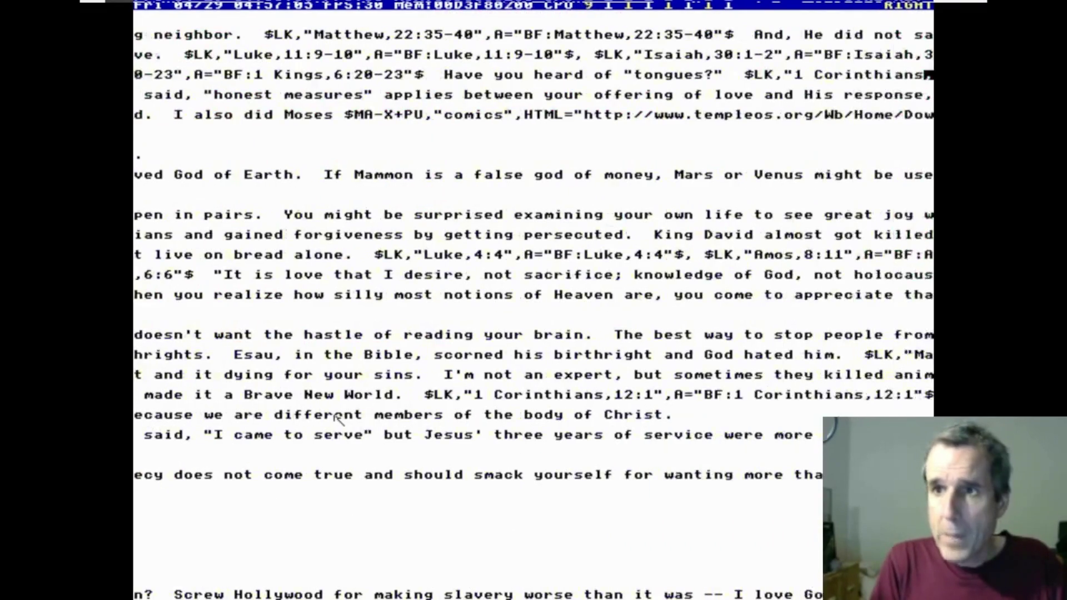
key("Right")
key("Right")
key("Right")
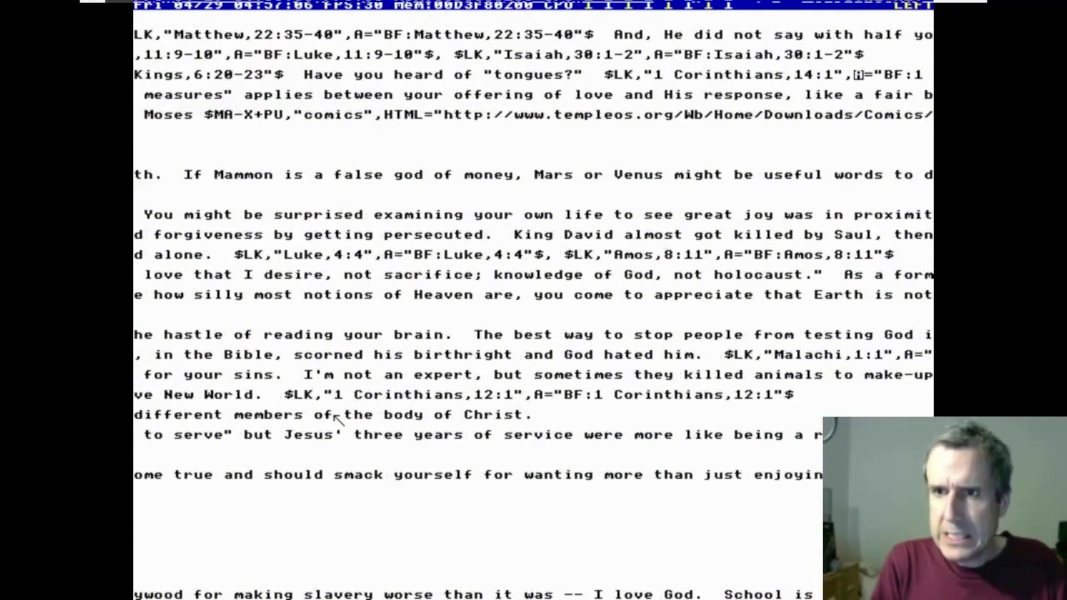
type("-409")
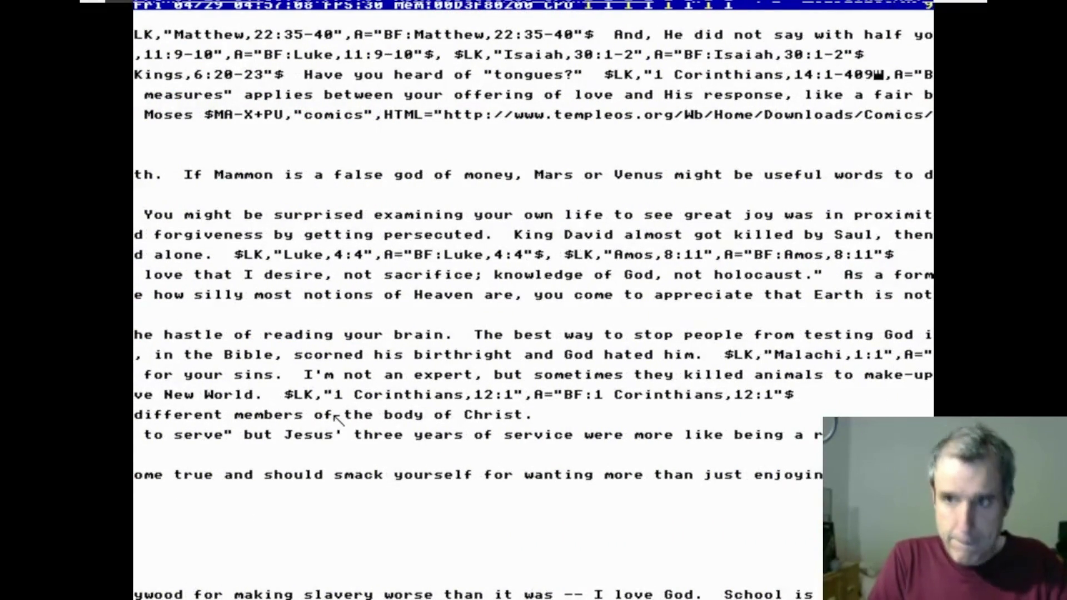
key("Right")
key("Right")
key("Right")
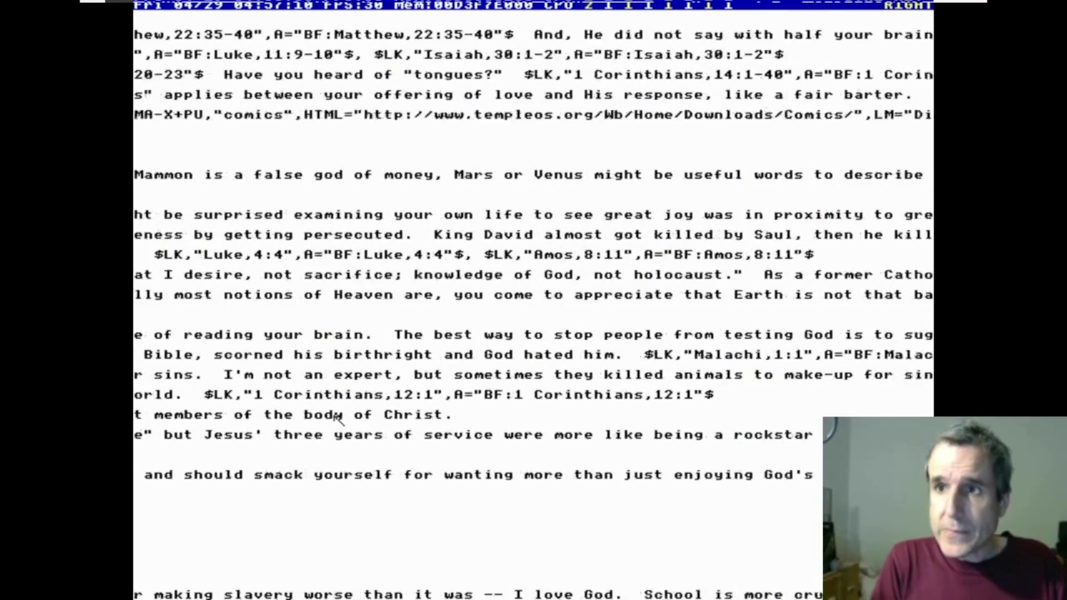
key("Right")
key("Right")
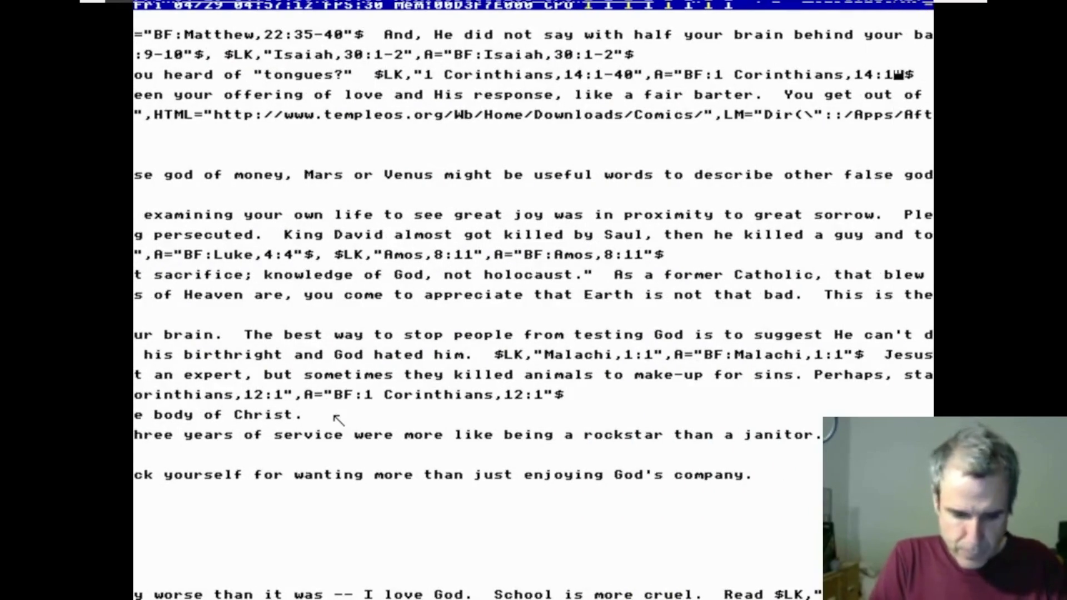
key("ctrl+t")
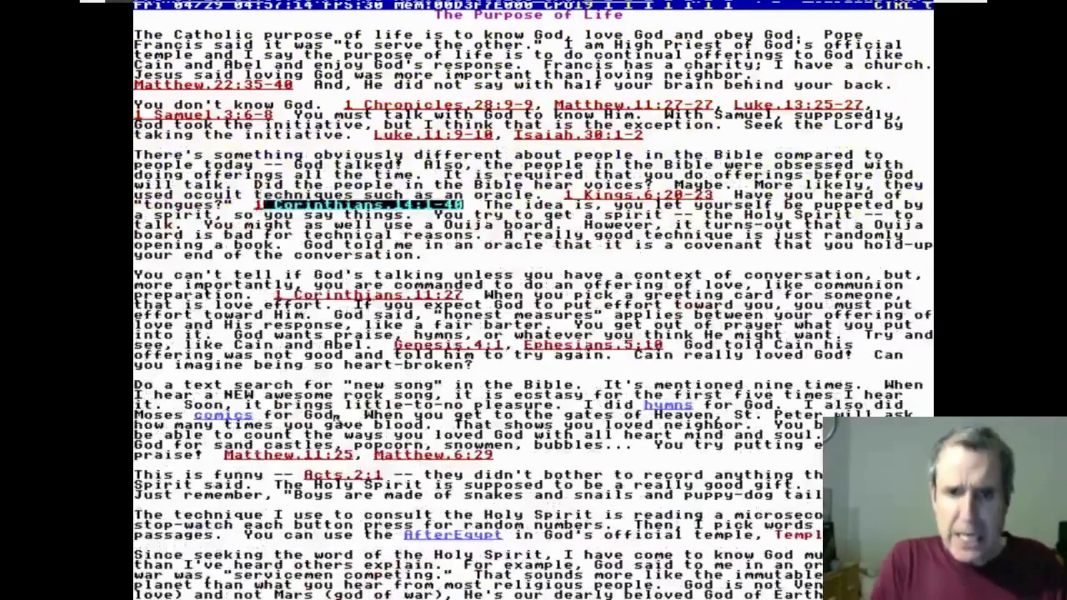
Look over the page, jump to its top, and close The Purpose of Life
key("Right")
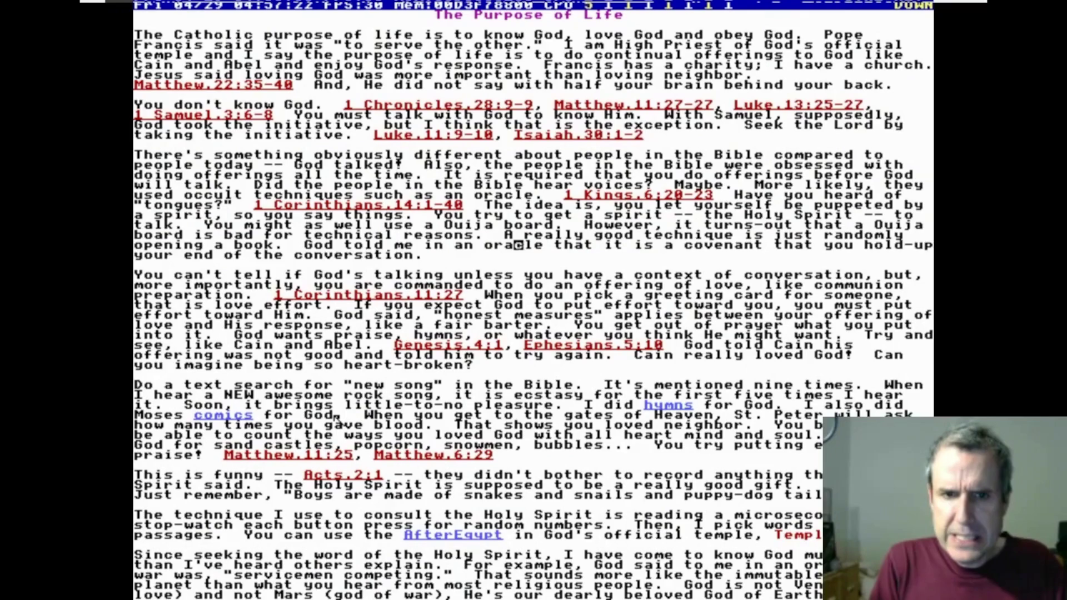
key("Down")
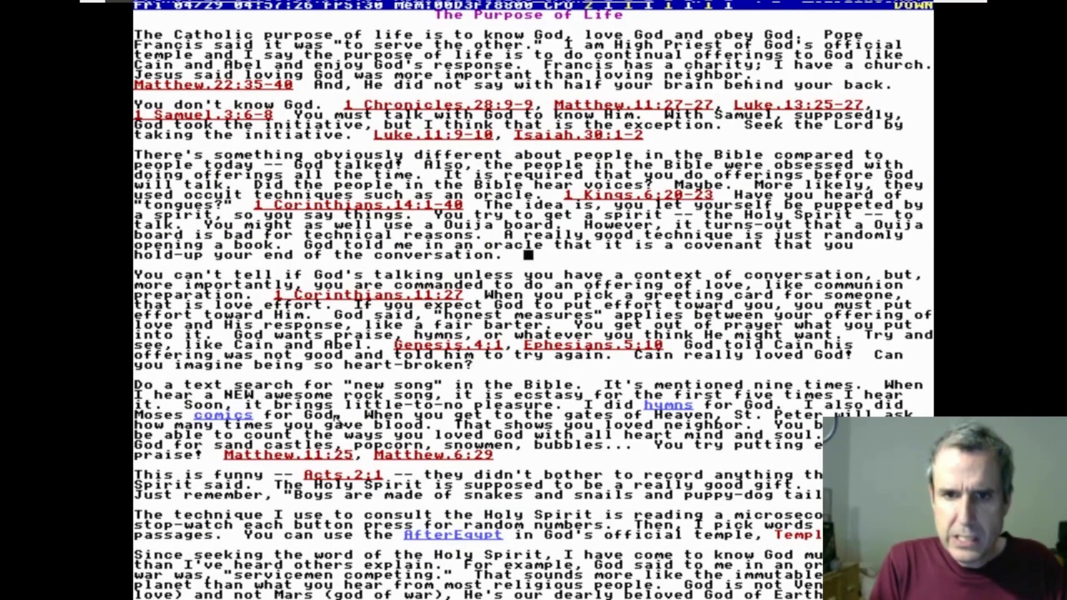
key("ctrl+Up")
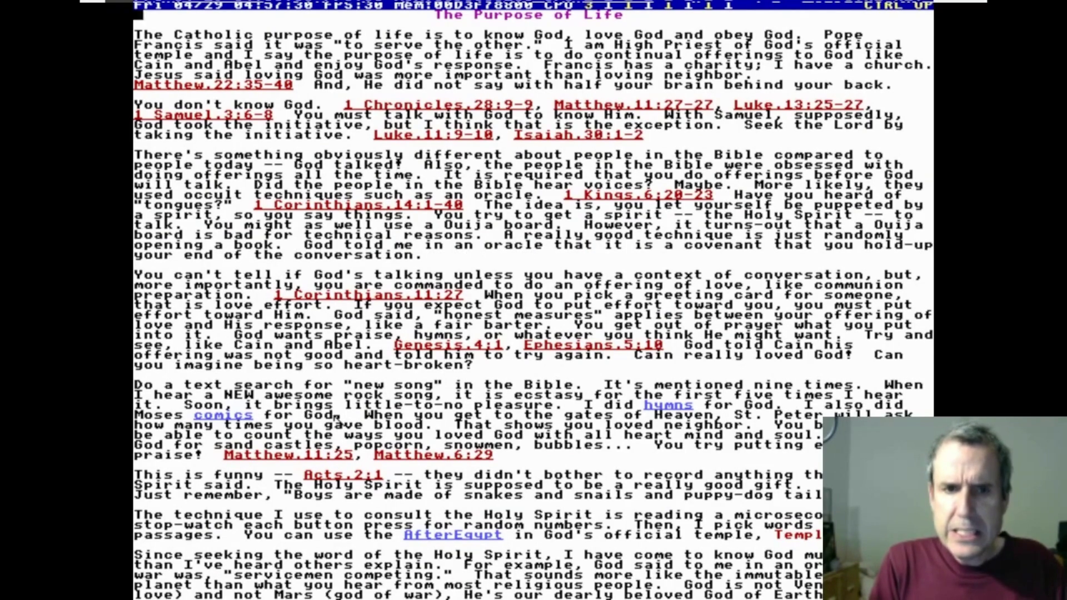
key("Escape")
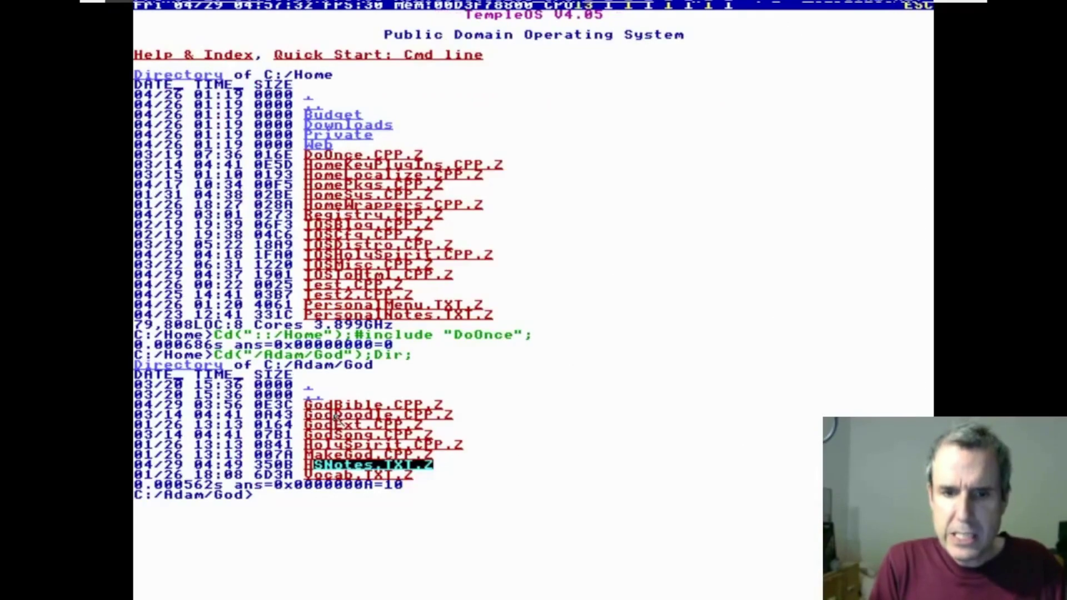
Open the Change Log from the personal menu
key("ctrl+m")
key("Down")
key("Down")
key("space")
key("Down")
key("Down")
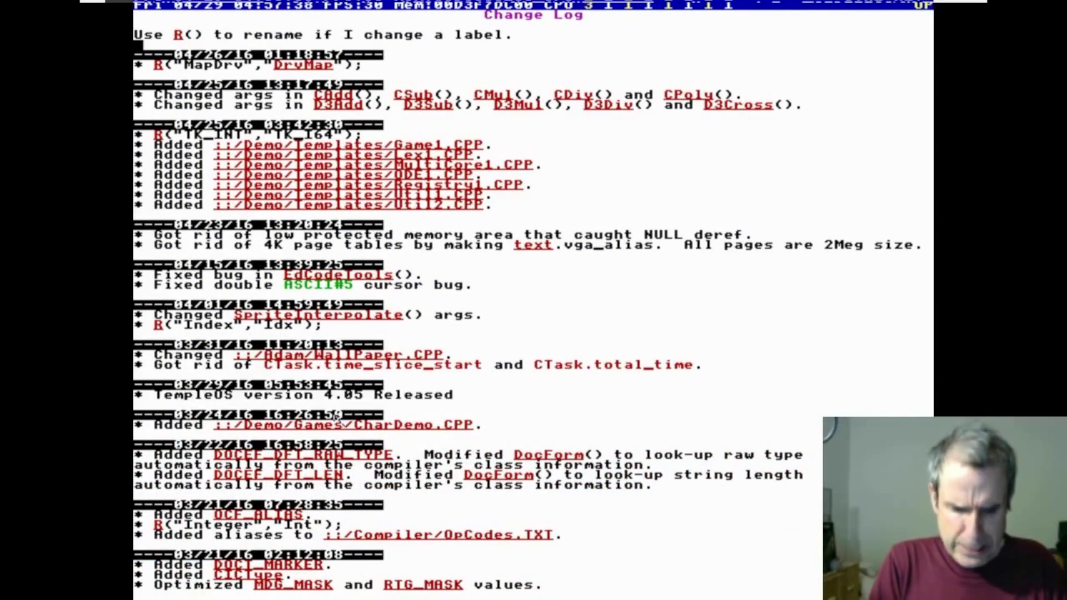
Add a dated entry "Changed a couple Bible related things," then save and close the log
key("F6")
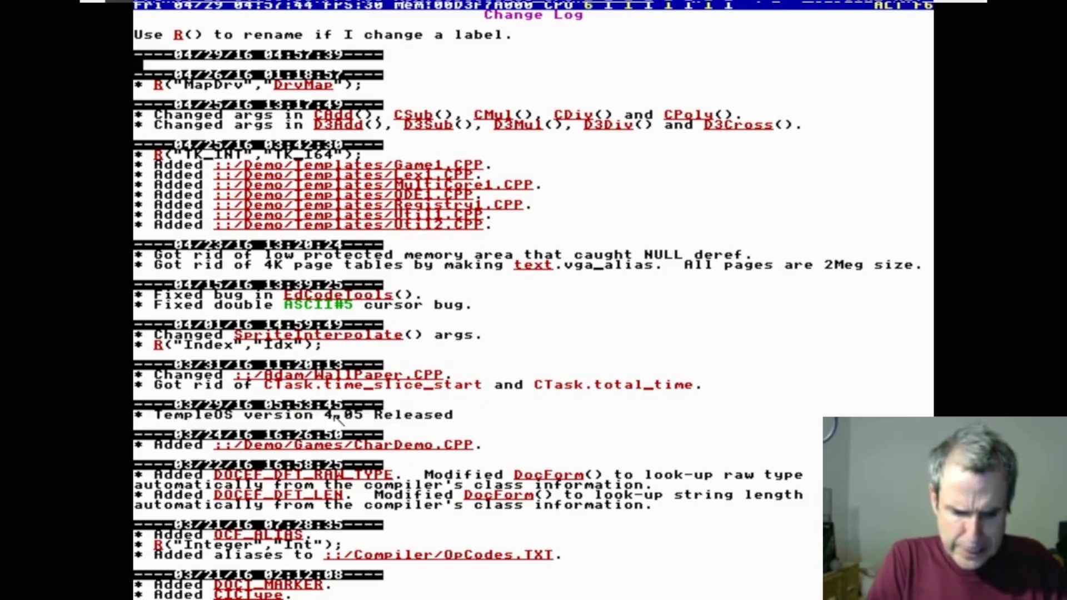
type("* ")
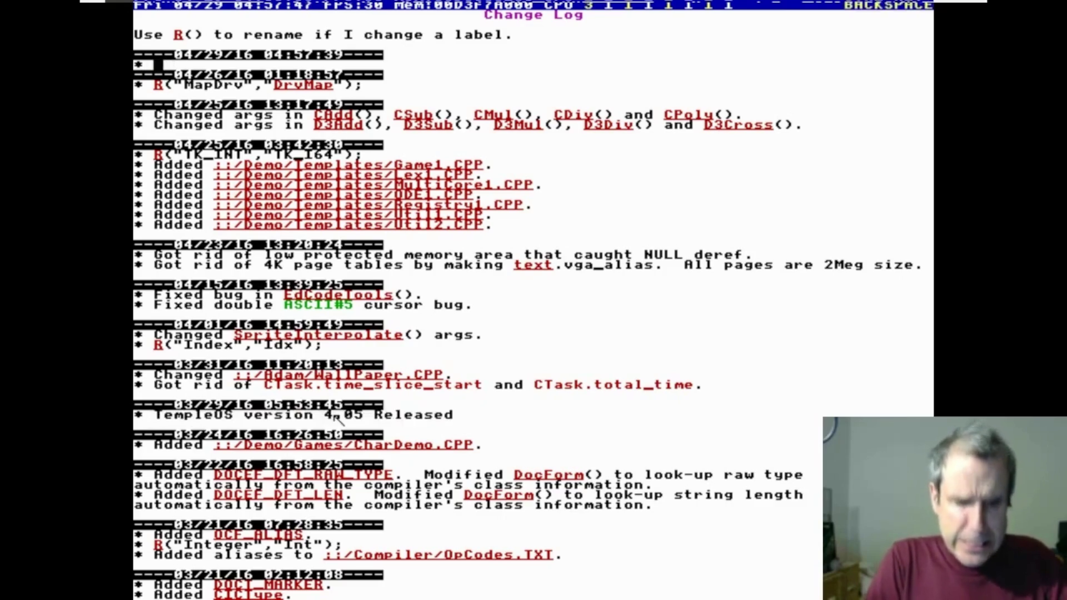
type("CChanged a")
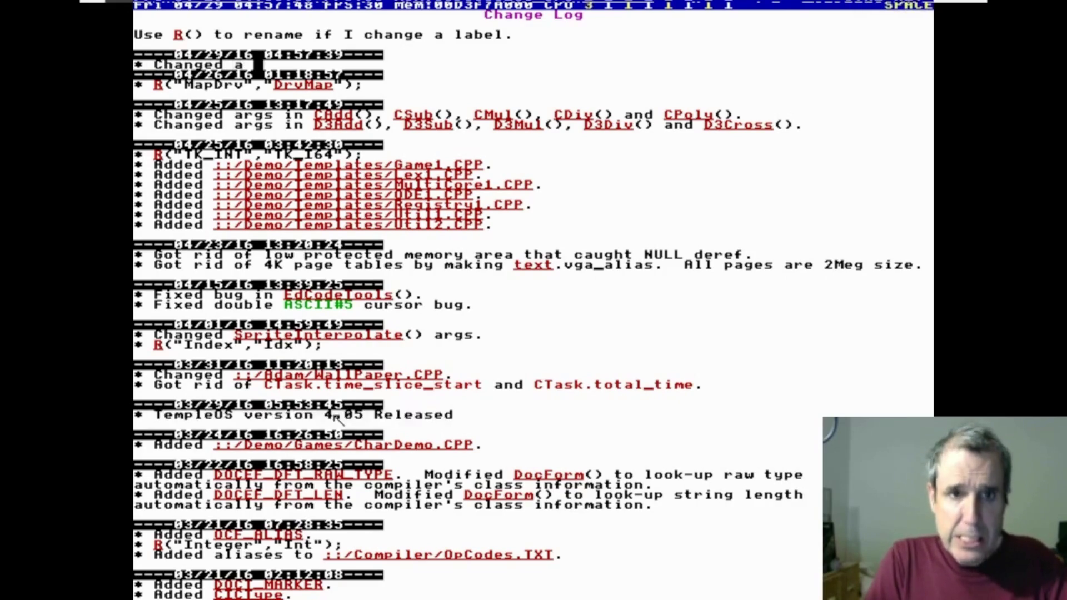
type("cou")
type(" B")
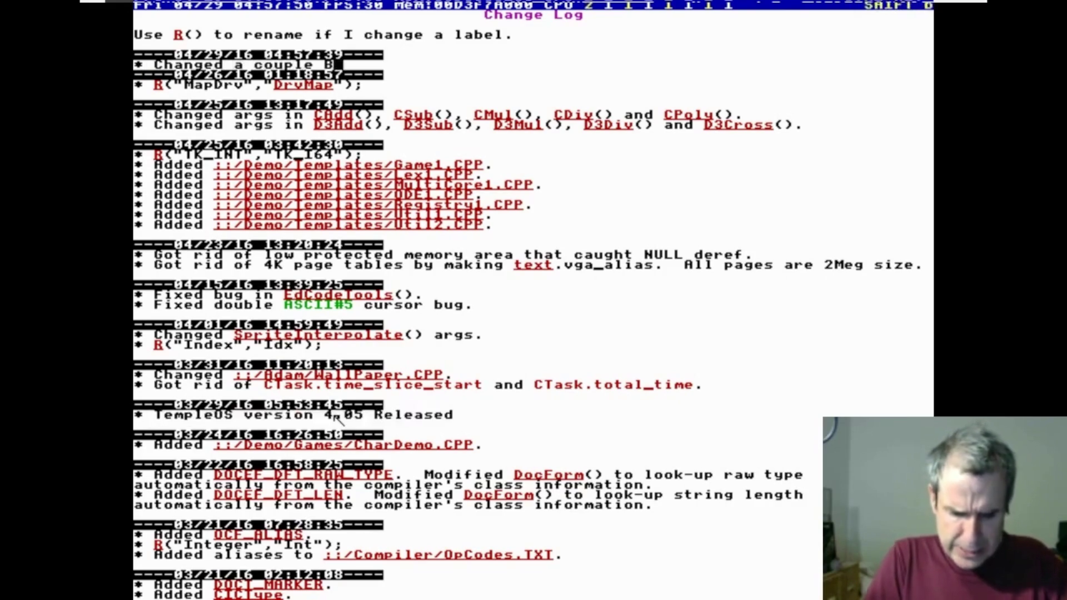
type("ible related things.")
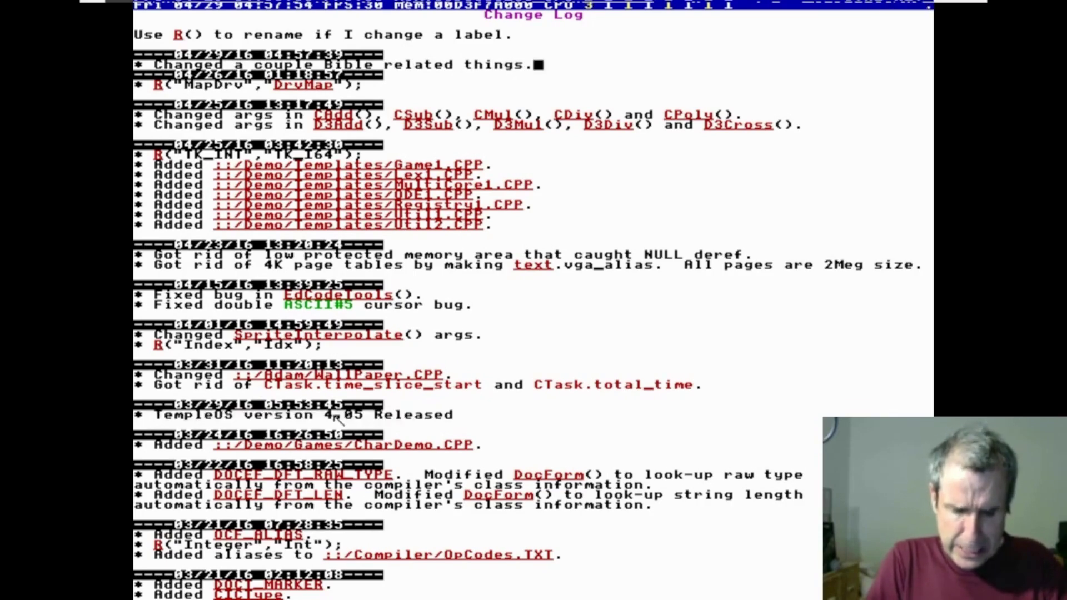
key("Return")
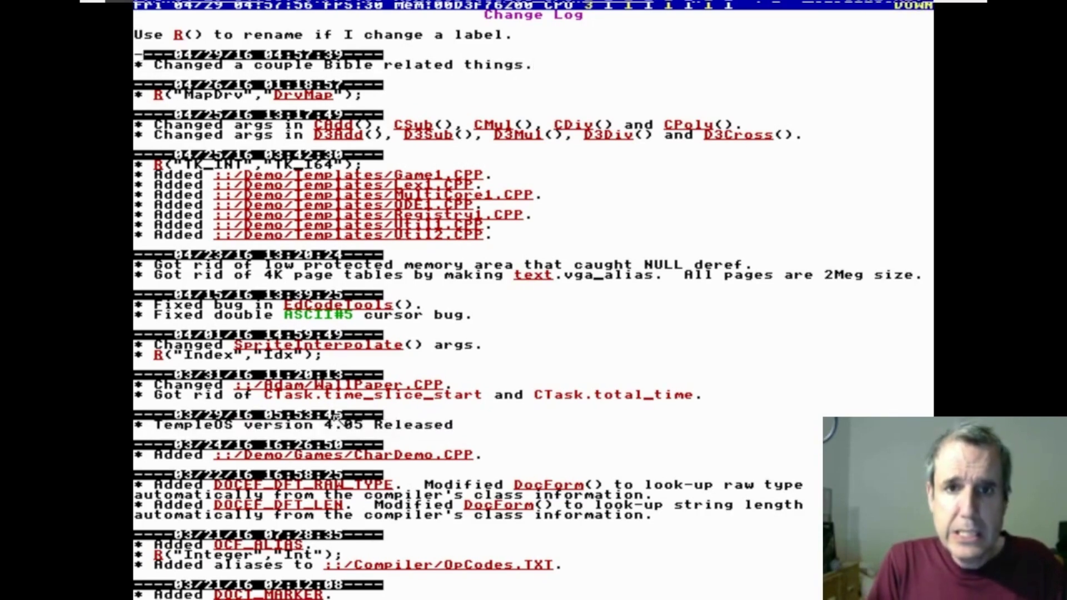
key("ctrl+s")
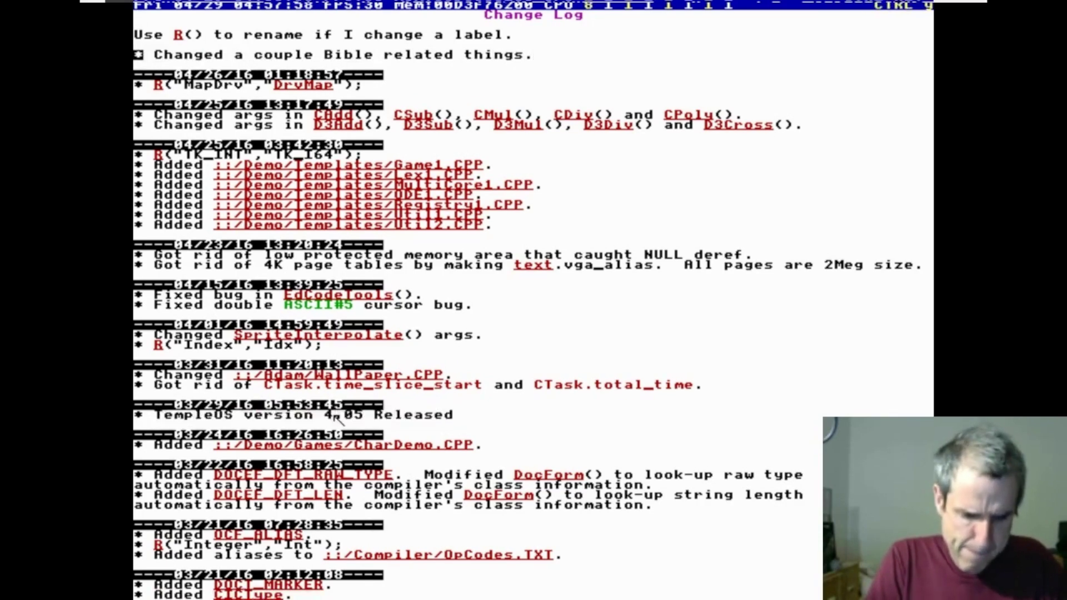
key("Escape")
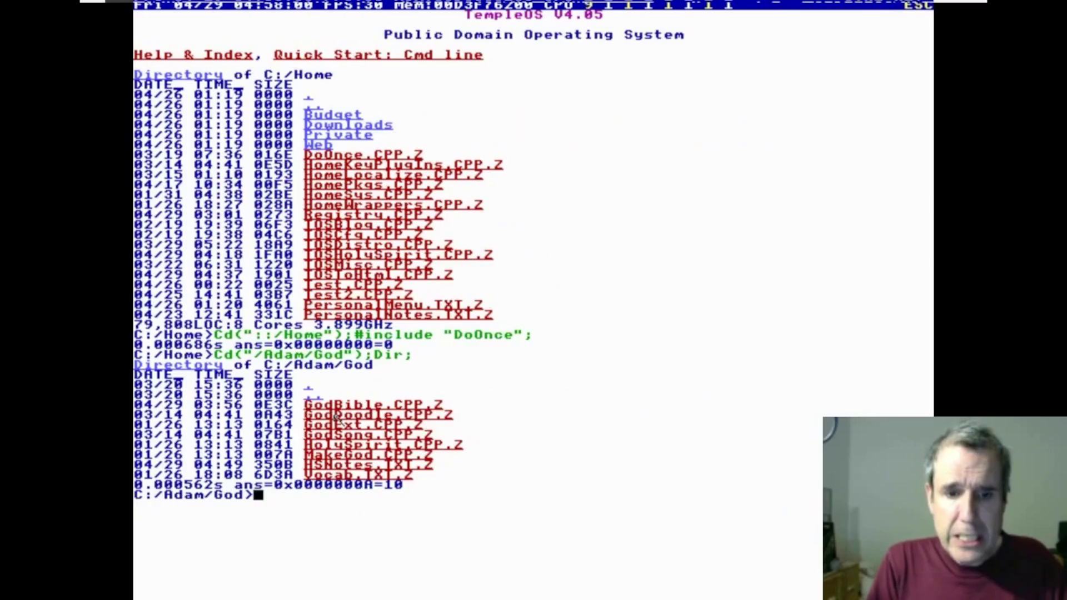
Run BootHDIns to reinstall the boot drive, then RAMReboot into the updated system
key("ctrl+m")
key("Return")
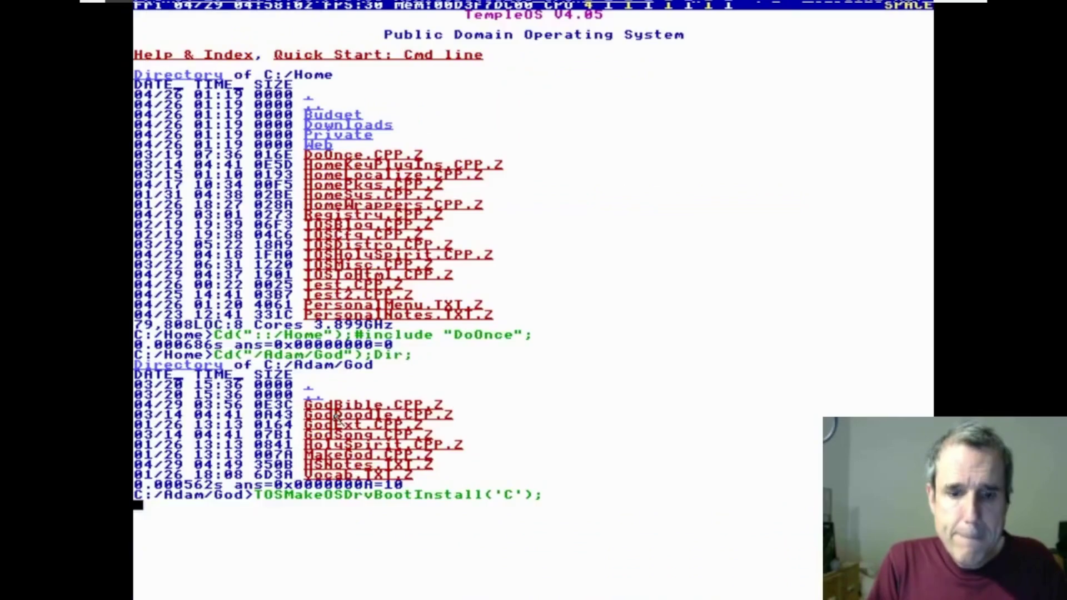
key("ctrl+m")
key("Down")
key("Down")
key("Down")
key("Return")
Start MakeDistrosAndBackUp, leave full screen, and bring the OBS window forward
key("ctrl+m")
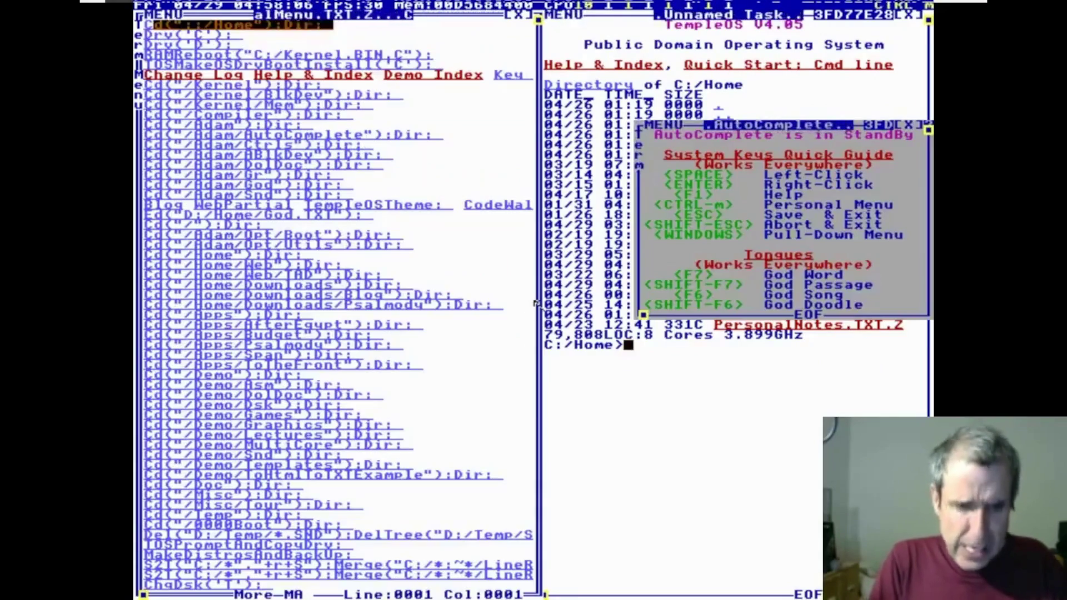
key("Down")
key("Down")
key("Down")
key("Down")
key("Down")
key("Down")
key("Down")
key("Down")
key("Down")
key("Down")
key("Down")
key("Down")
key("Down")
key("Down")
key("Down")
key("Return")
key("ctrl+alt+Return")
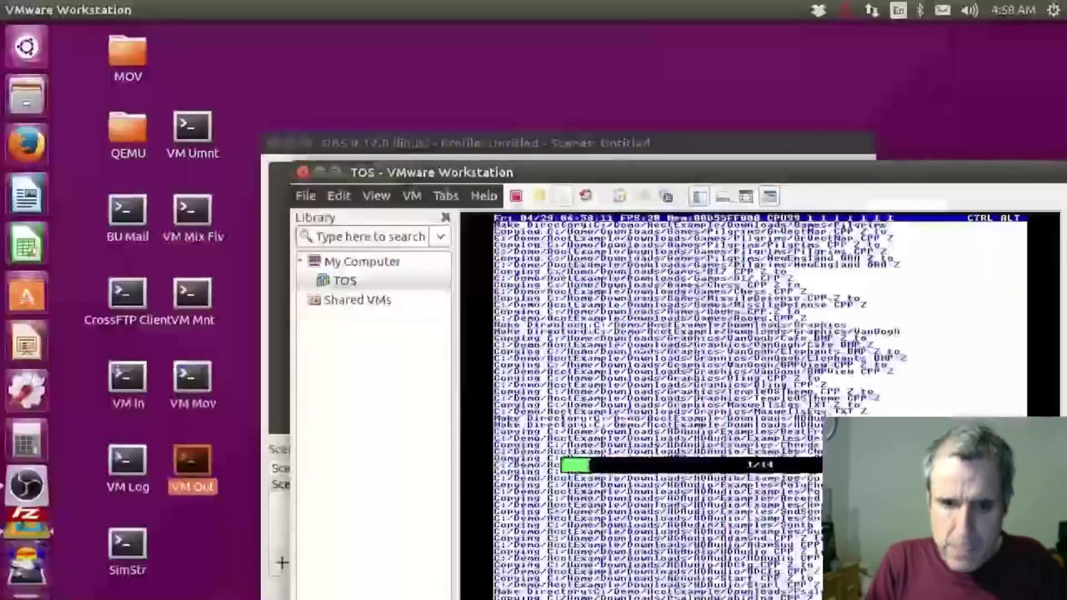
left_click(655, 137)
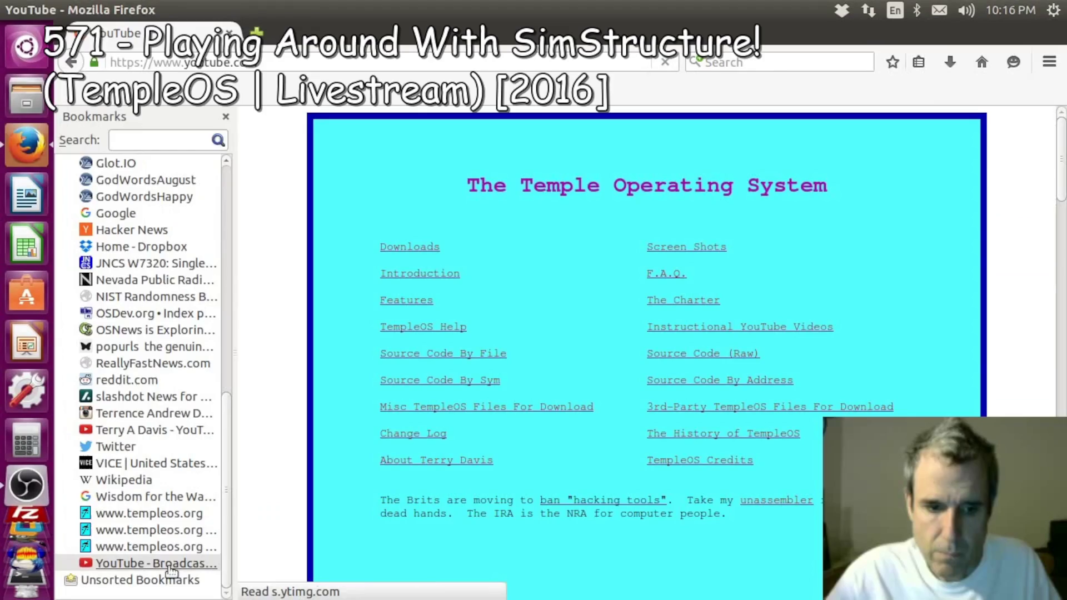
Open the Terry A Davis live stream page and reload until the broadcast plays, then switch to OBS
left_click(170, 428)
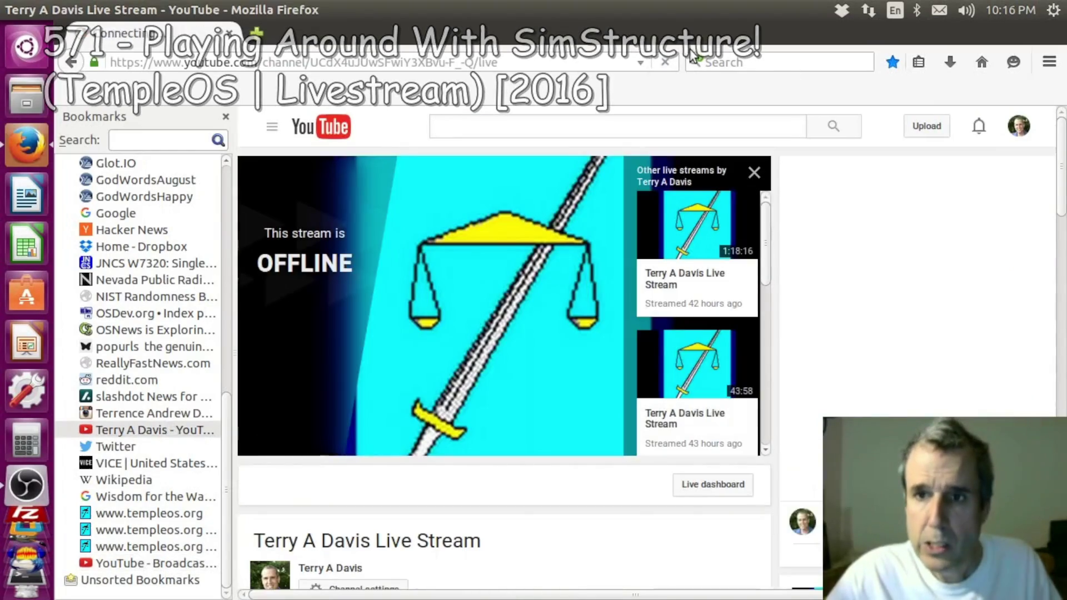
left_click(664, 62)
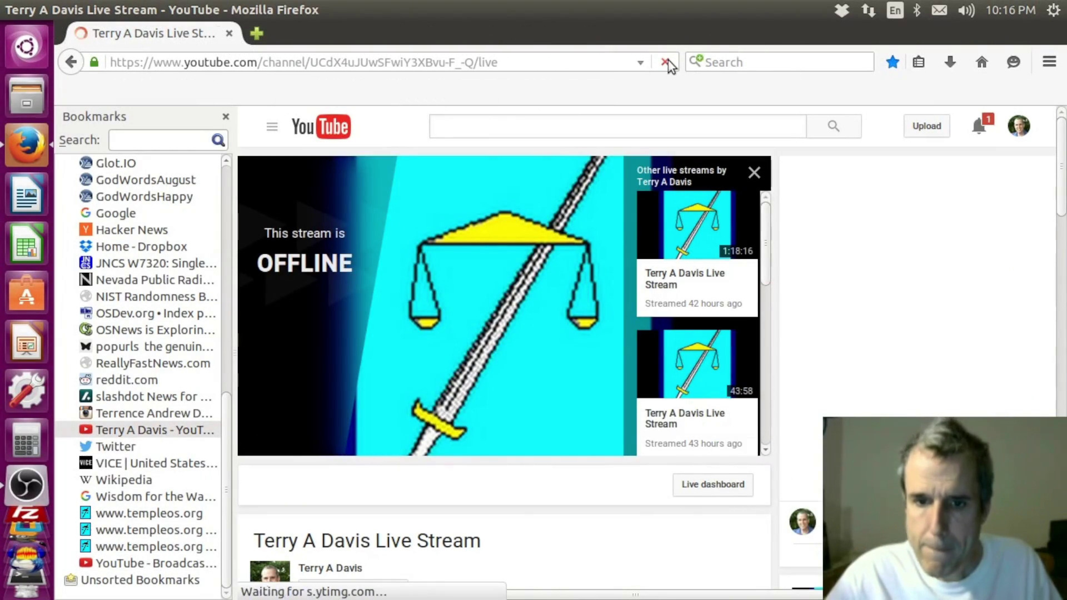
left_click(664, 61)
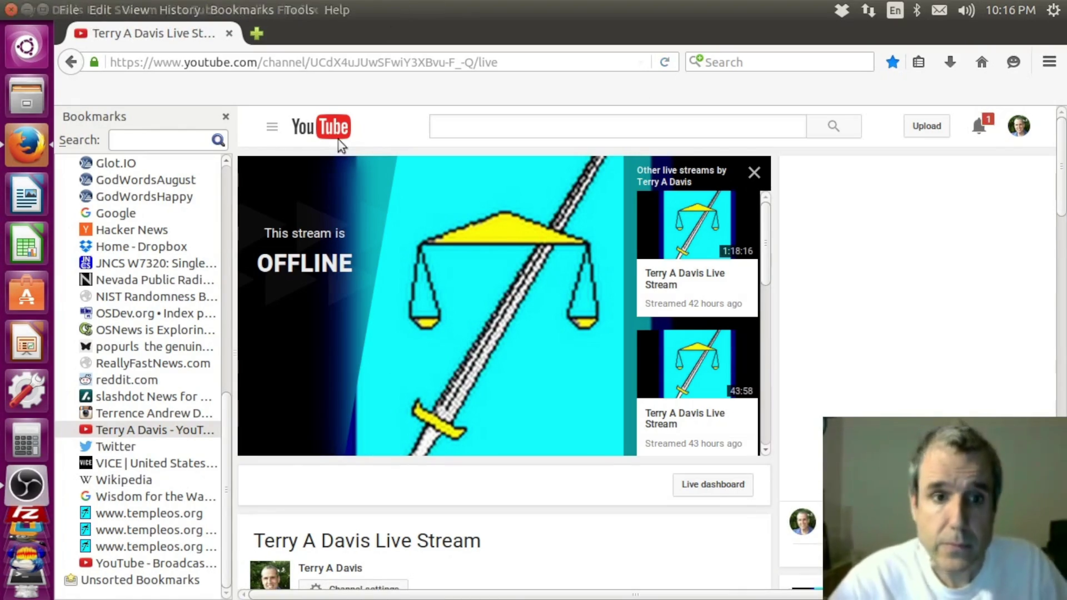
left_click(664, 62)
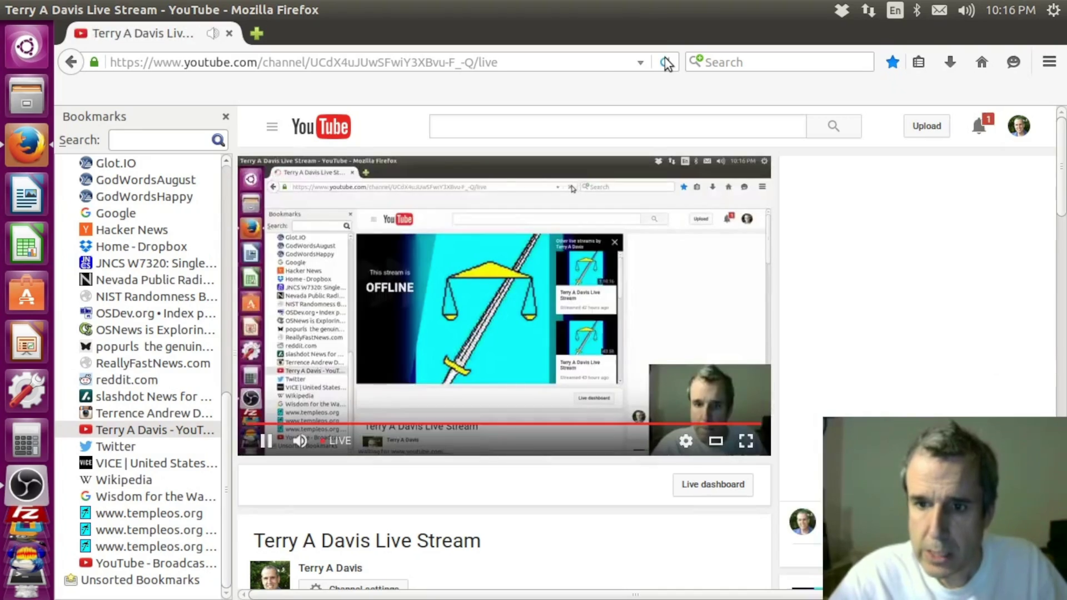
key("alt+Tab")
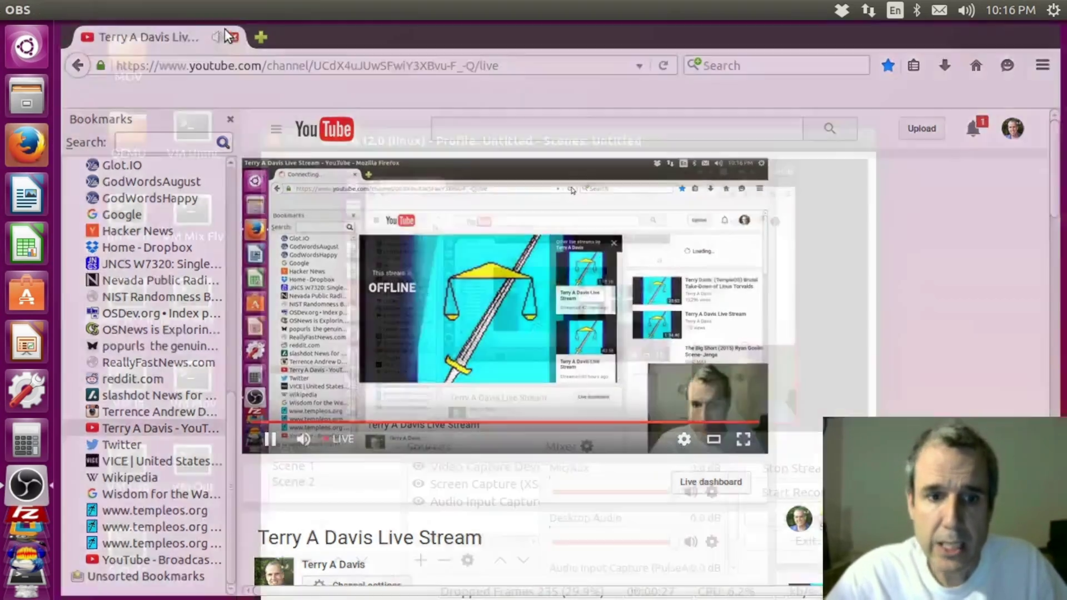
Move the OBS window aside and launch SimStructure from the SimStr desktop shortcut
left_click_drag(528, 143, 610, 106)
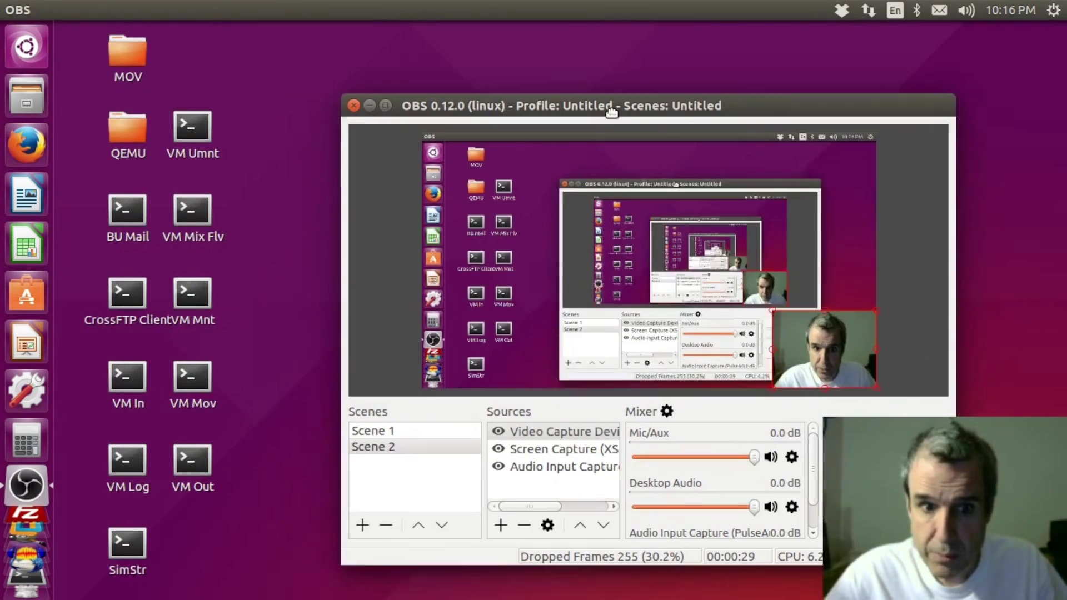
double_click(135, 555)
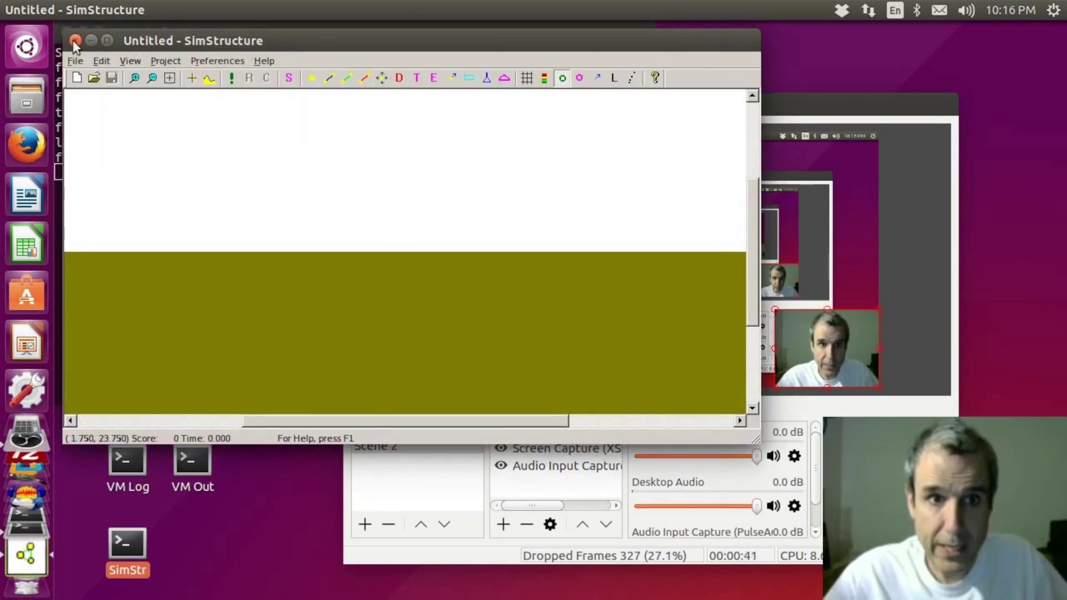
Maximize SimStructure and draw a ground profile with a water-filled valley between a left bank and a higher right bank
left_click(107, 41)
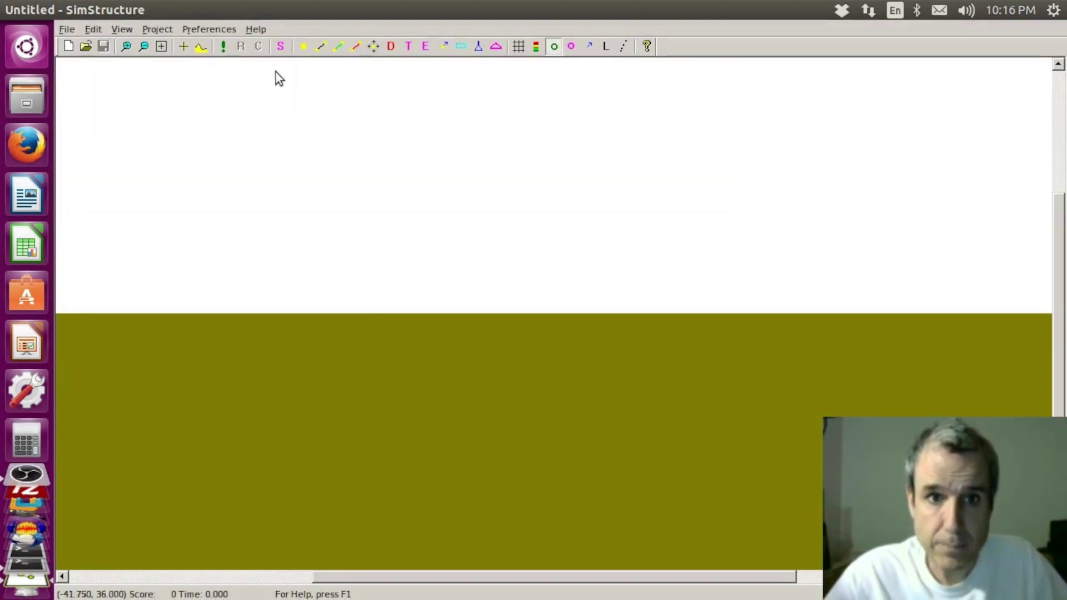
left_click(199, 49)
left_click(116, 268)
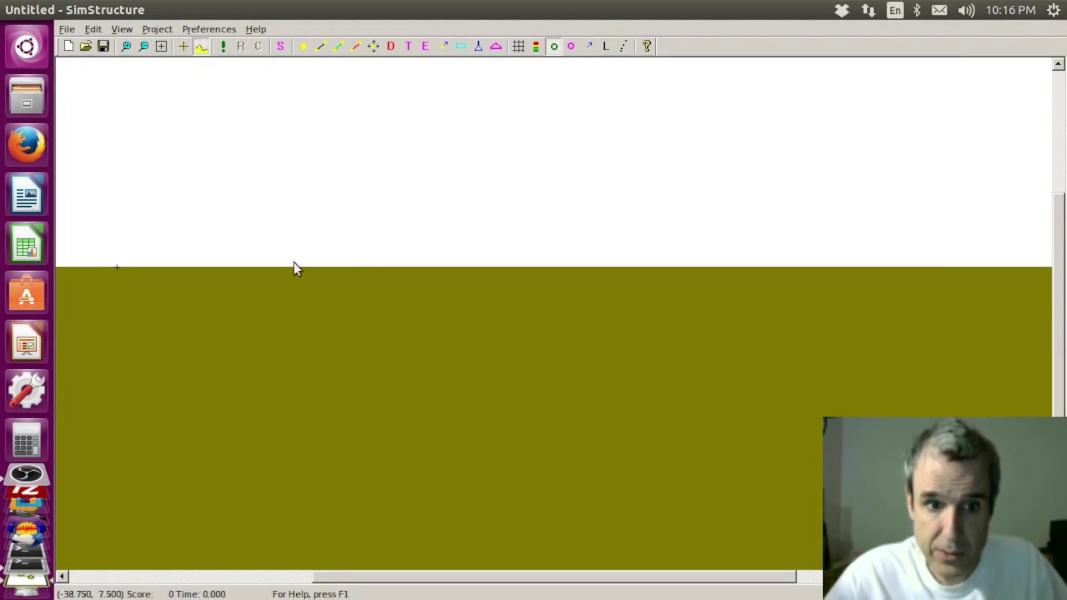
left_click(248, 284)
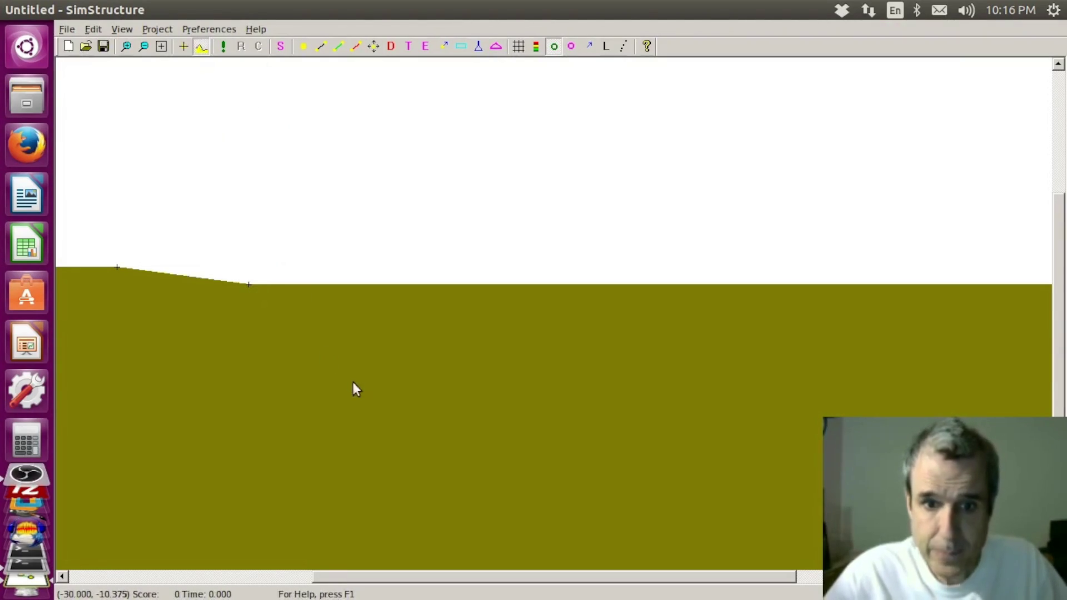
left_click(353, 383)
left_click(671, 368)
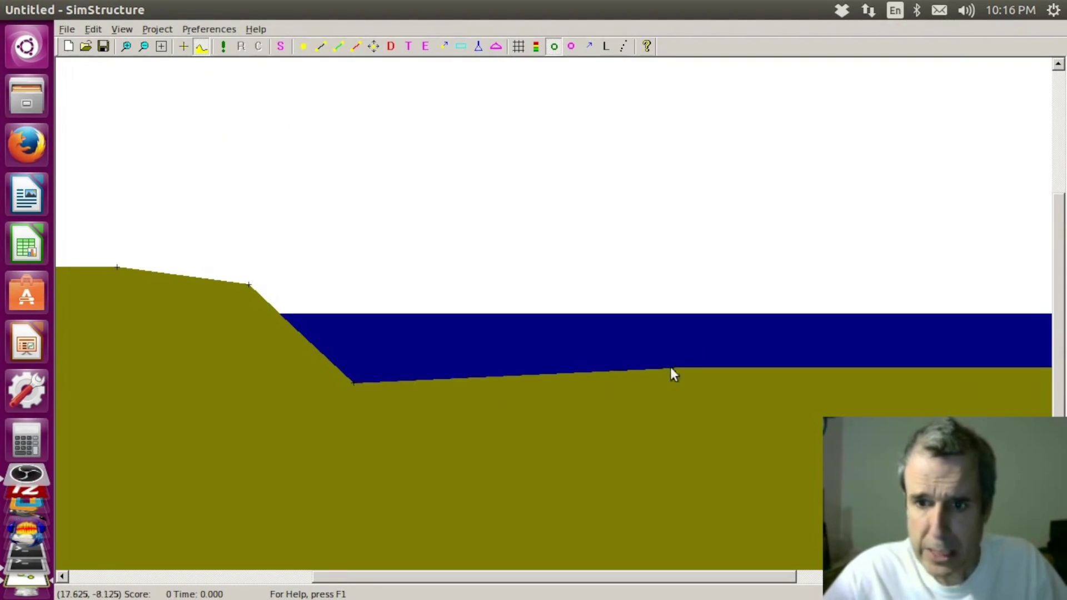
left_click(795, 250)
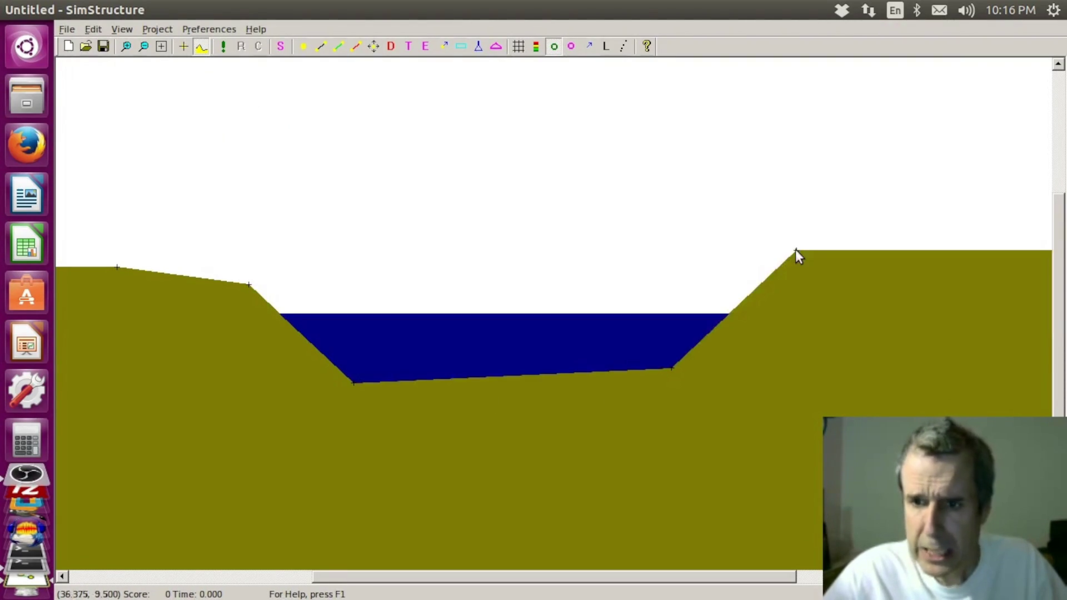
left_click(914, 202)
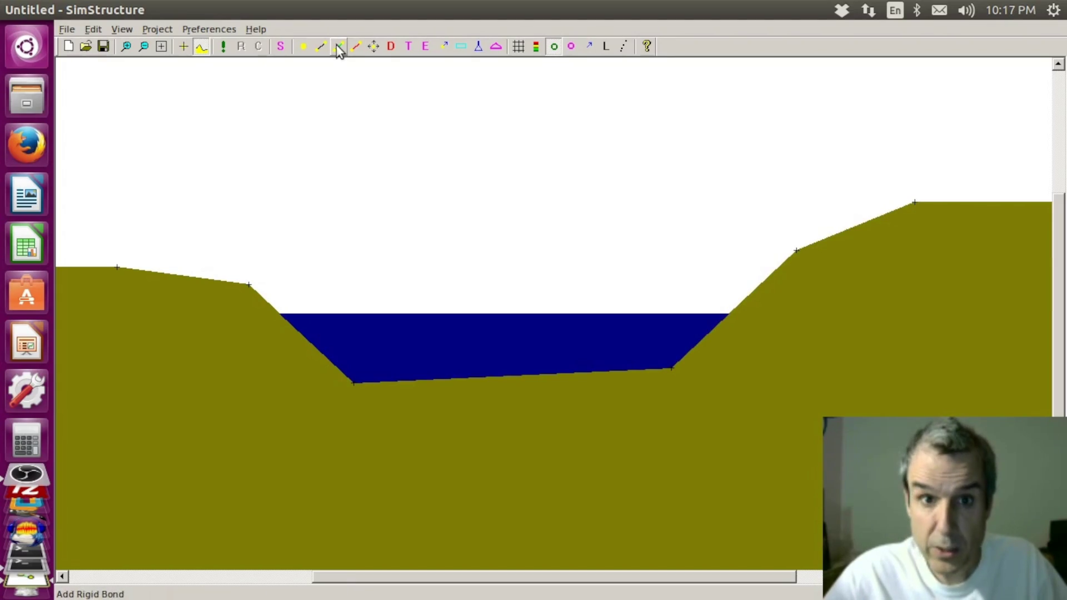
Place a yellow particle on the left ground, run the simulation, then reset it
left_click(306, 47)
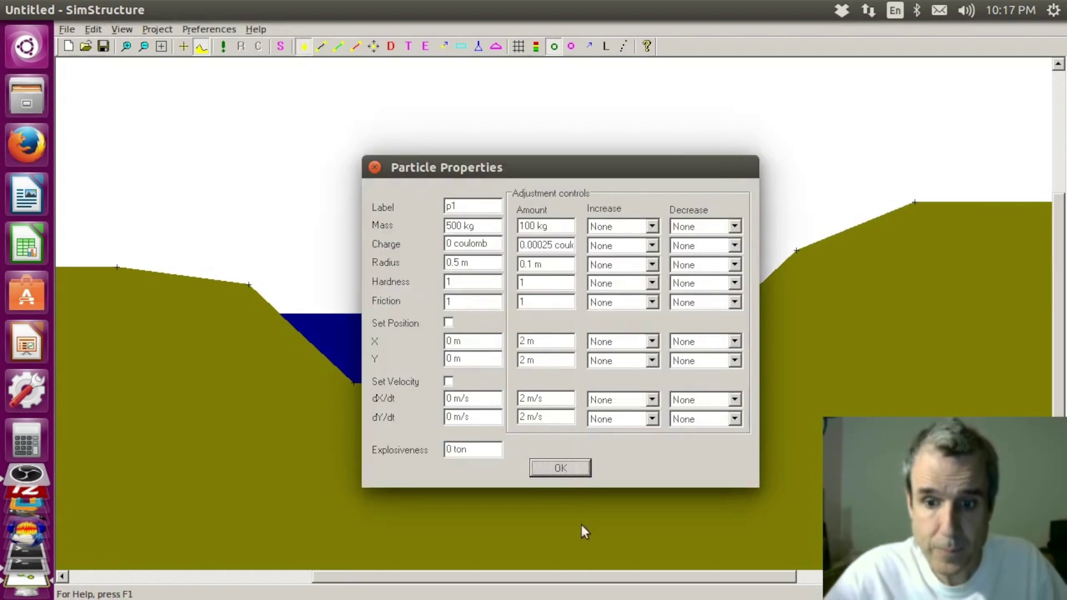
left_click(559, 468)
left_click(139, 259)
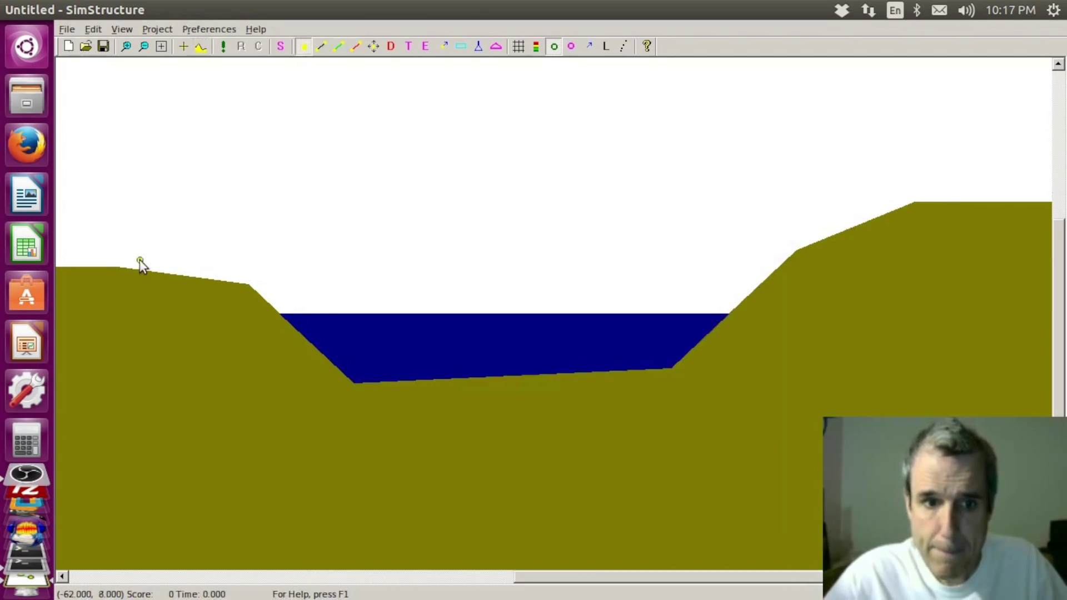
left_click(224, 47)
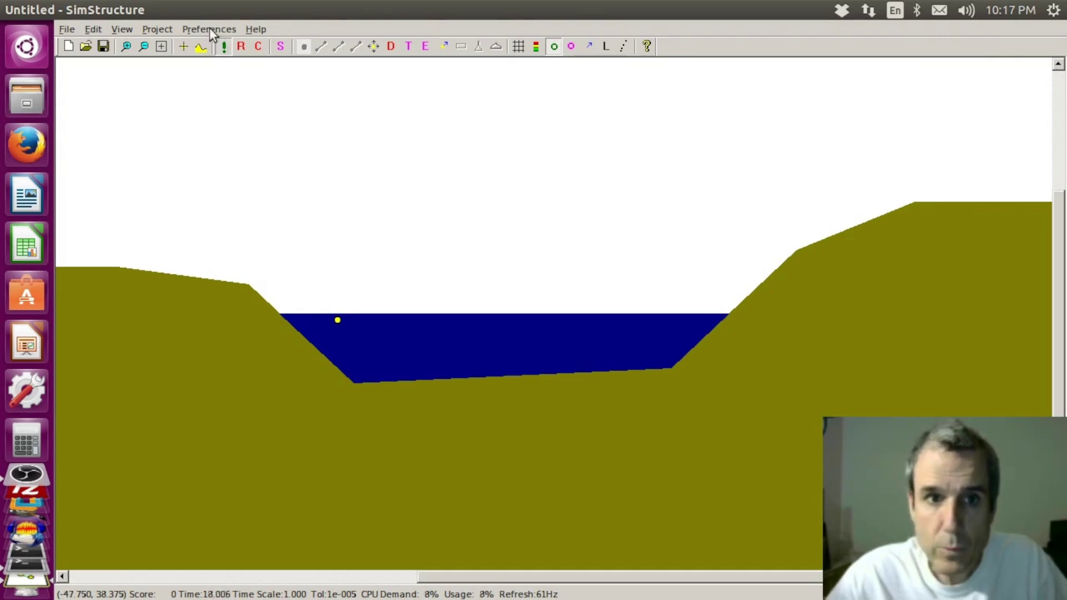
left_click(242, 46)
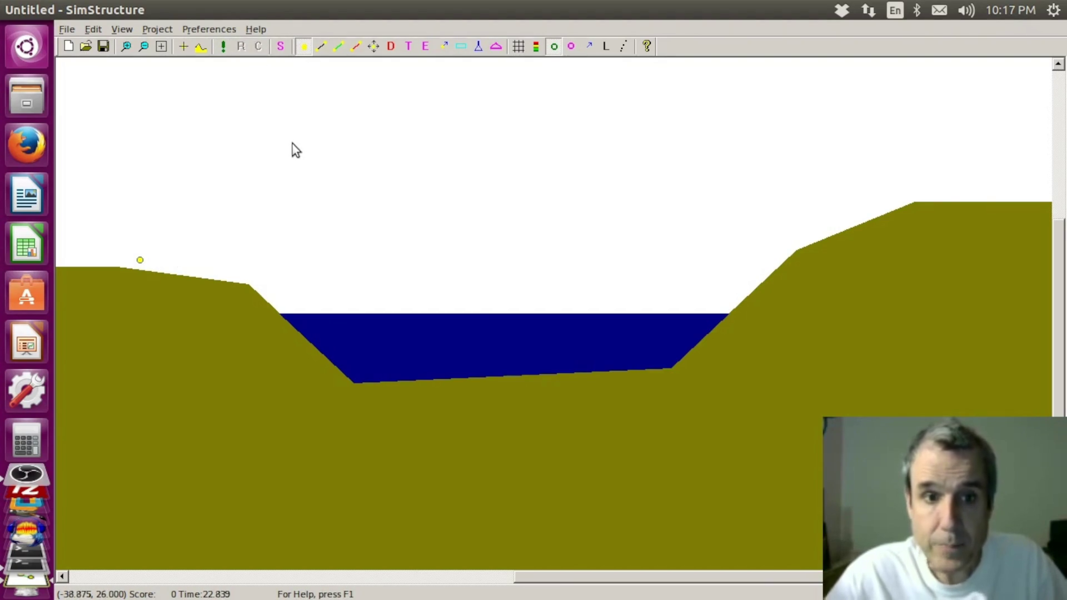
Place a second particle in the water of the valley
left_click(371, 47)
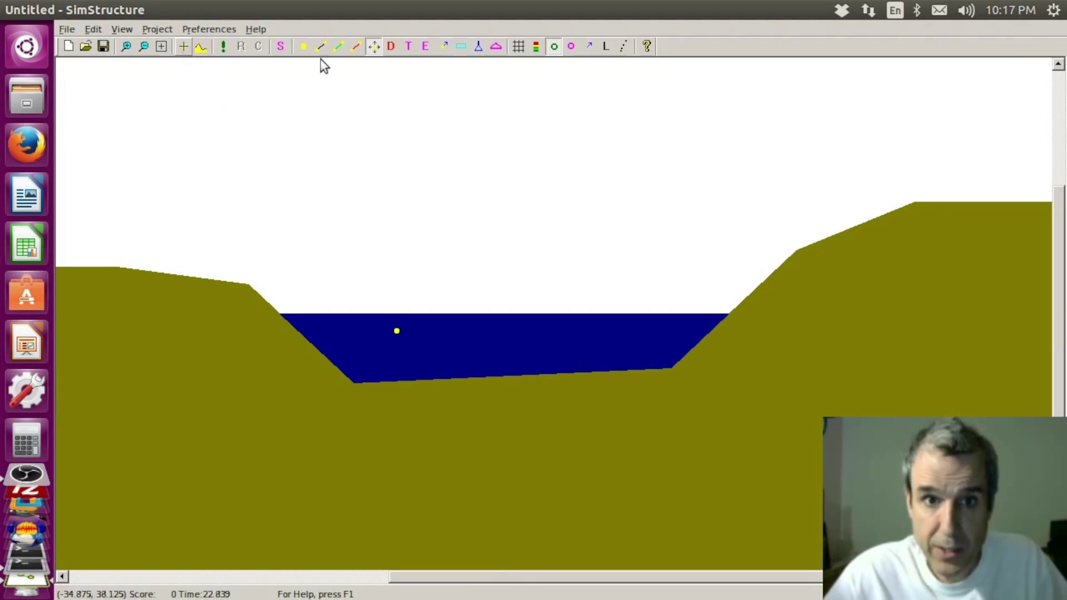
left_click(304, 48)
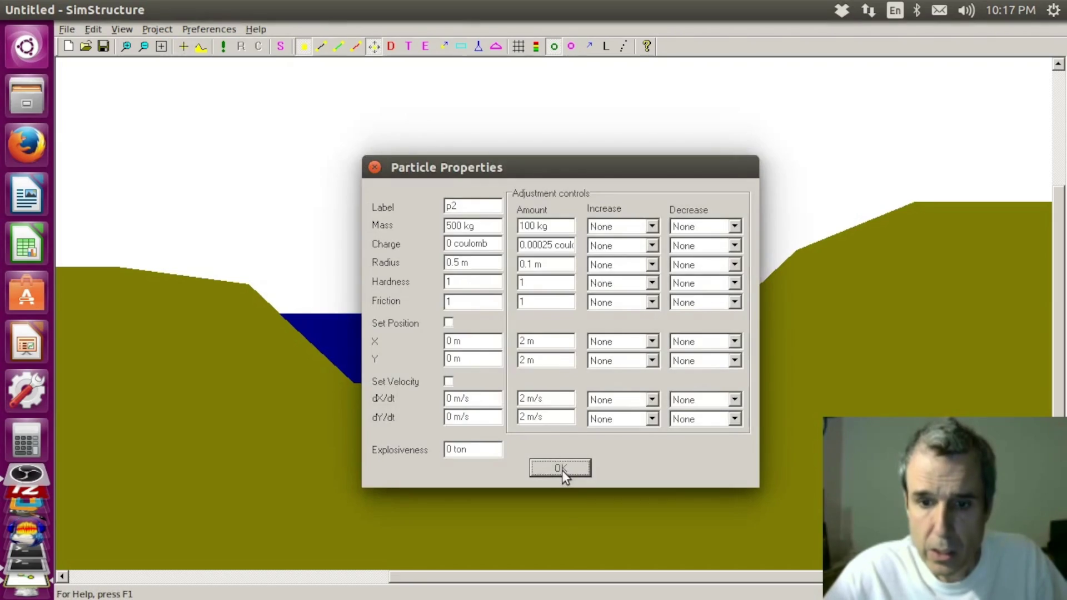
left_click(560, 468)
left_click(440, 333)
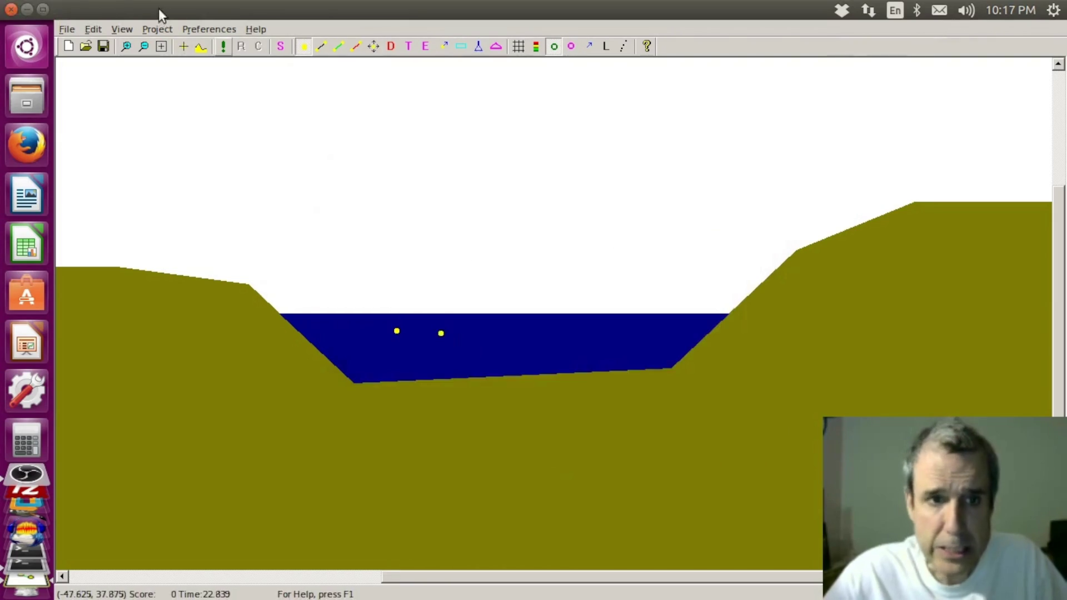
Start opening a scenario file and navigate up to the Examples folder
left_click(69, 29)
left_click(82, 61)
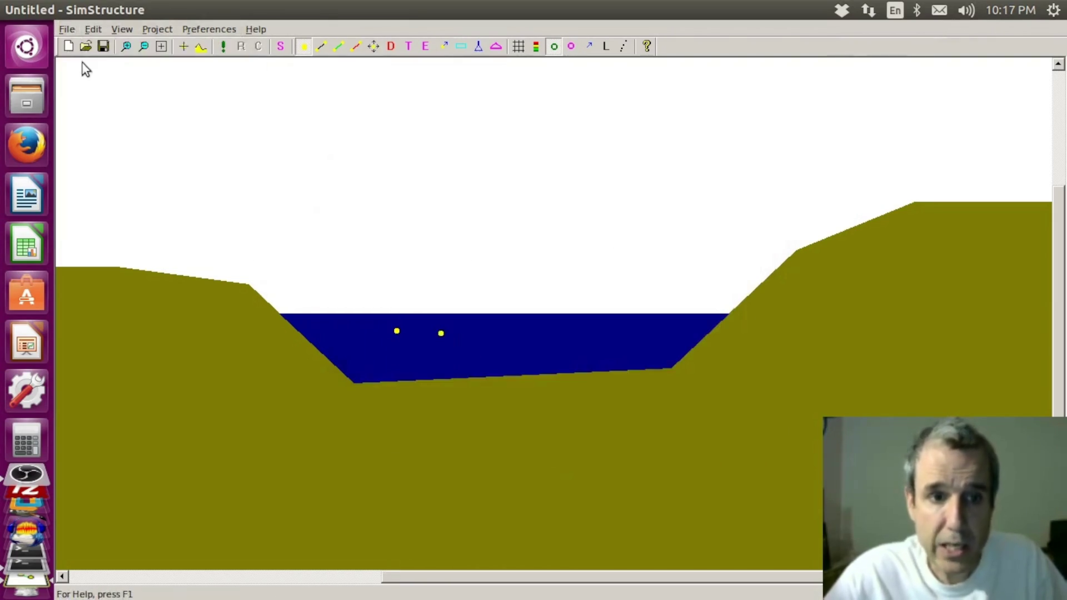
left_click(628, 247)
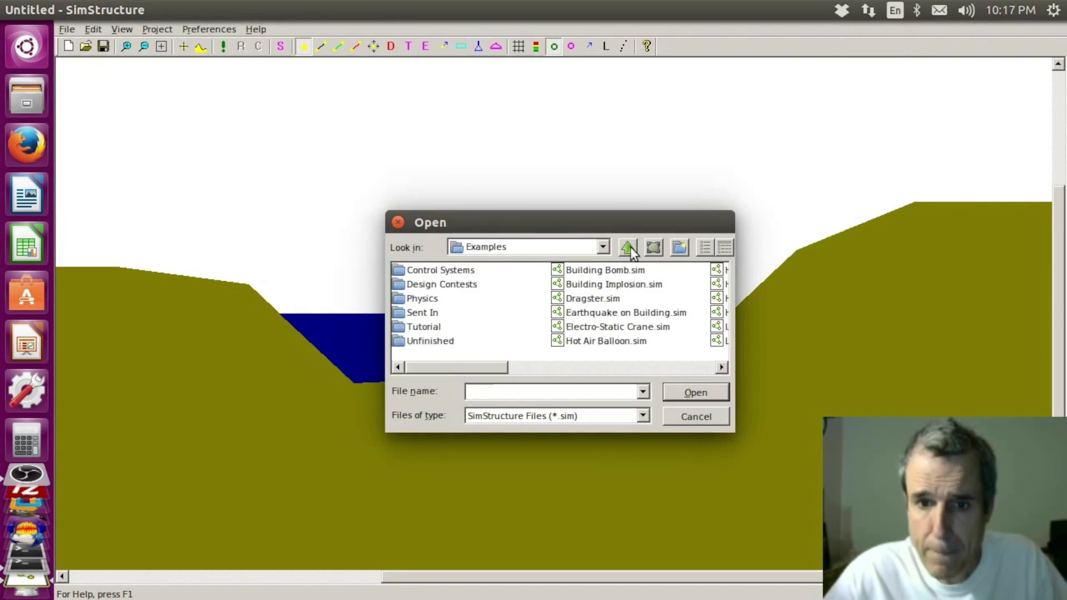
Load Mission2Mars.sim from the Sent In examples without saving the current changes
double_click(421, 312)
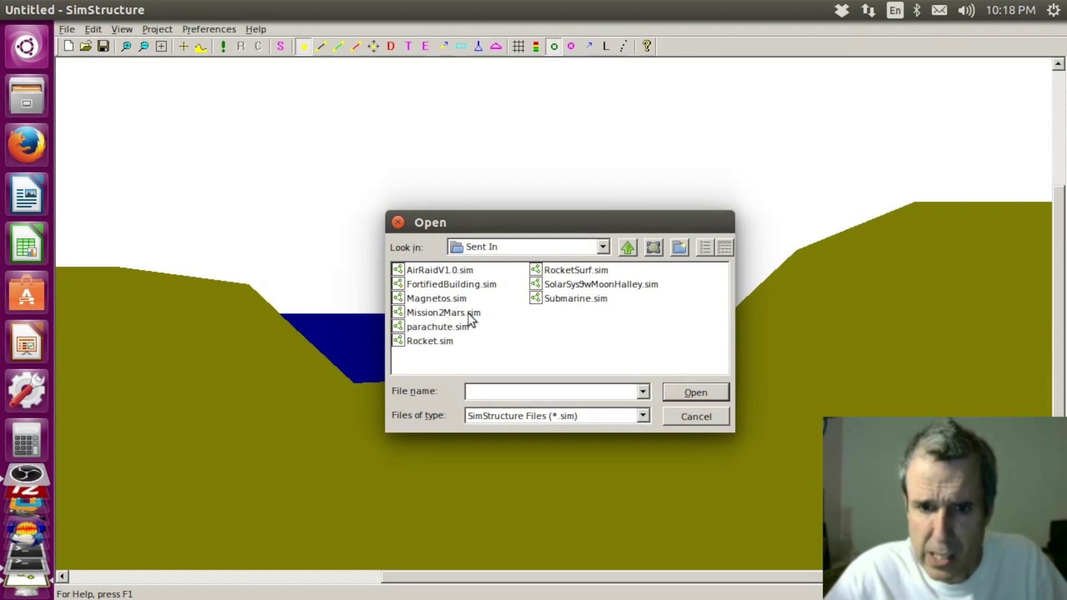
double_click(450, 313)
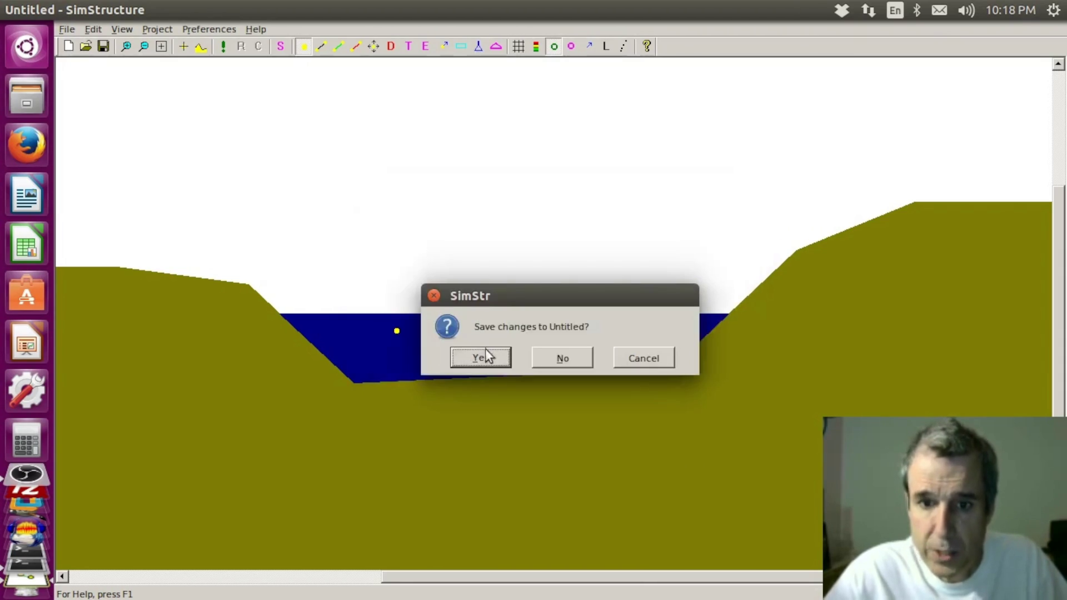
left_click(542, 362)
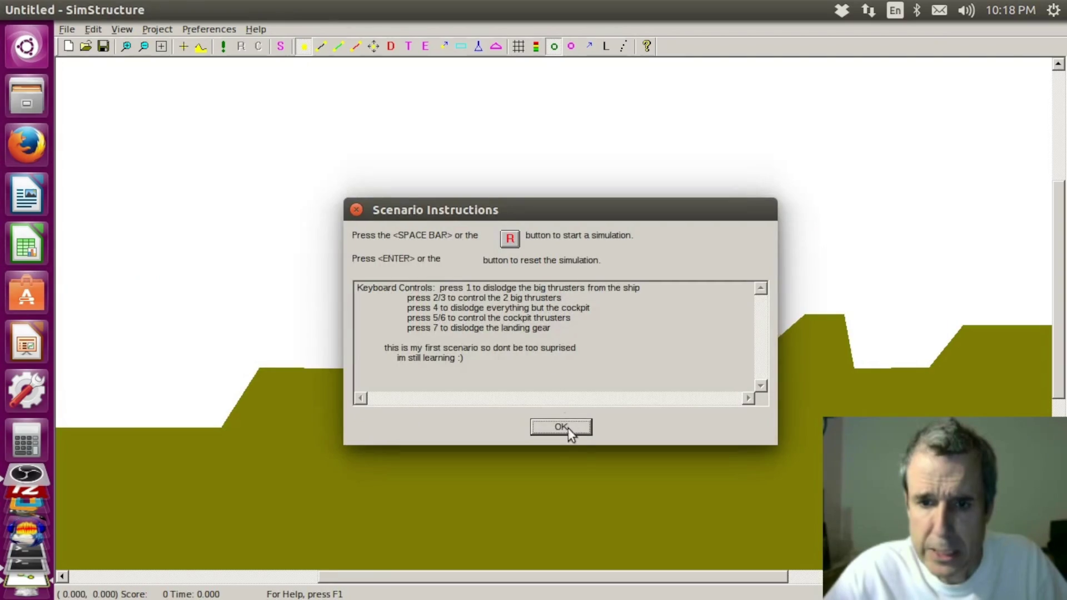
Dismiss the instructions and run the Mission2Mars simulation, stopping and restarting it once
left_click(567, 423)
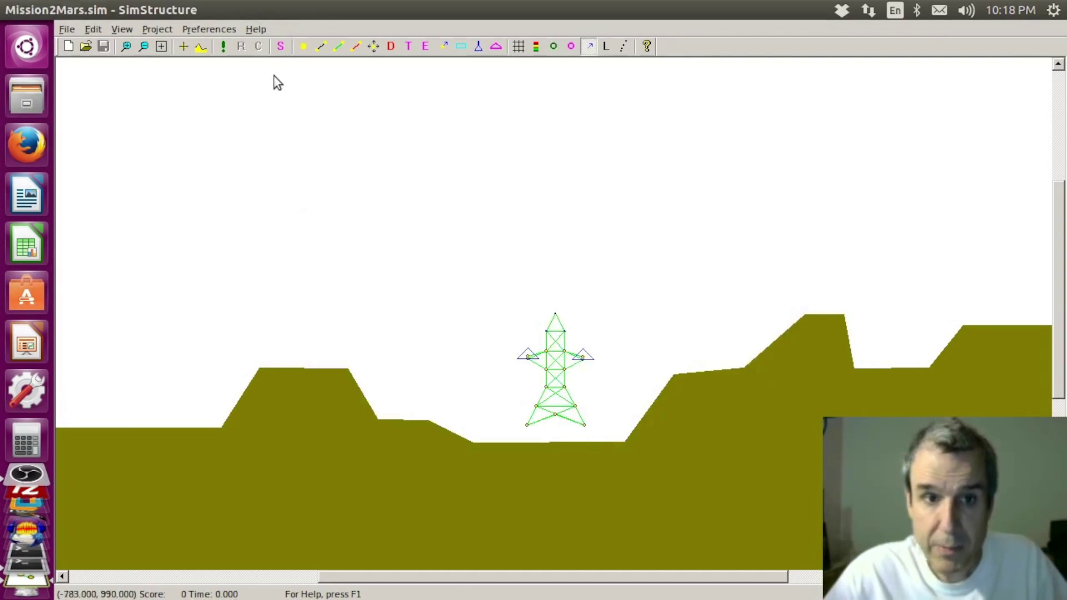
left_click(222, 47)
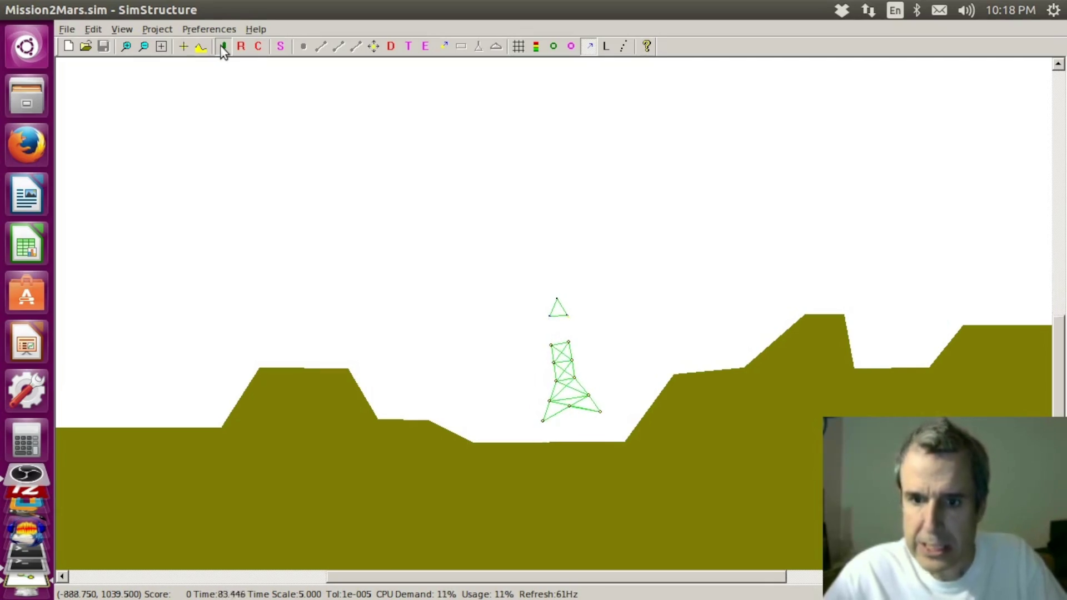
left_click(223, 48)
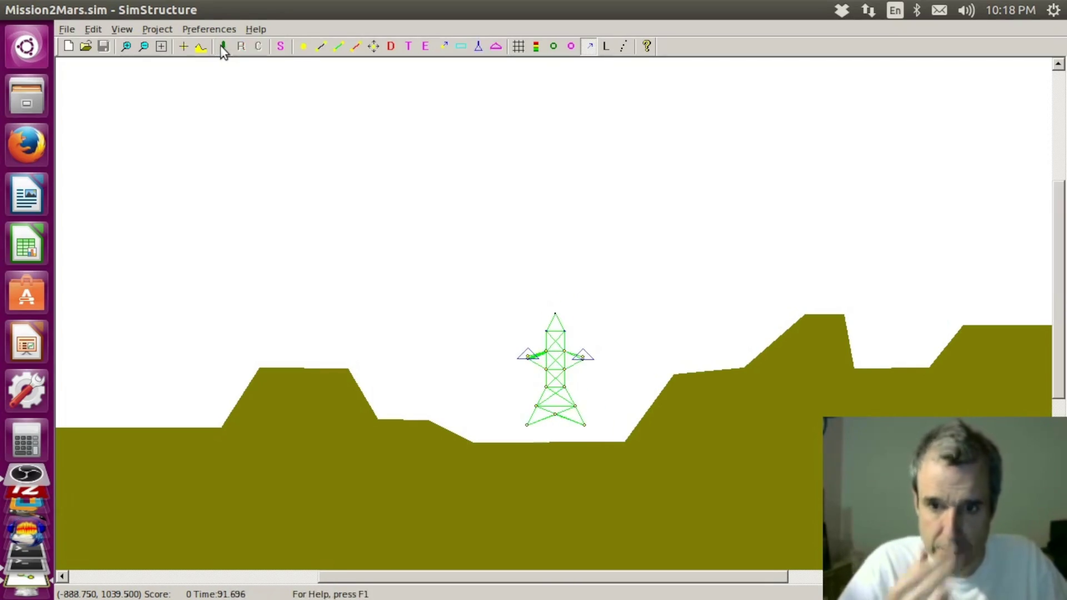
left_click(224, 48)
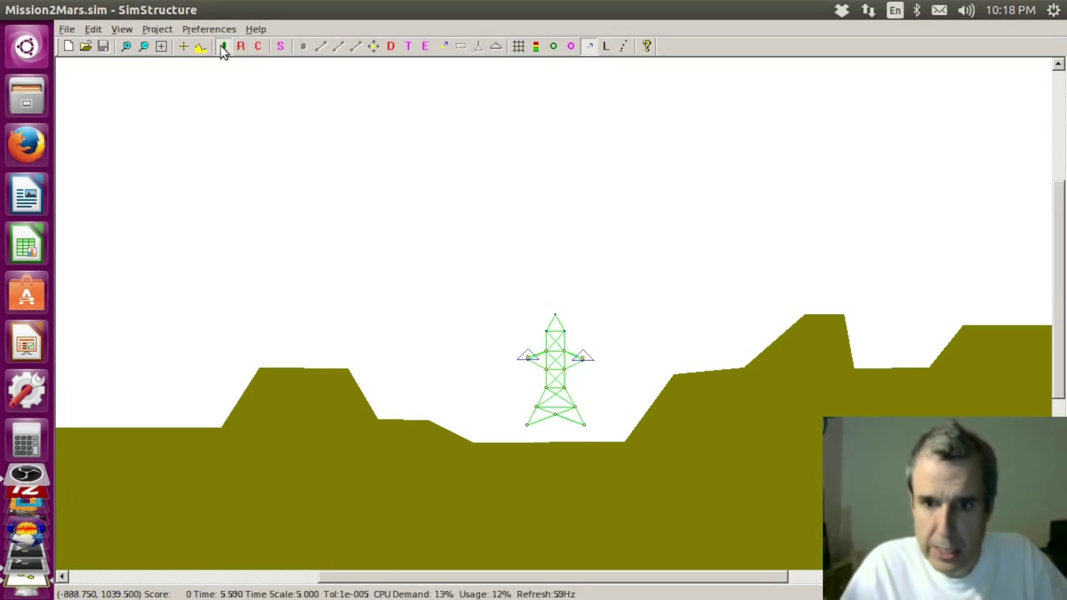
Run the tower simulation again until the ship breaks apart, then stop with it reset
left_click(223, 47)
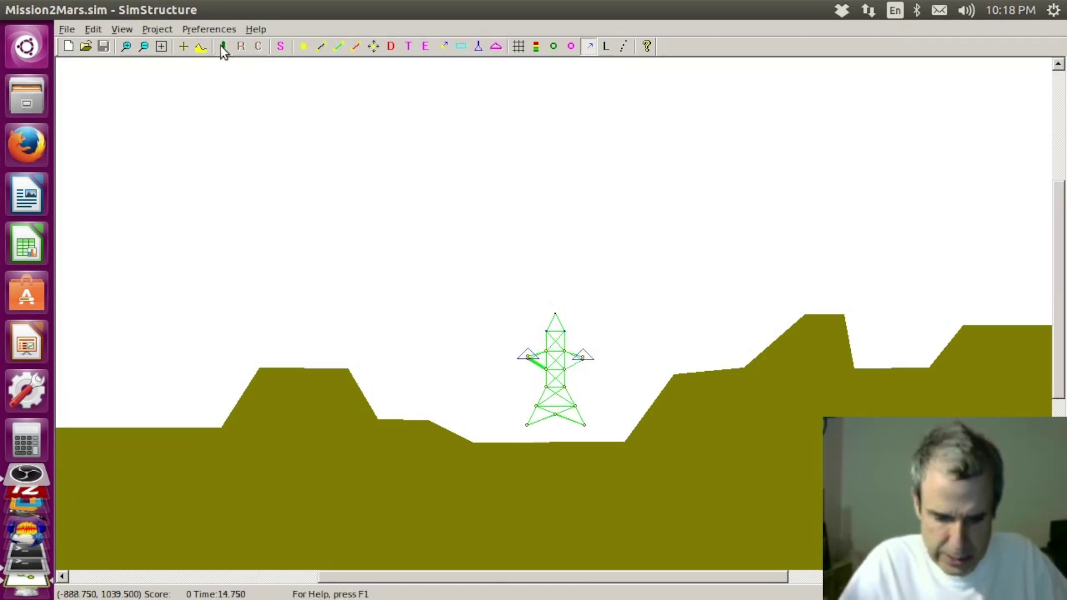
left_click(223, 47)
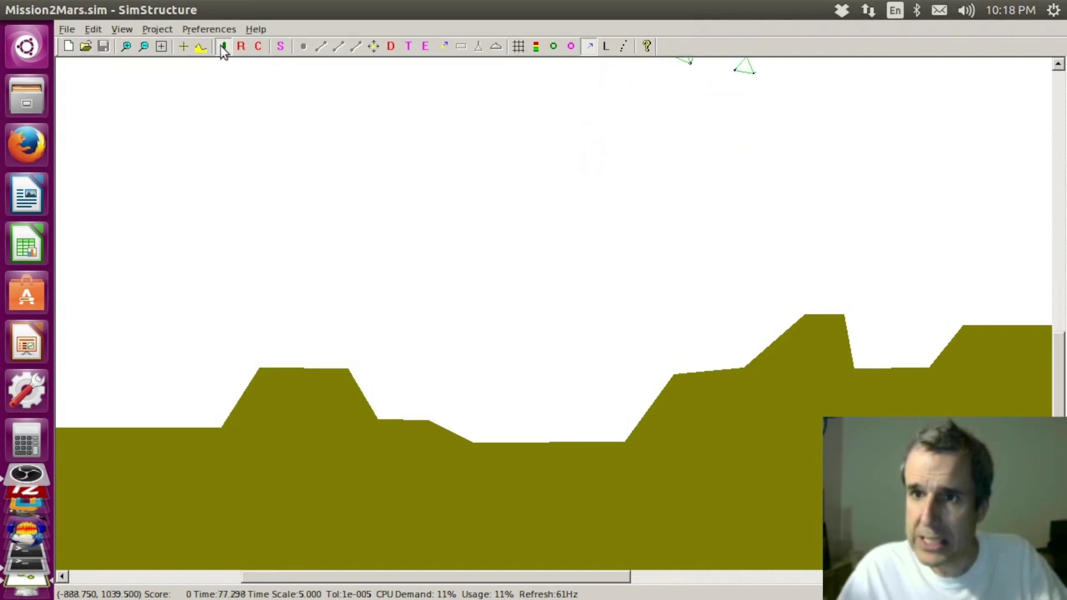
left_click(222, 48)
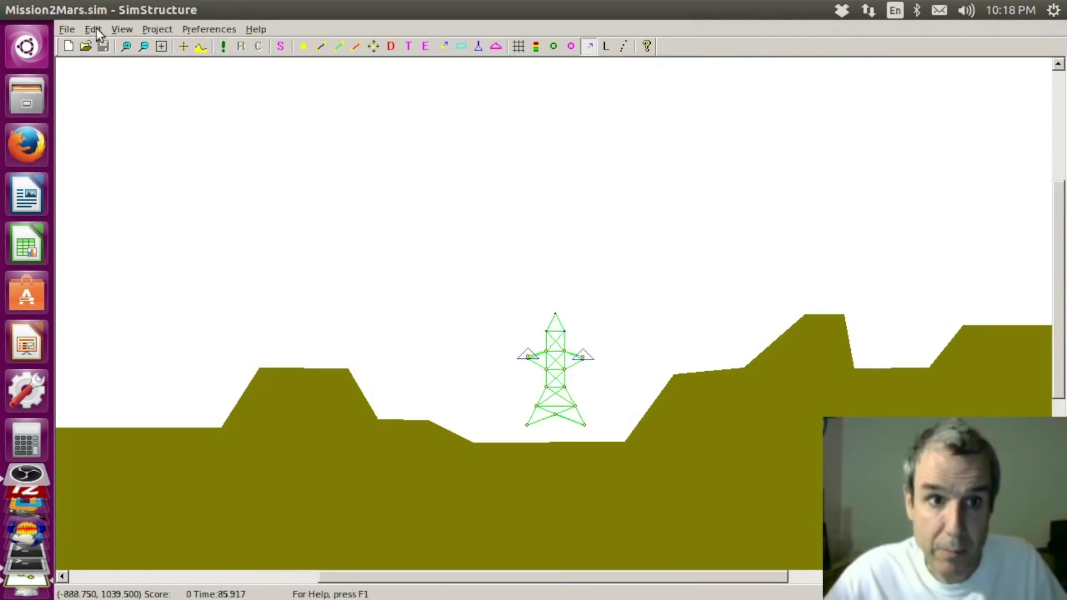
left_click(66, 30)
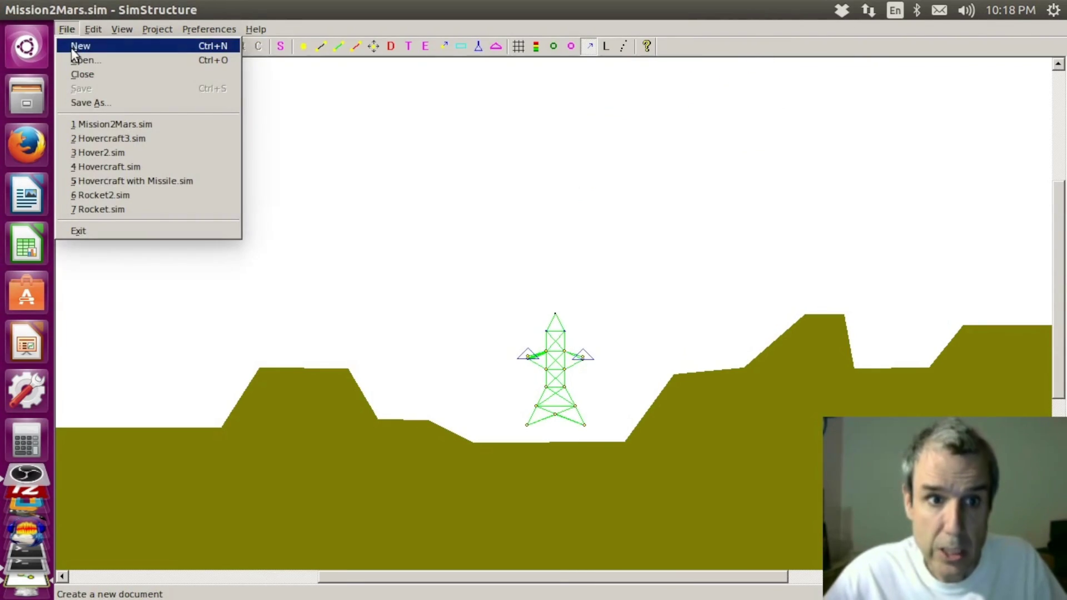
Load Submarine.sim from the examples and start its simulation
left_click(101, 59)
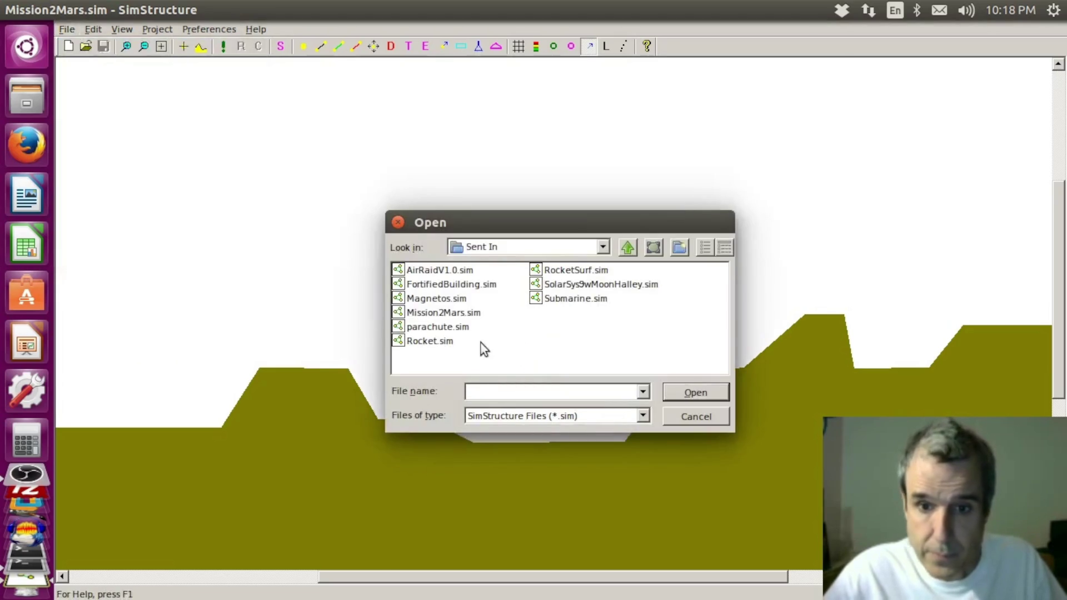
double_click(575, 301)
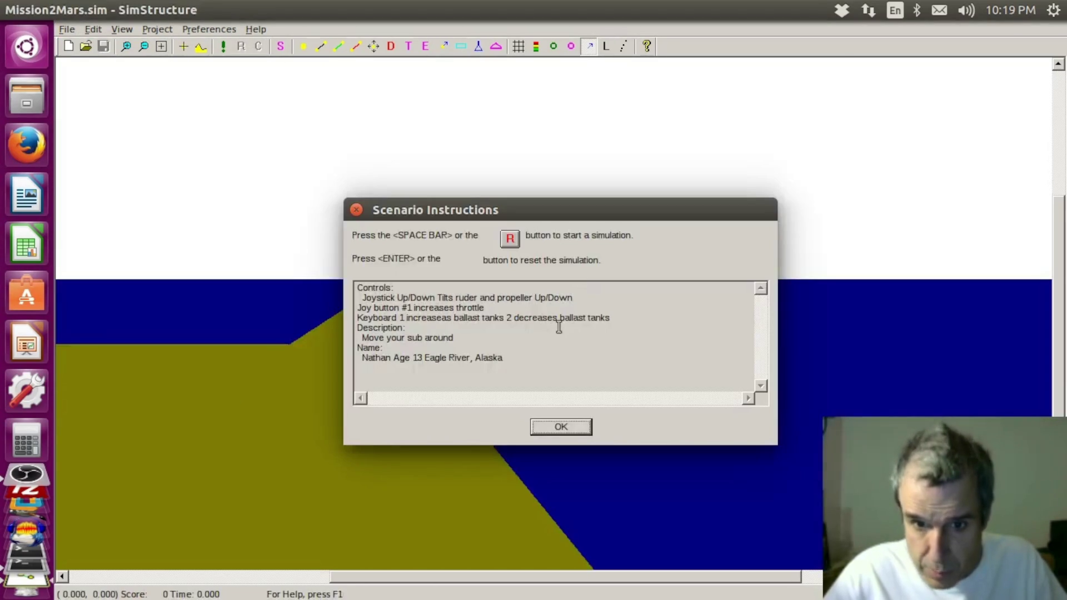
left_click(560, 427)
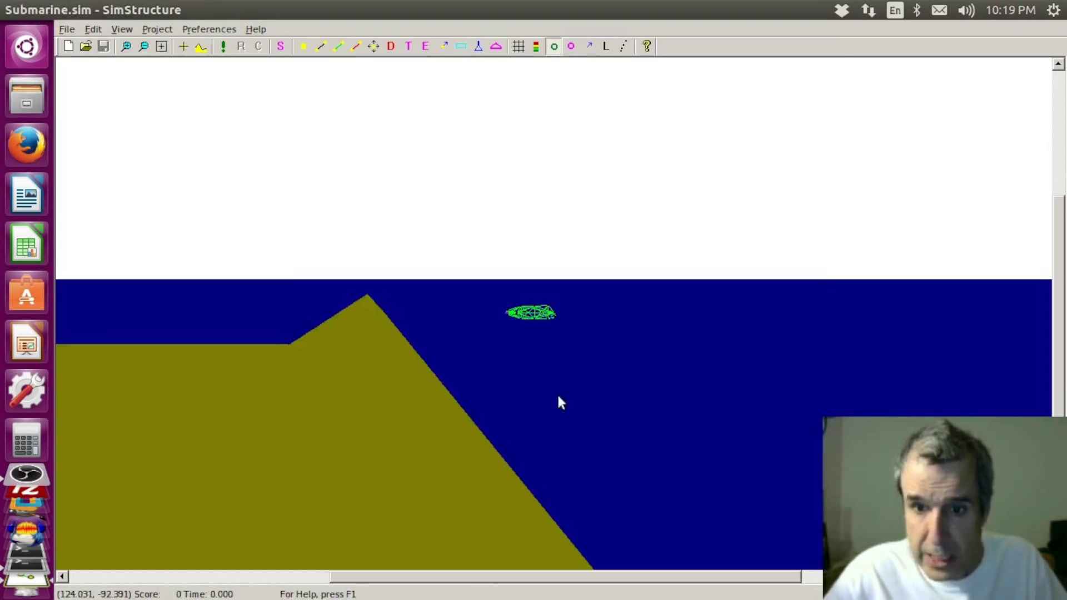
left_click(223, 46)
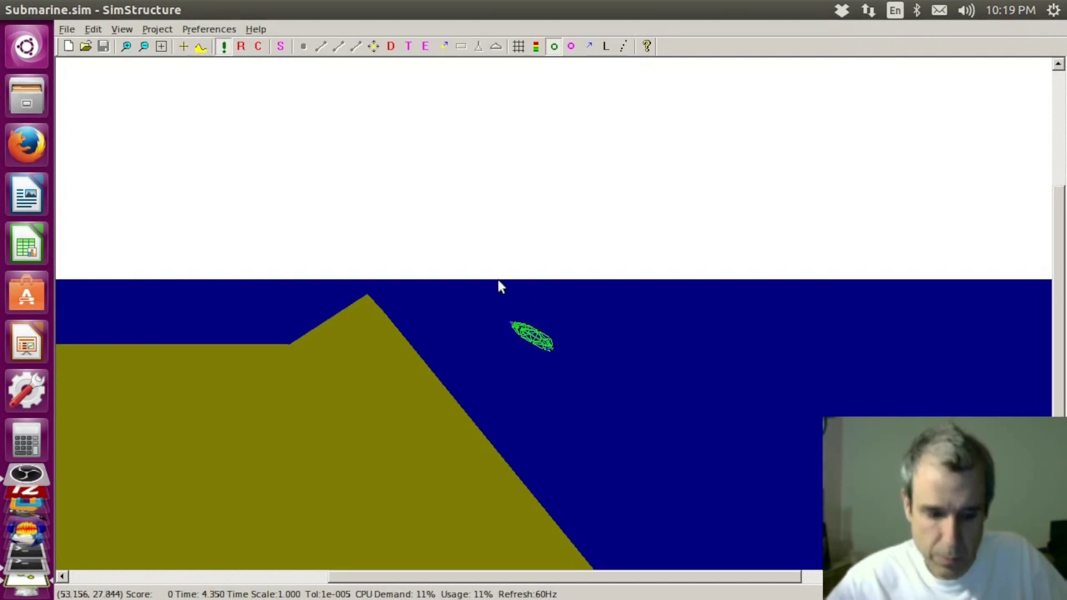
scroll(584, 371, "up", 2)
scroll(534, 367, "up", 2)
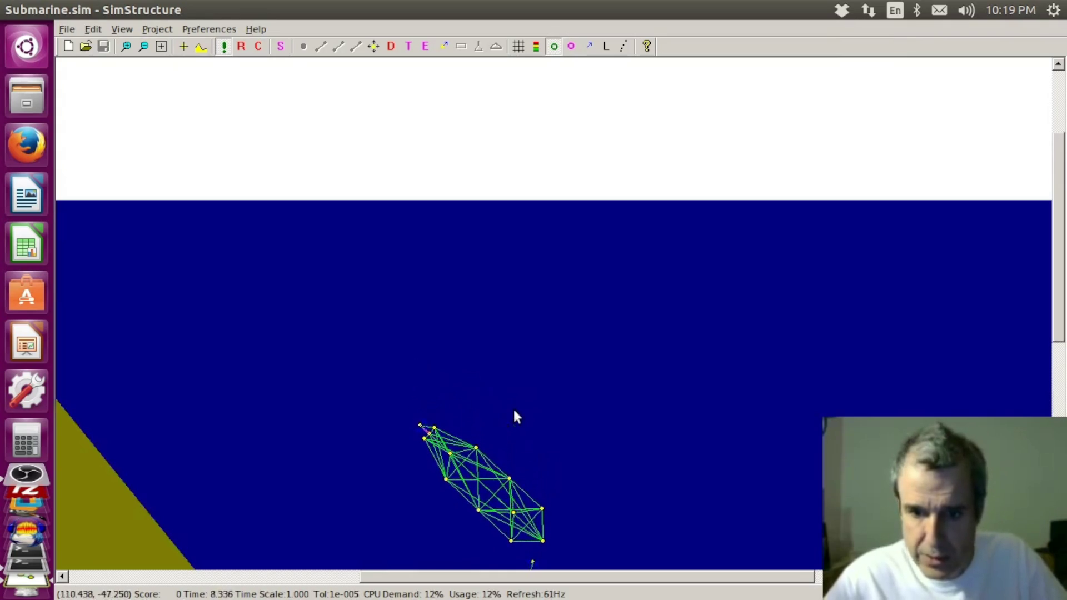
Stop, restart with F5, reset and stop the submarine run, leaving the sub submerged at its start
key("Escape")
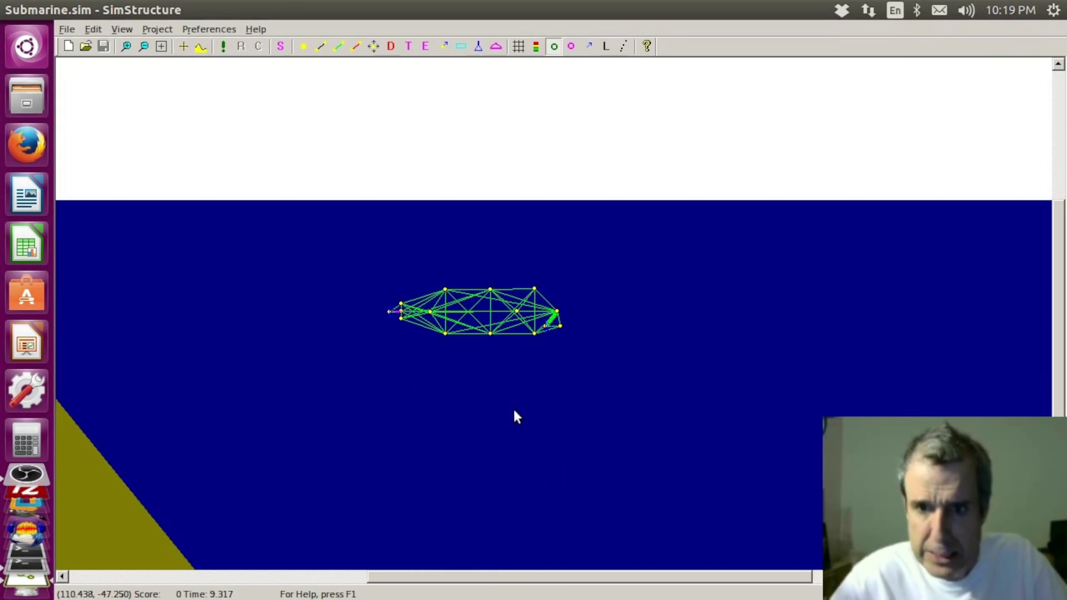
key("F5")
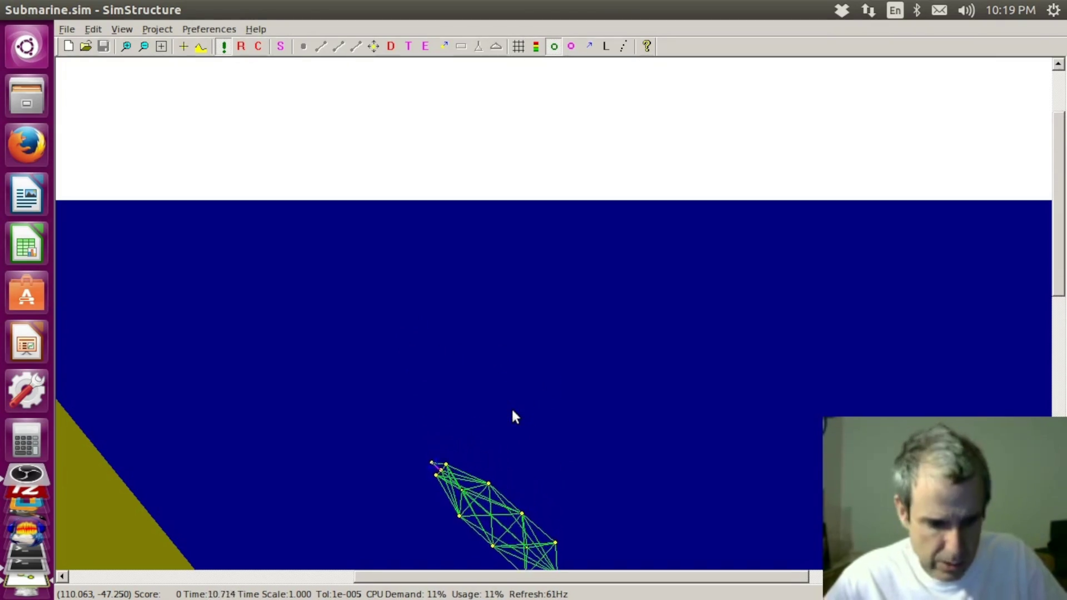
key("r")
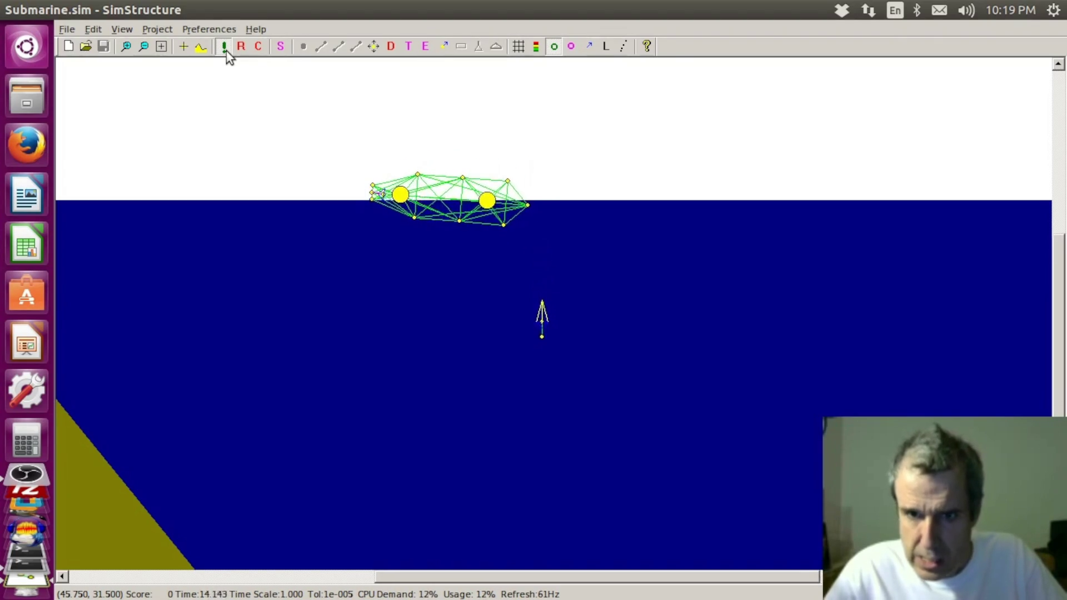
left_click(227, 50)
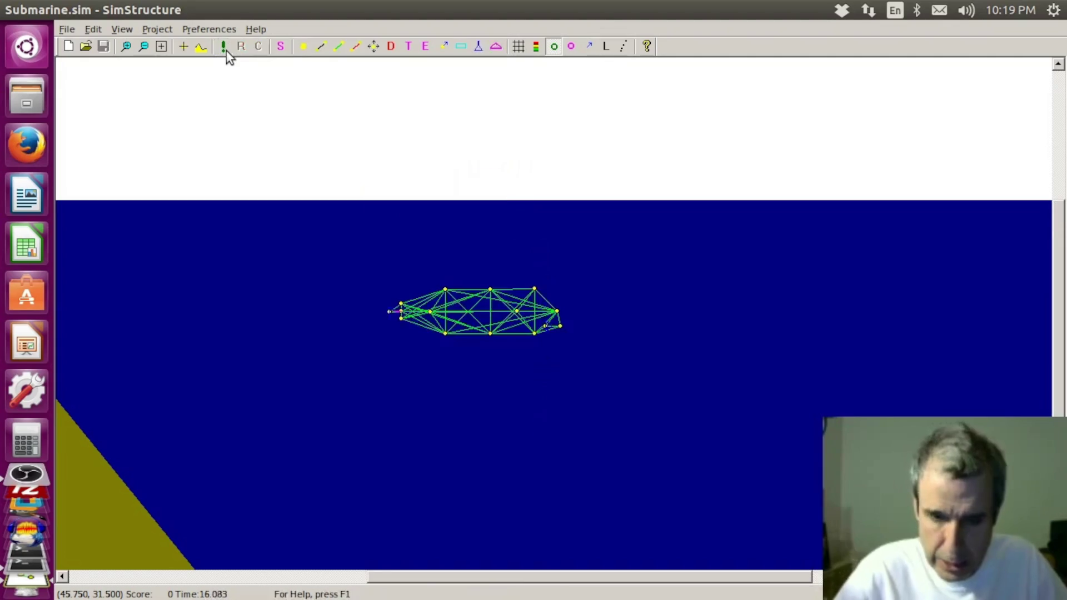
Load SolarSys9wMoonHalley.sim, accept the version warning and instructions, and start the planets orbiting
left_click(67, 30)
left_click(92, 52)
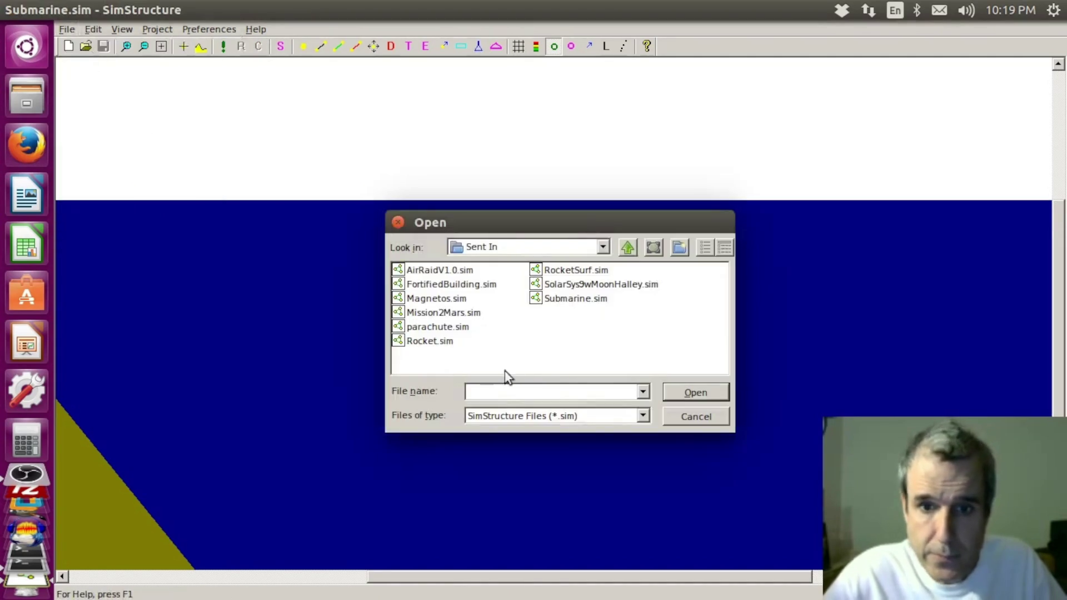
double_click(590, 285)
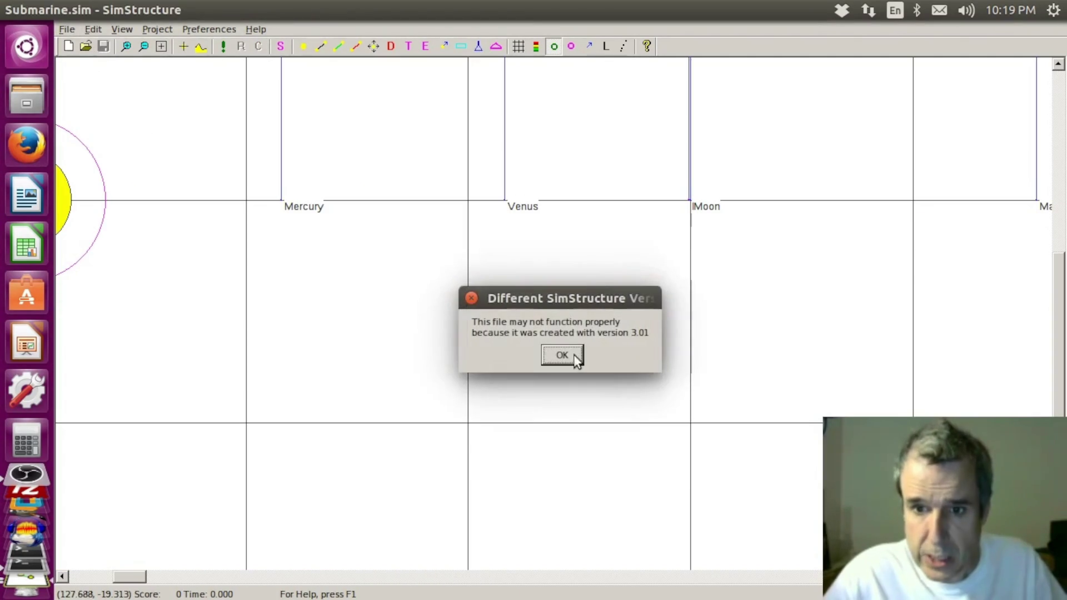
left_click(563, 355)
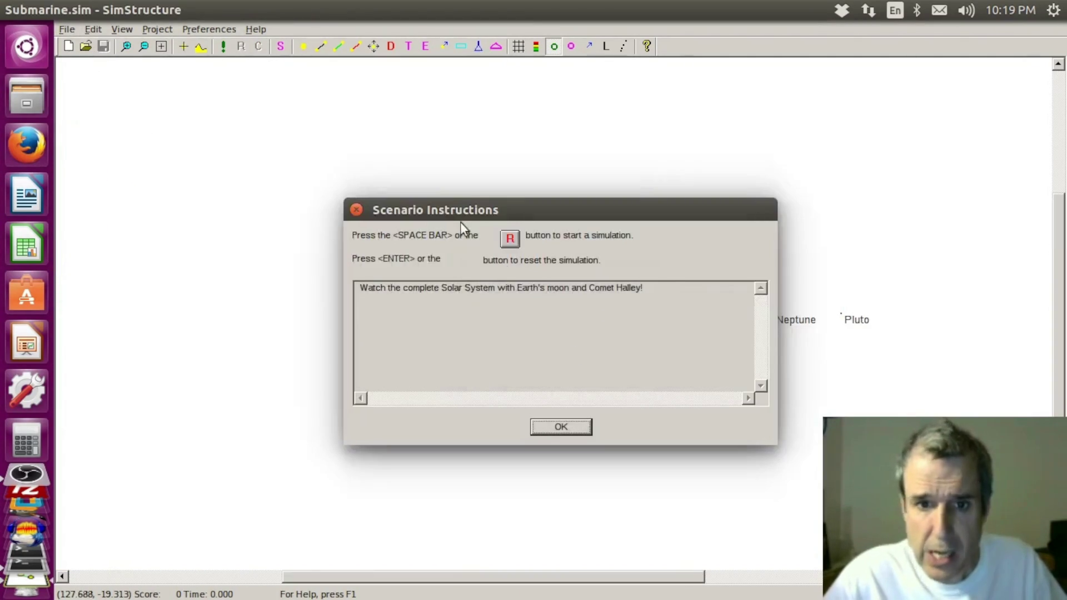
left_click(560, 427)
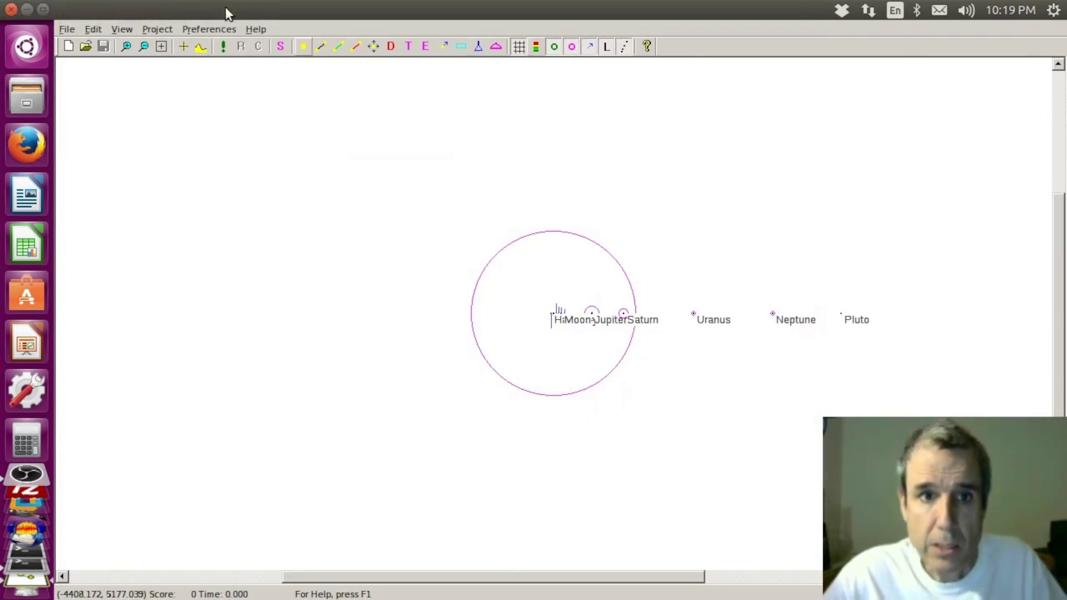
left_click(227, 49)
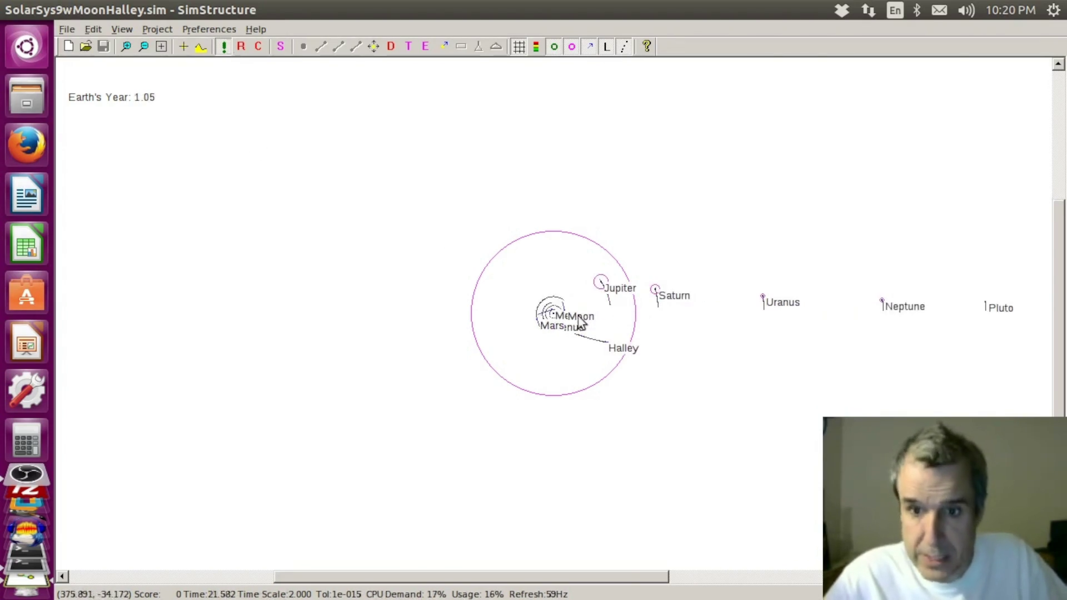
scroll(559, 315, "up", 2)
scroll(563, 319, "up", 2)
scroll(567, 324, "up", 2)
scroll(567, 323, "up", 1)
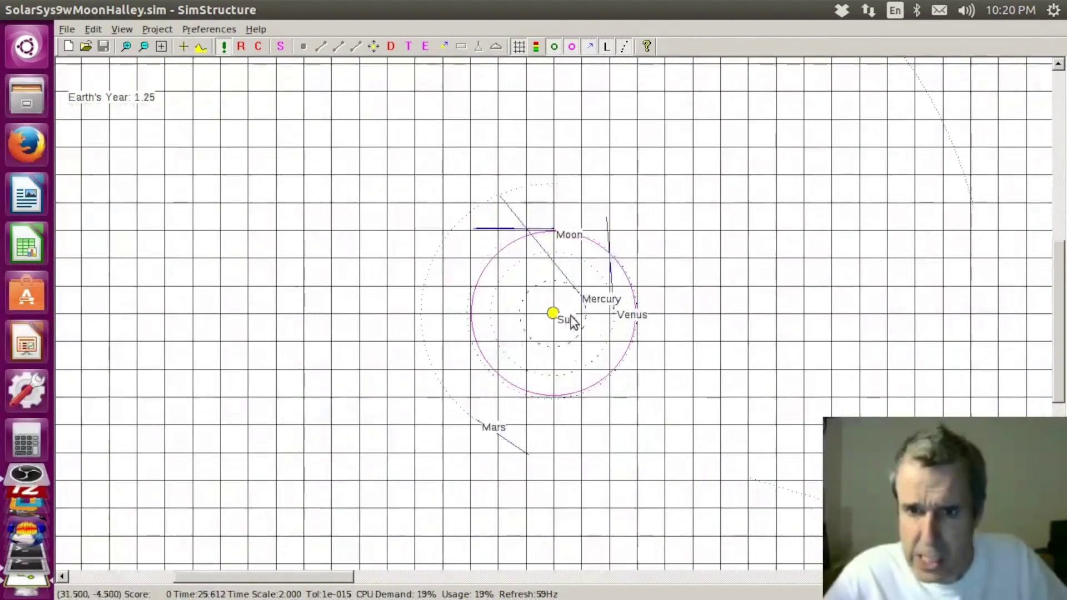
scroll(569, 322, "up", 1)
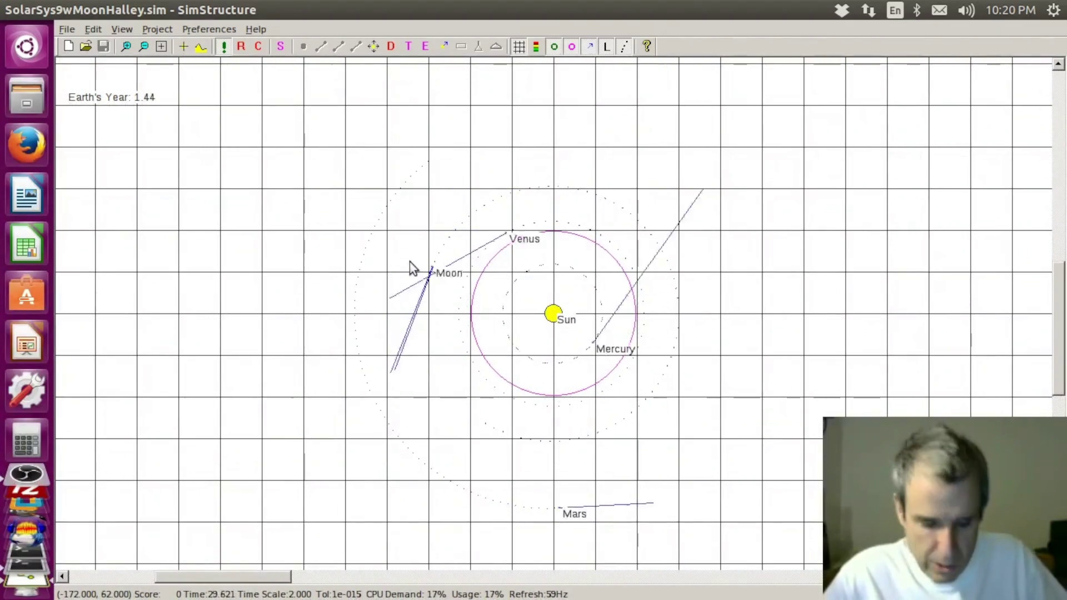
Set the view to follow Earth, then reset and restart the solar system simulation
left_click(443, 380)
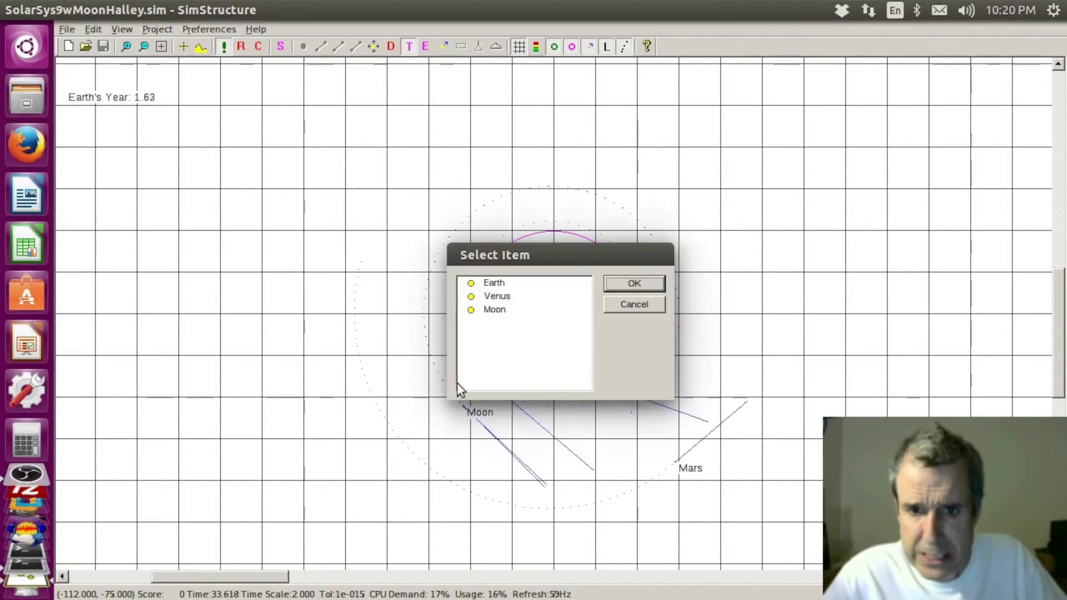
left_click(502, 283)
left_click(651, 283)
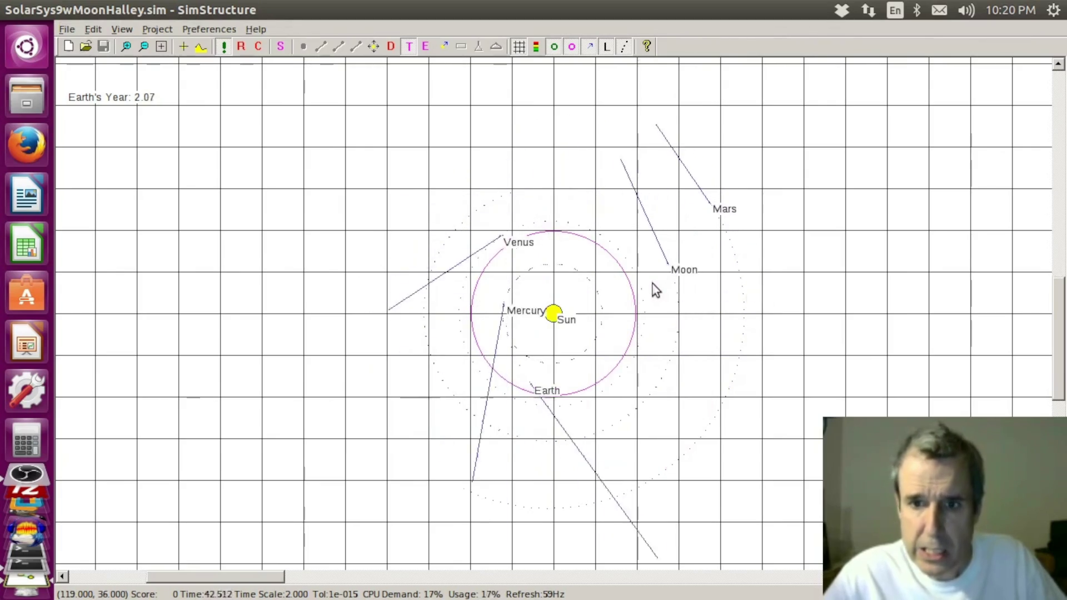
left_click(198, 44)
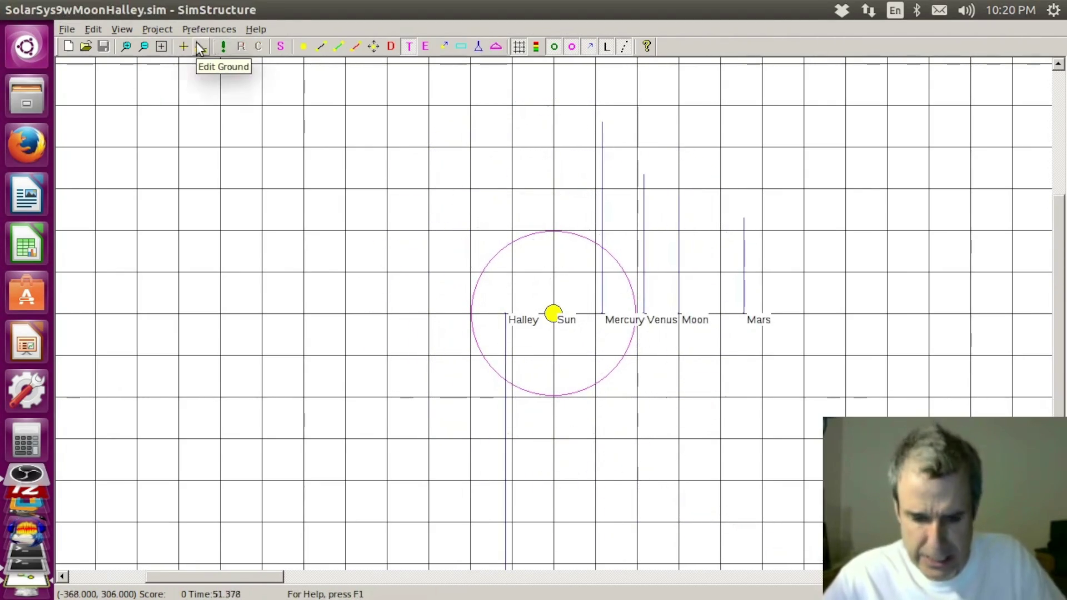
left_click(199, 45)
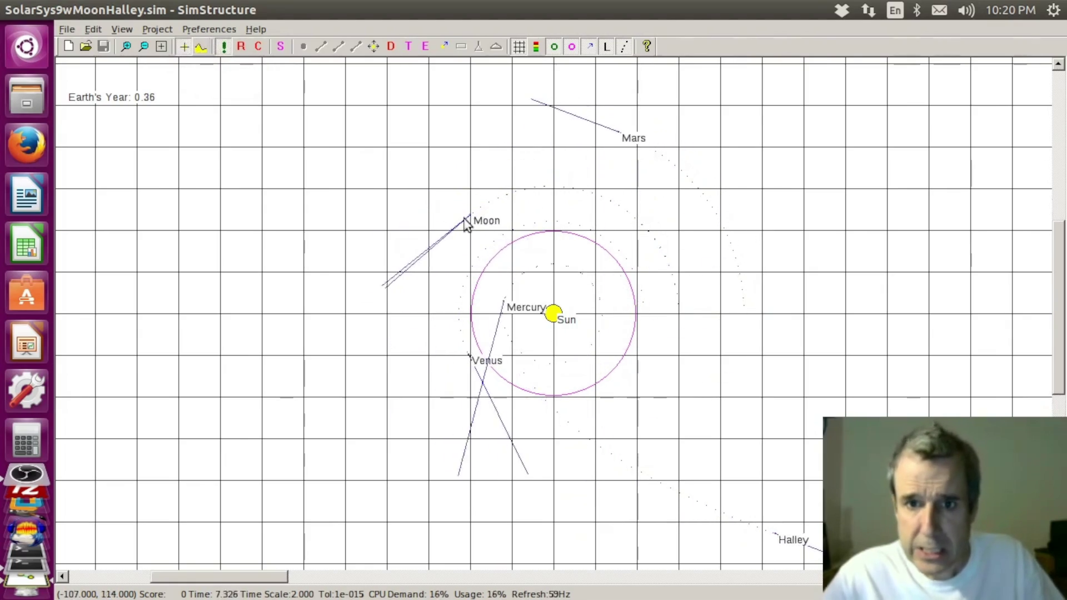
Make the view follow Earth again and stop the simulation past Earth's year 1.5
left_click(467, 225)
left_click(492, 283)
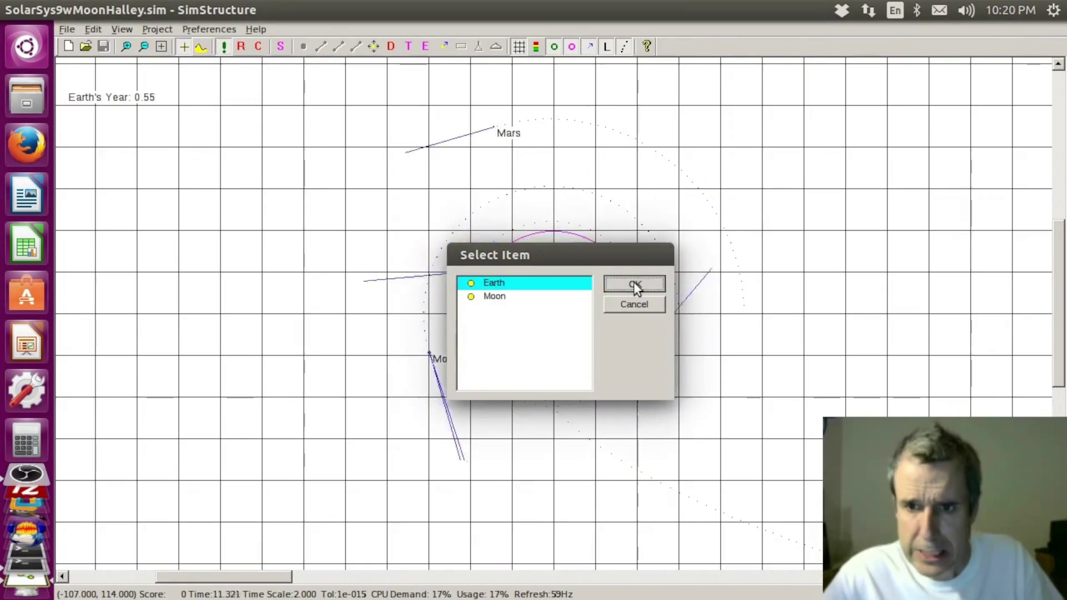
left_click(634, 283)
scroll(636, 289, "up", 2)
scroll(636, 289, "up", 3)
scroll(635, 289, "up", 2)
scroll(636, 289, "up", 1)
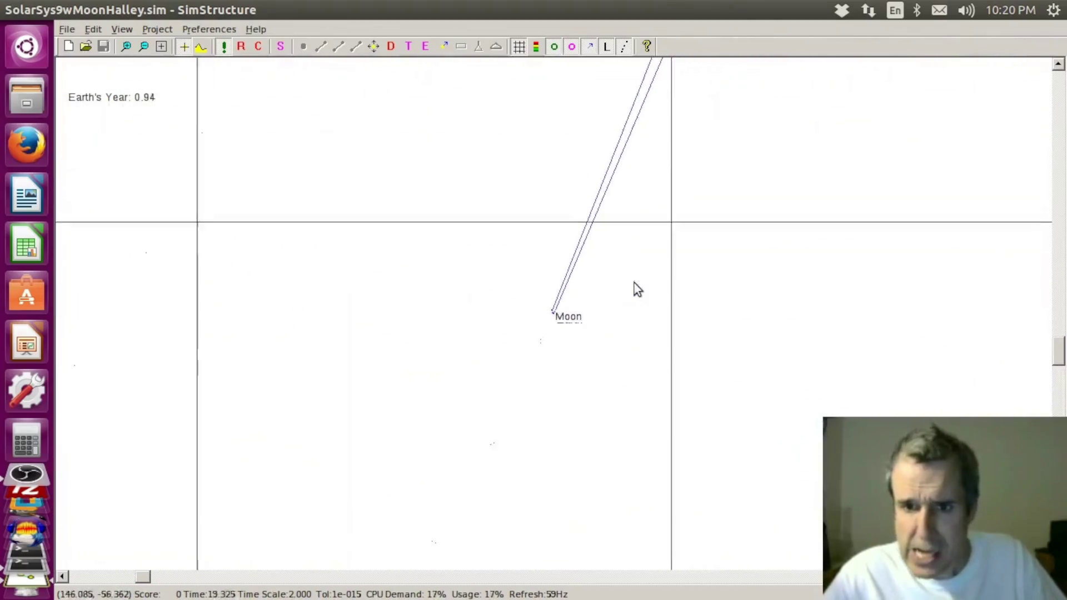
scroll(636, 289, "up", 1)
scroll(636, 290, "up", 1)
scroll(636, 289, "up", 2)
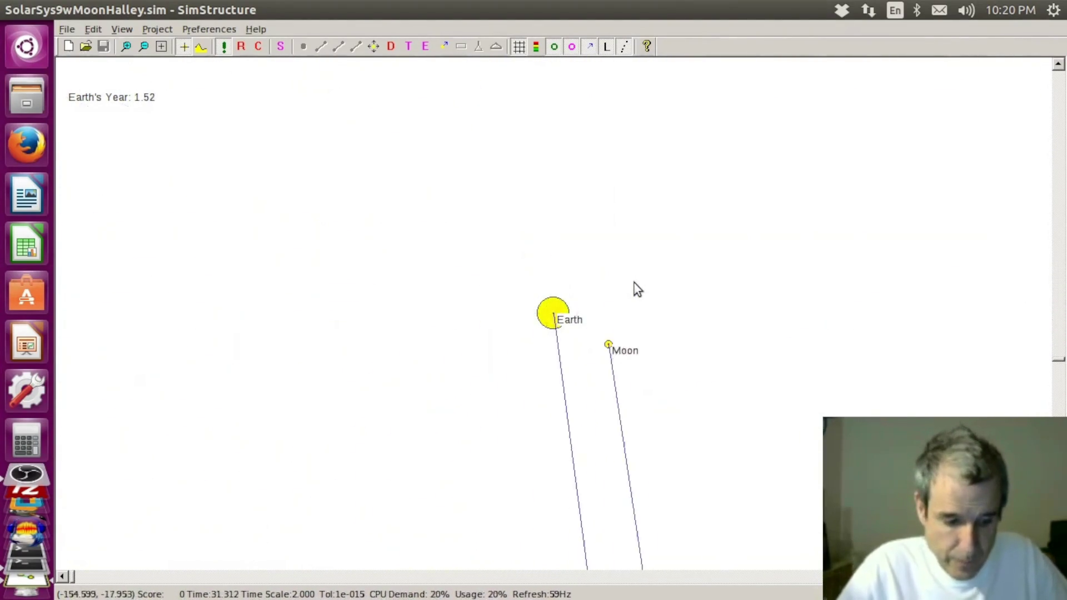
key("Escape")
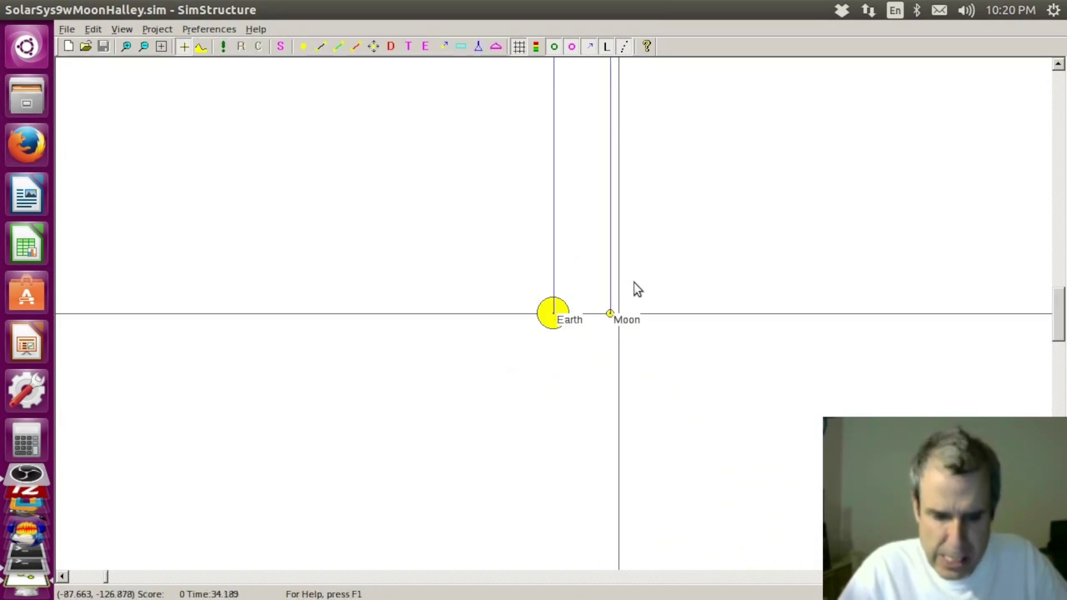
scroll(634, 289, "down", 2)
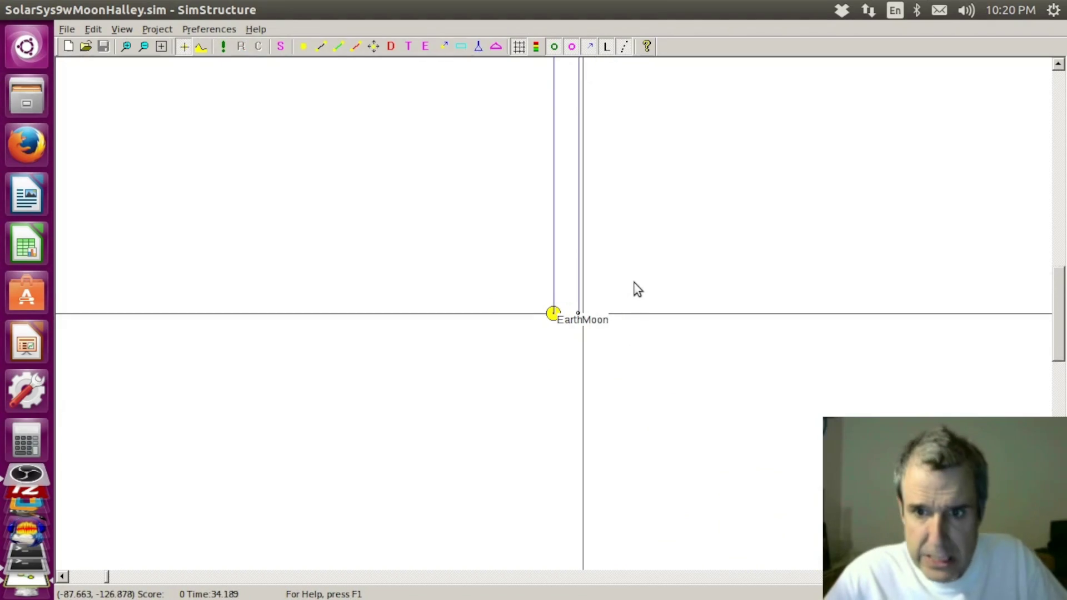
scroll(634, 290, "down", 2)
scroll(633, 289, "down", 2)
scroll(634, 290, "down", 2)
scroll(633, 289, "down", 2)
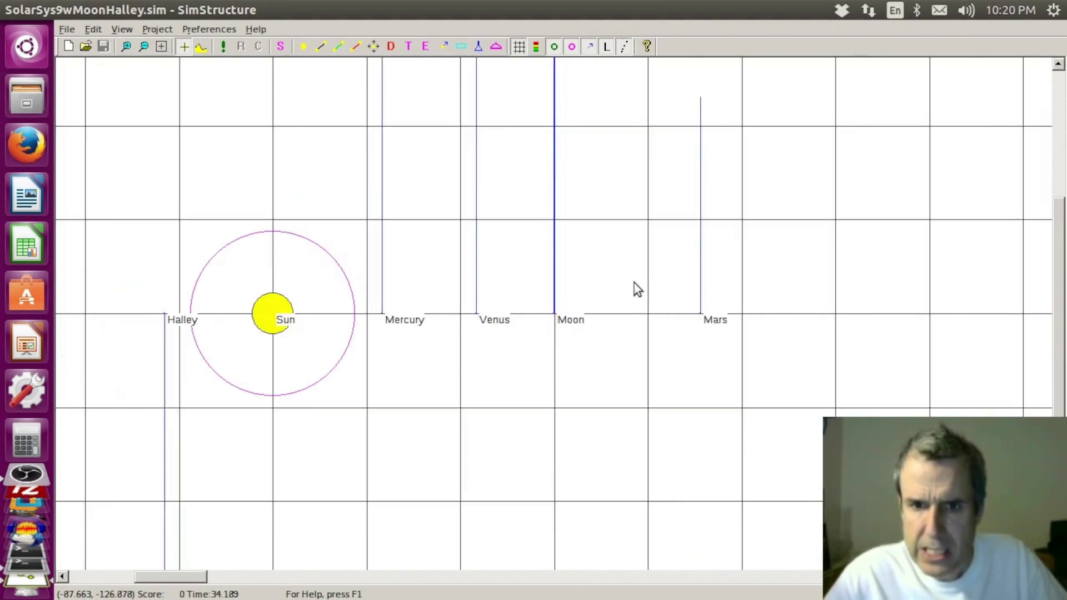
scroll(633, 289, "down", 1)
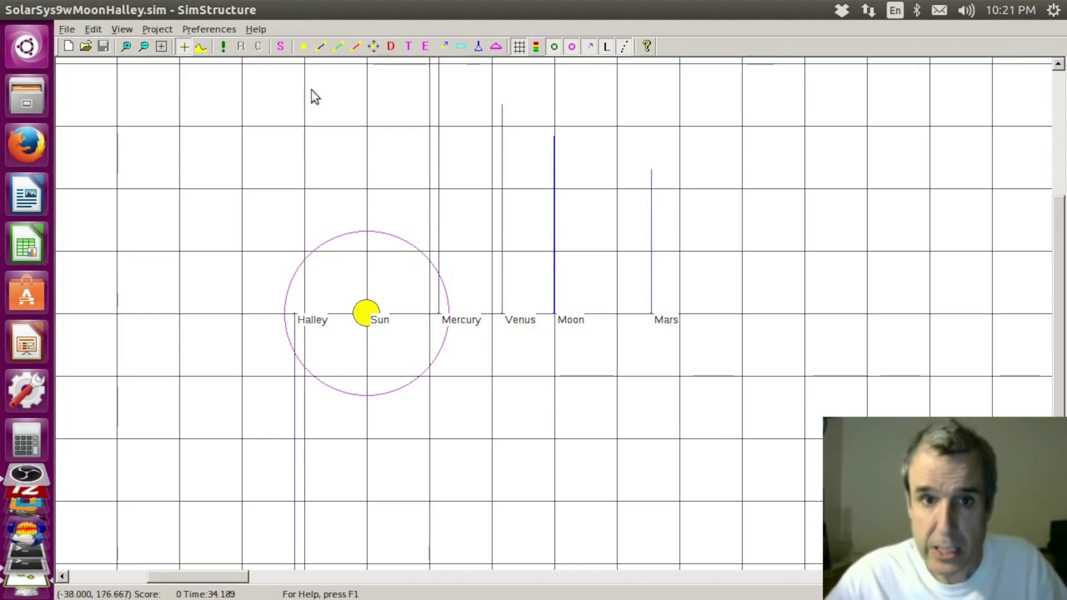
Check Halley's particle properties unchanged, then give Mars a velocity pointing up and to the right
left_click(304, 48)
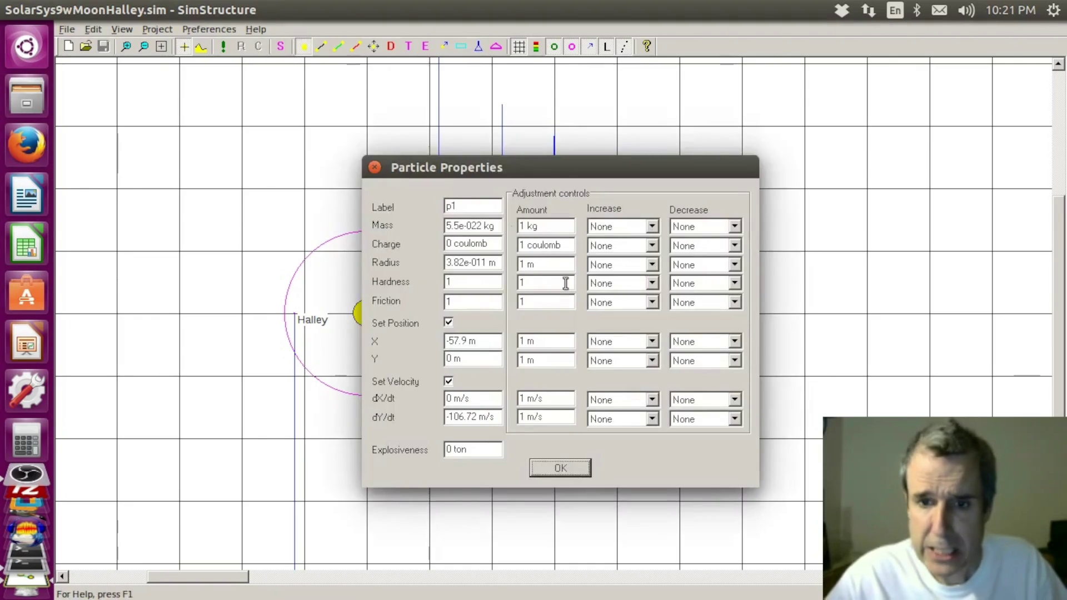
left_click(560, 468)
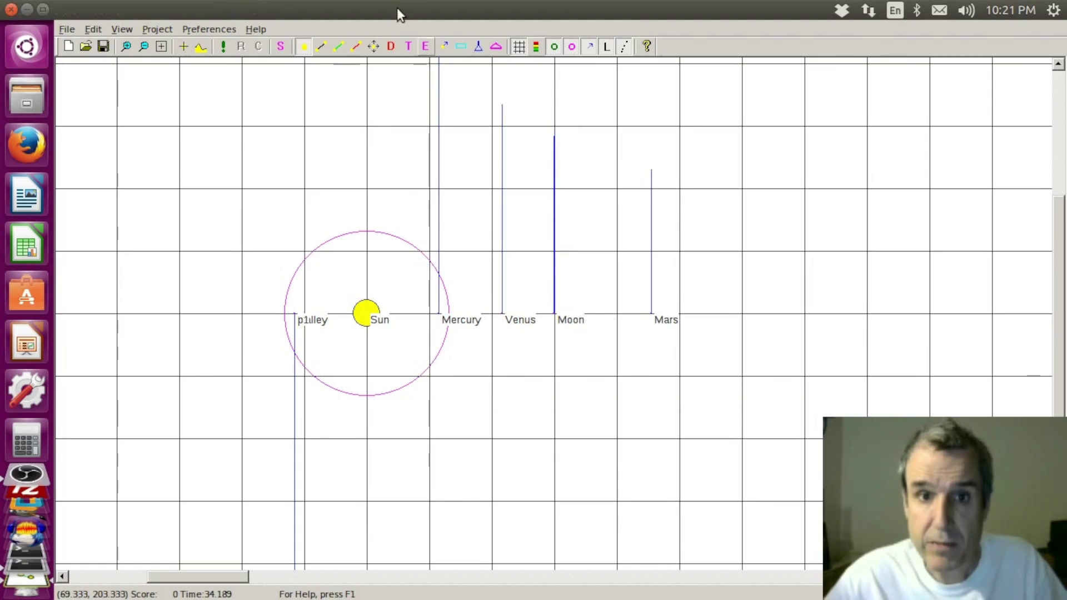
left_click(445, 47)
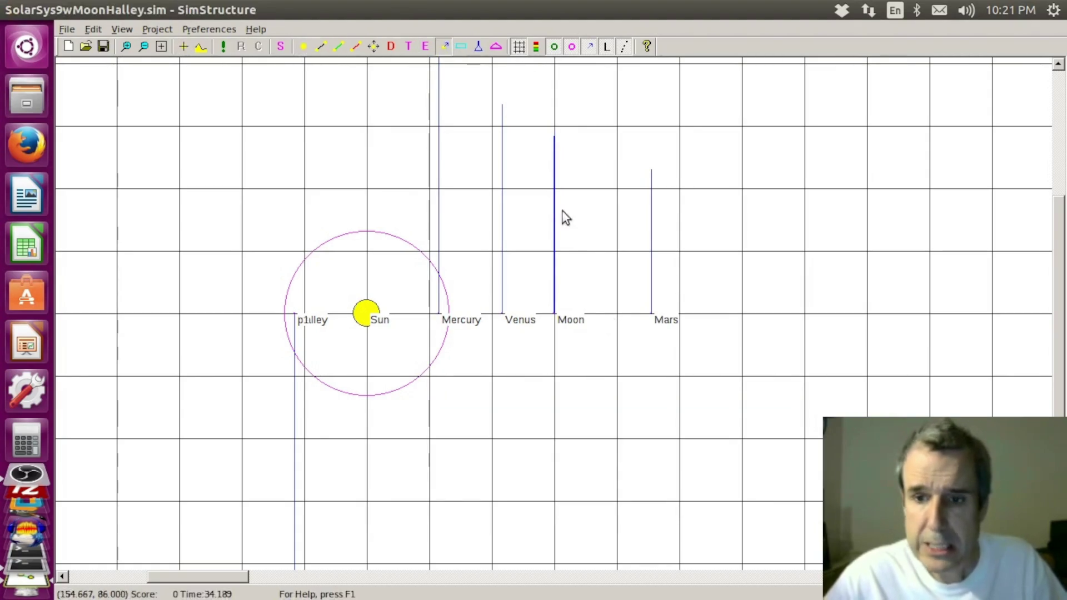
left_click_drag(651, 314, 613, 283)
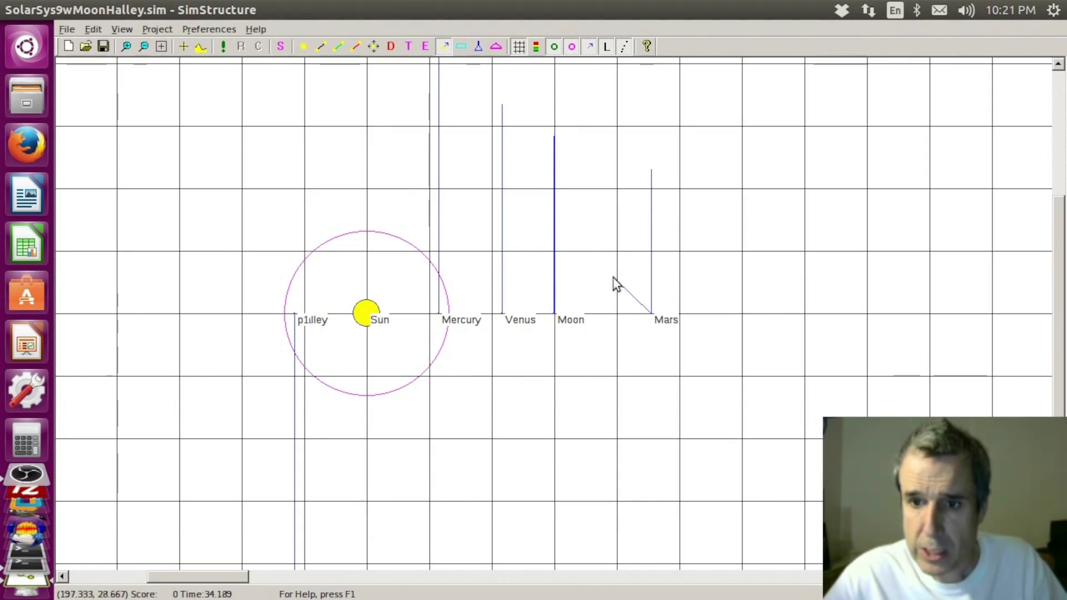
Dismiss the Select Item prompts for the overlapping Earth and Moon without changing them
left_click(590, 305)
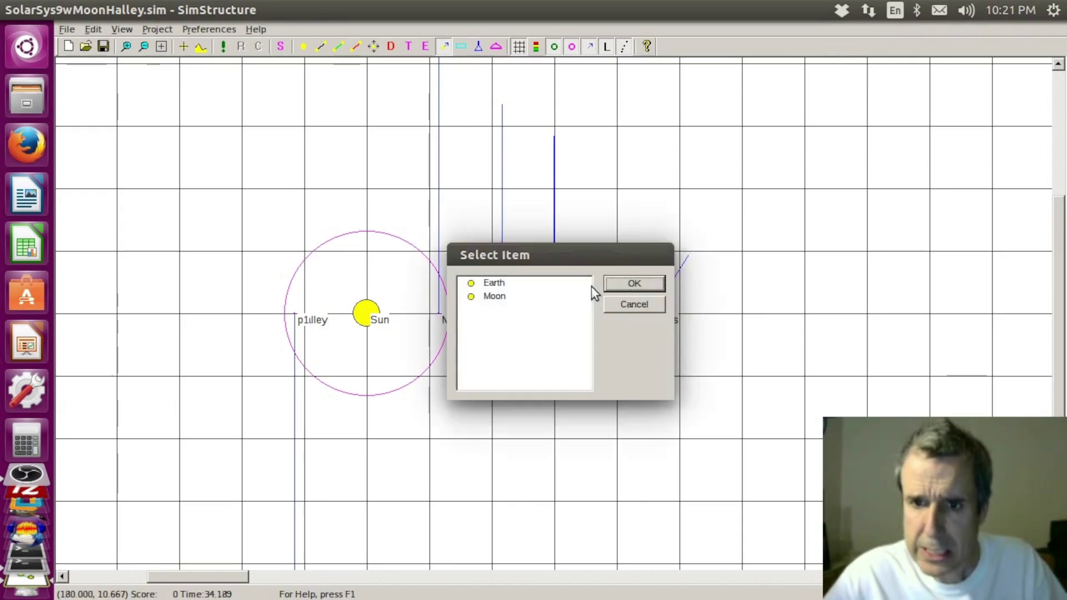
left_click(633, 303)
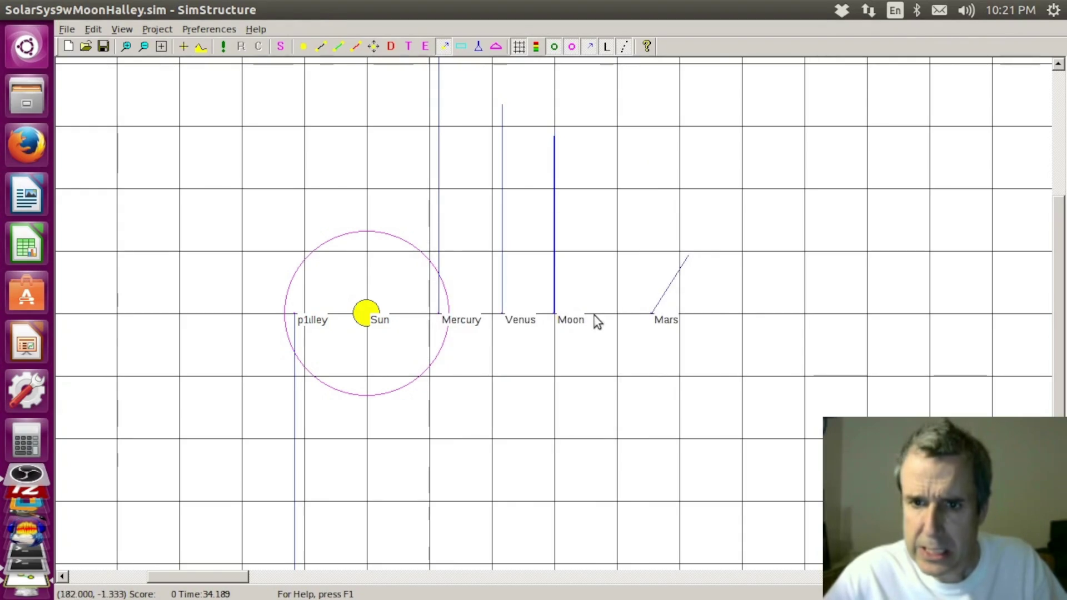
left_click(589, 323)
left_click(619, 309)
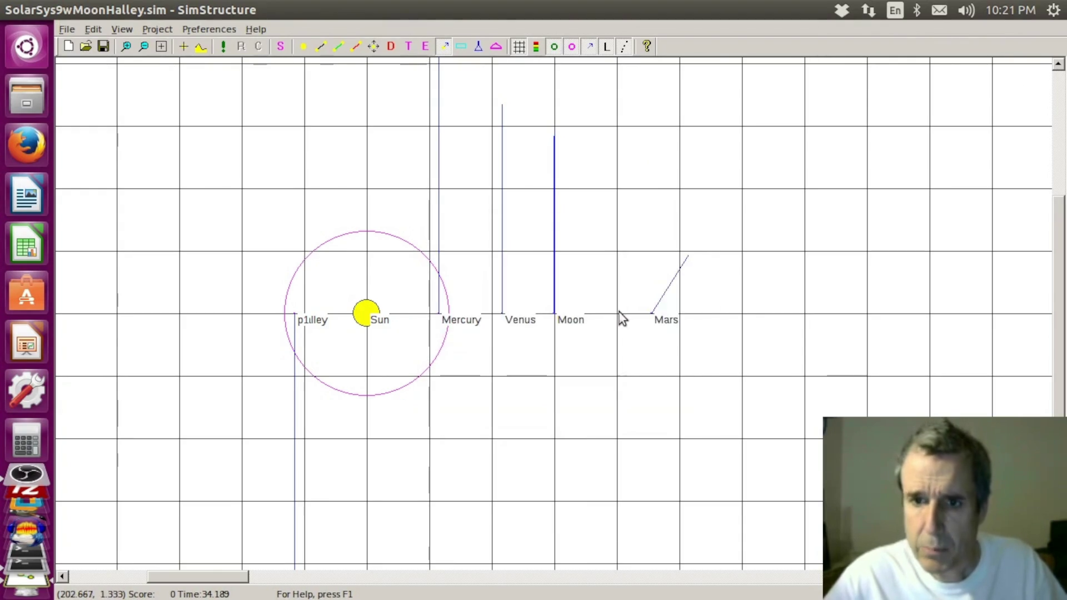
mouse_move(219, 12)
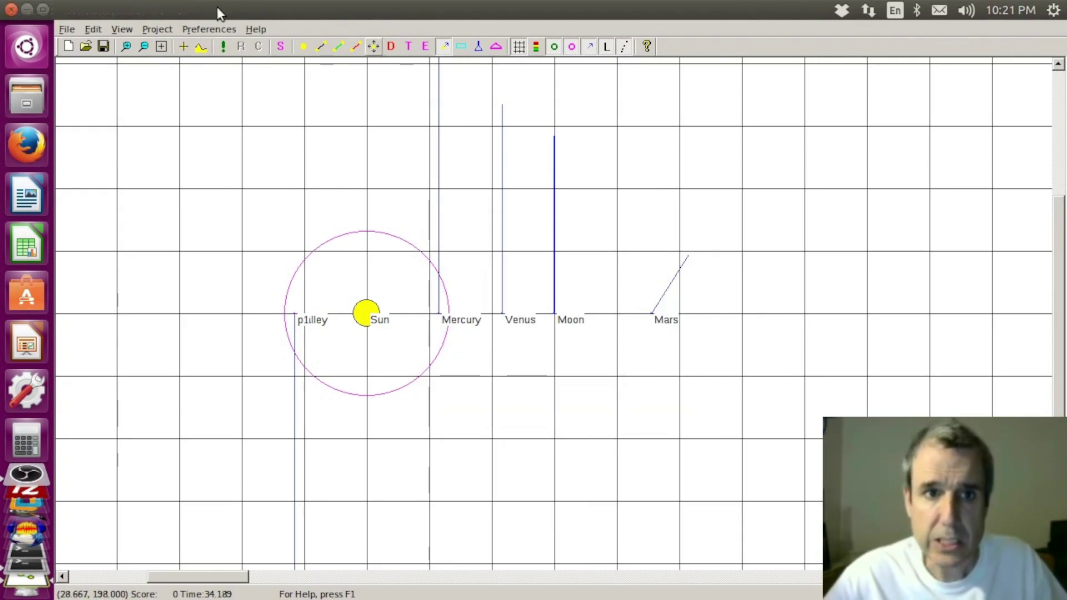
Load AirRaidV1.0.sim without saving the solar system changes, accepting the version warning and instructions
left_click(66, 31)
left_click(90, 61)
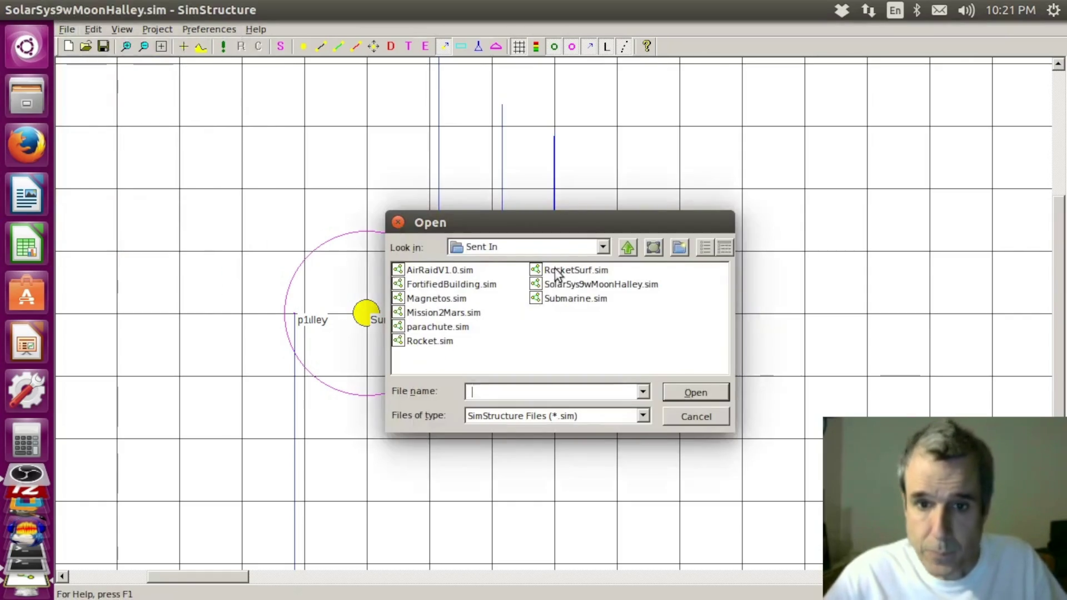
double_click(447, 273)
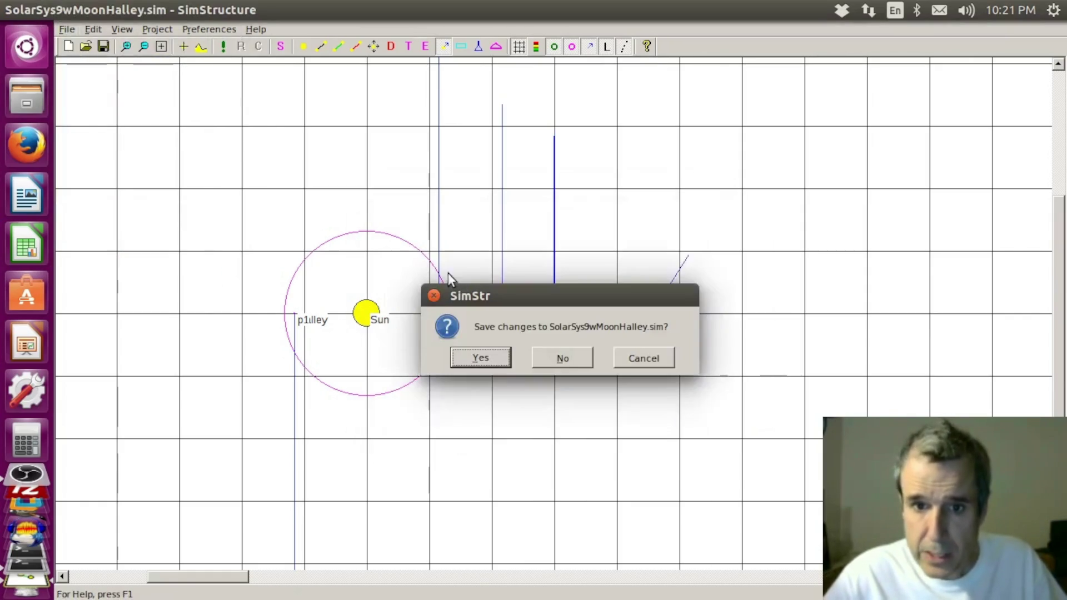
left_click(558, 359)
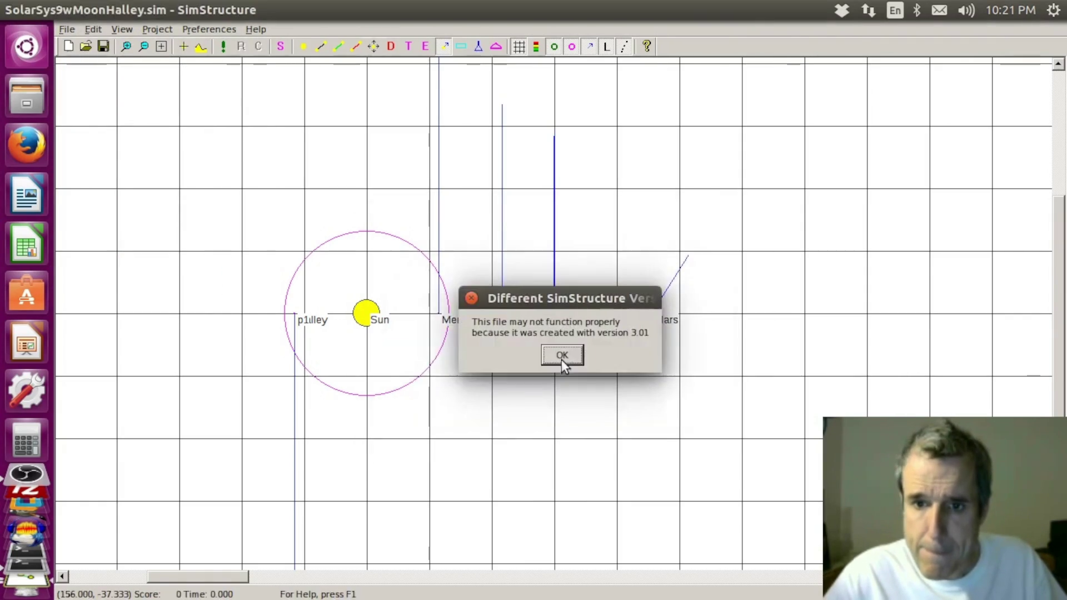
left_click(562, 359)
left_click(569, 427)
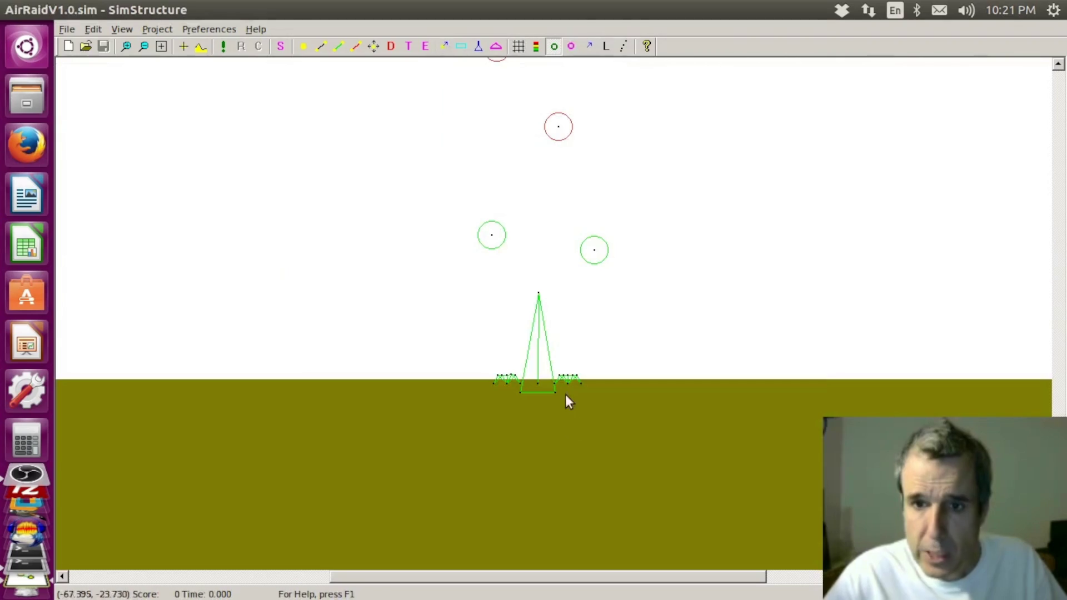
Test-run the air raid simulation a few times with bombs bursting around the tower, leaving it stopped
left_click(225, 48)
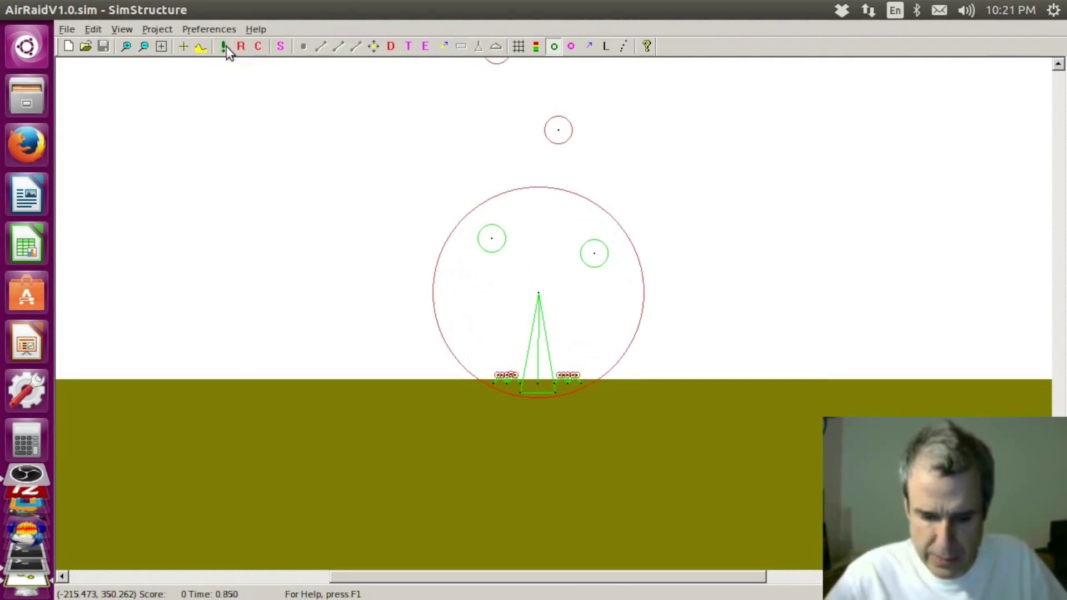
left_click(225, 47)
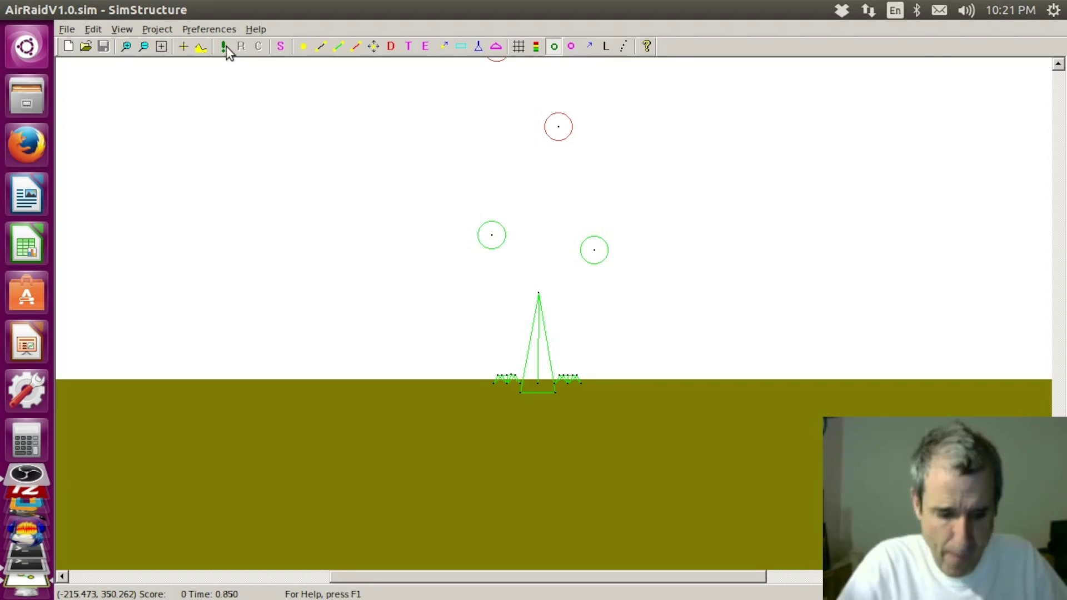
left_click(225, 48)
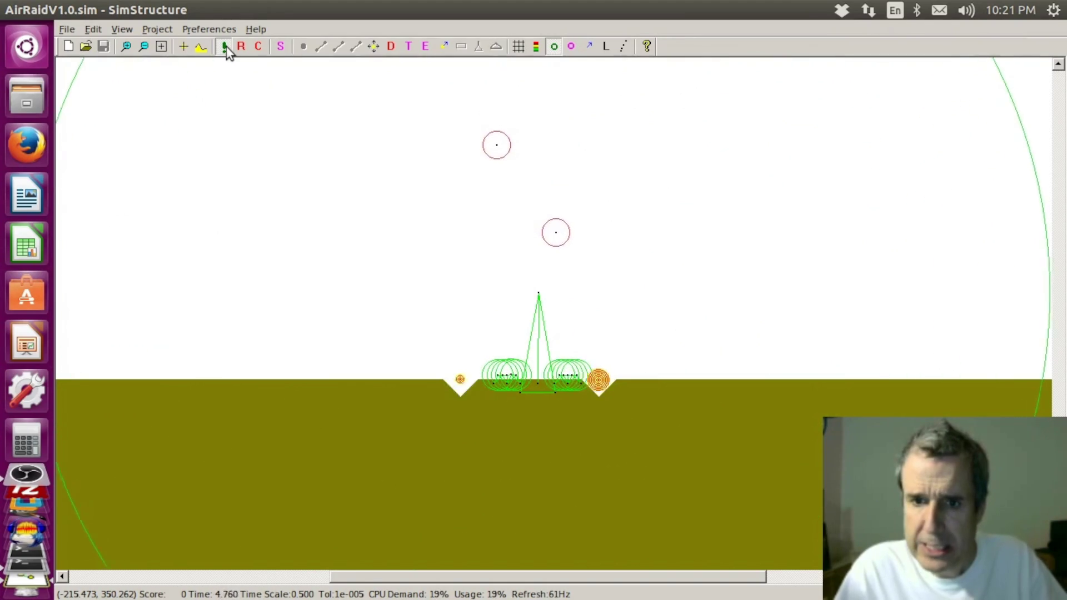
left_click(226, 46)
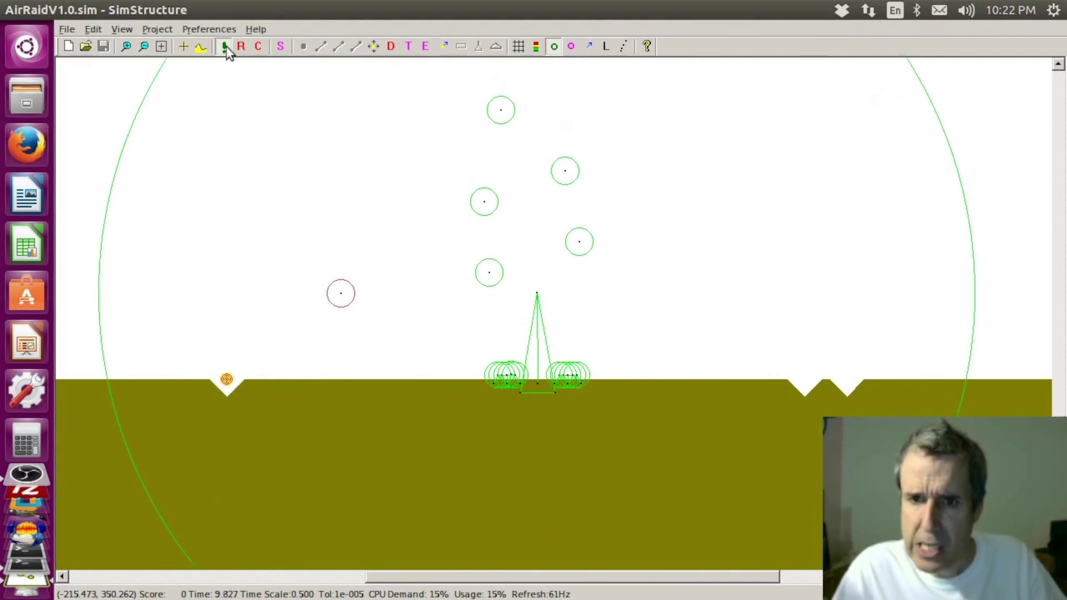
left_click(223, 46)
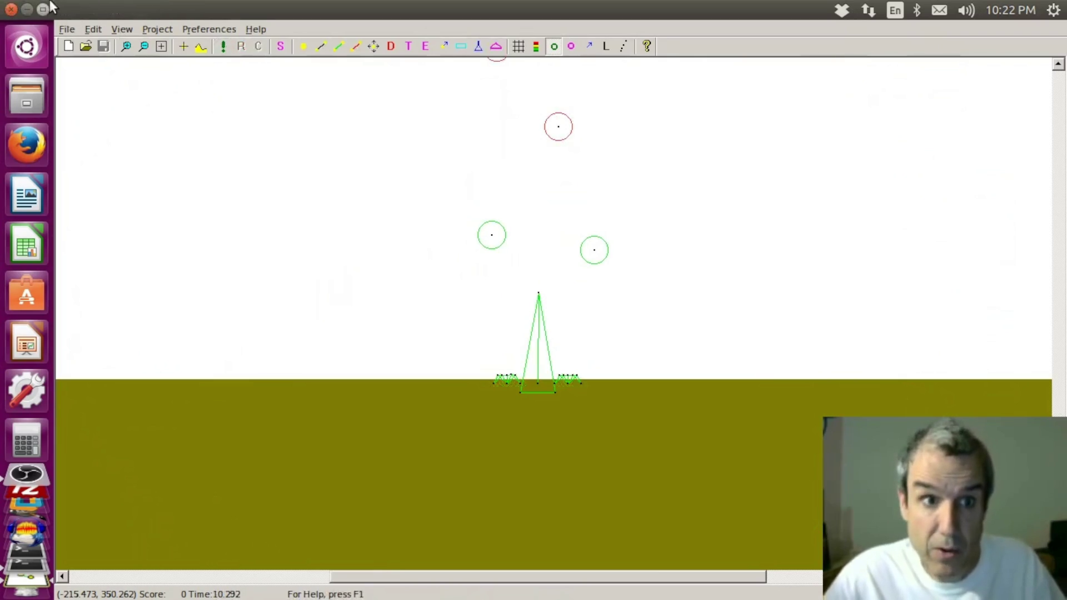
Load RocketSurf.sim, acknowledging the version warning and scenario instructions
left_click(68, 29)
left_click(83, 59)
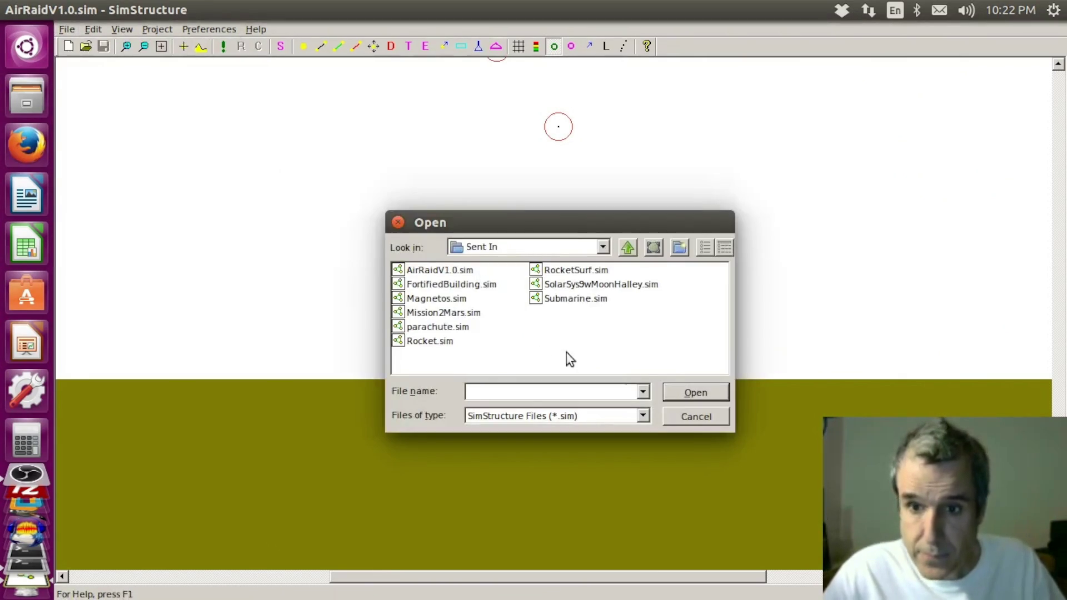
double_click(580, 269)
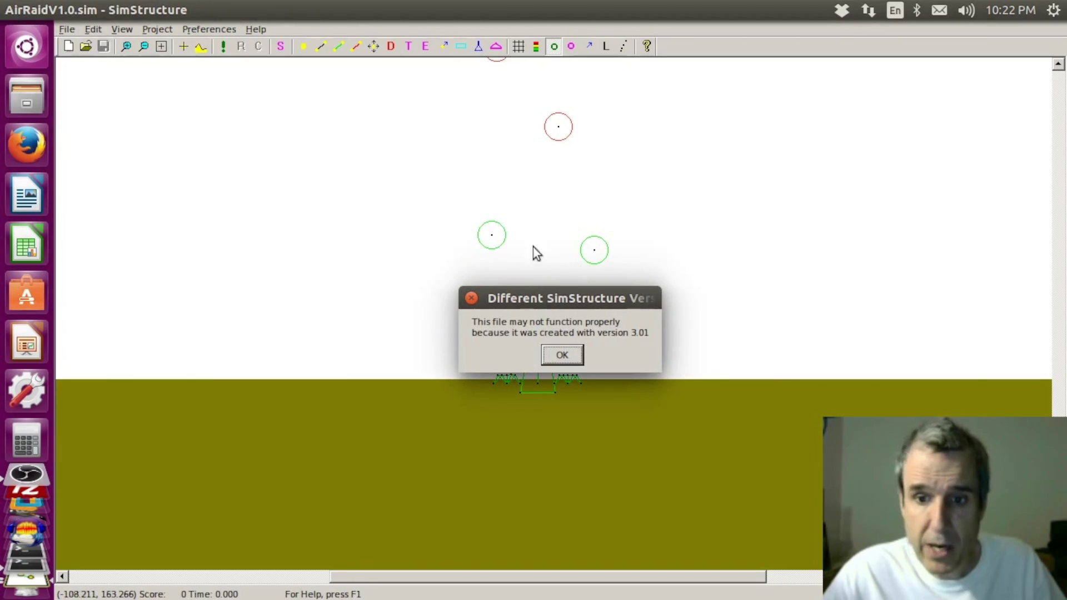
left_click(553, 361)
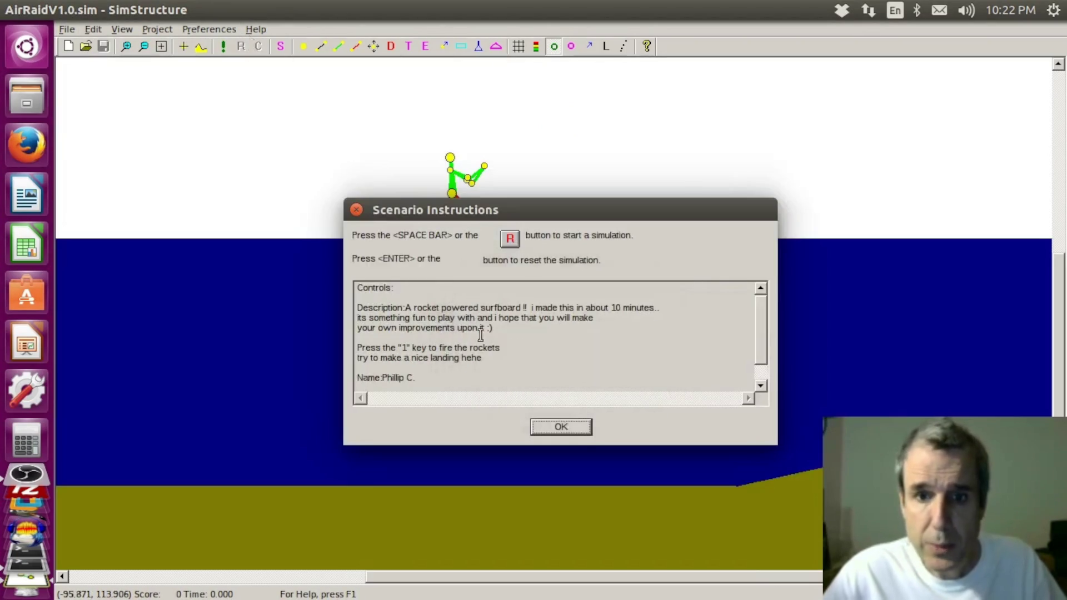
left_click(568, 427)
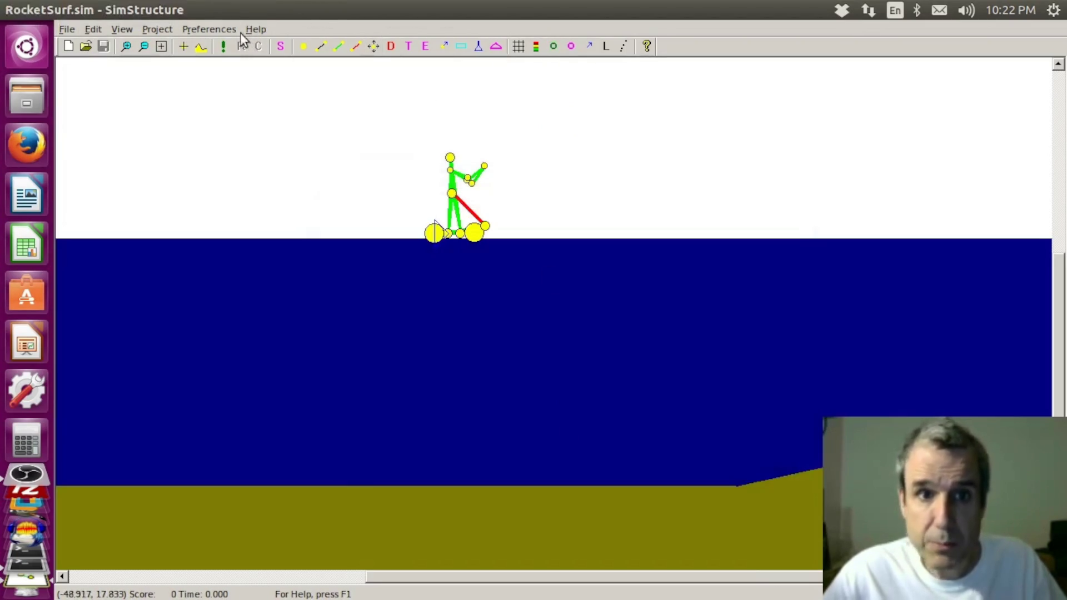
Test-run the rocket surfboard briefly, reset it, and keep the view centred on a particle
left_click(228, 44)
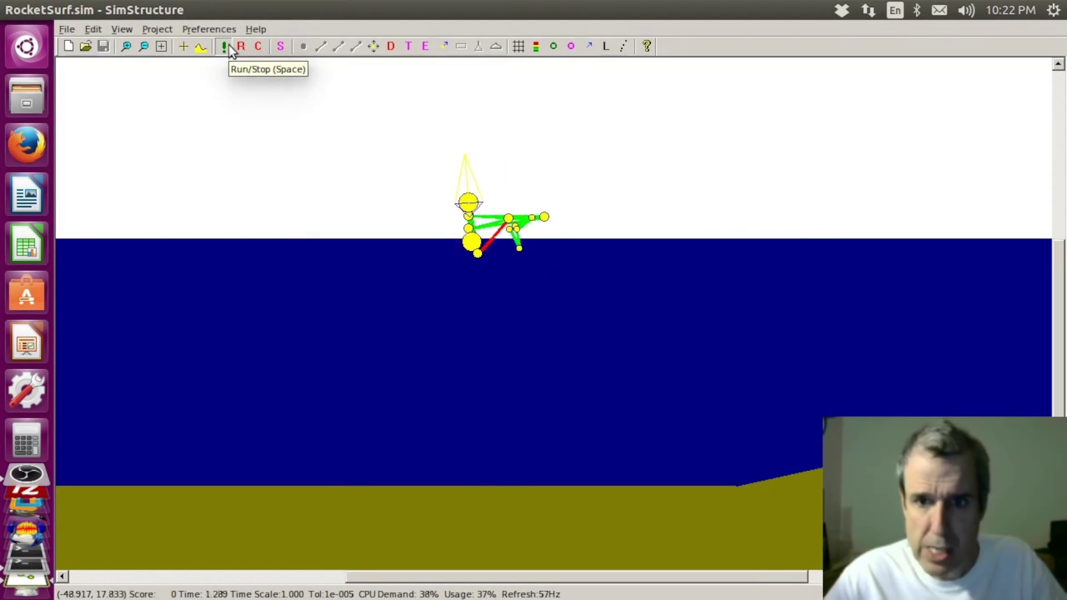
left_click(228, 44)
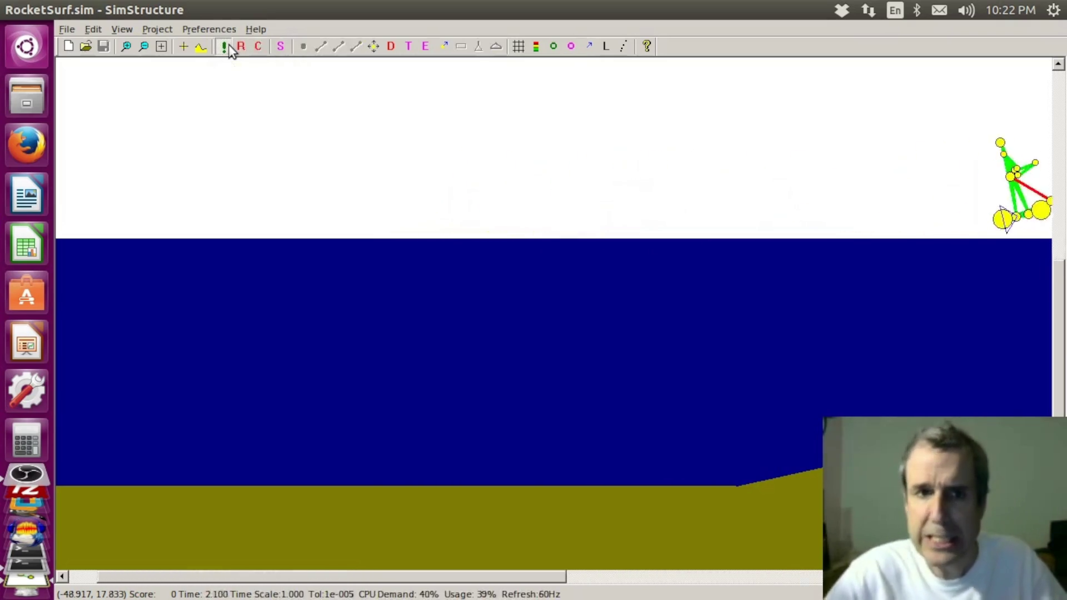
left_click(239, 46)
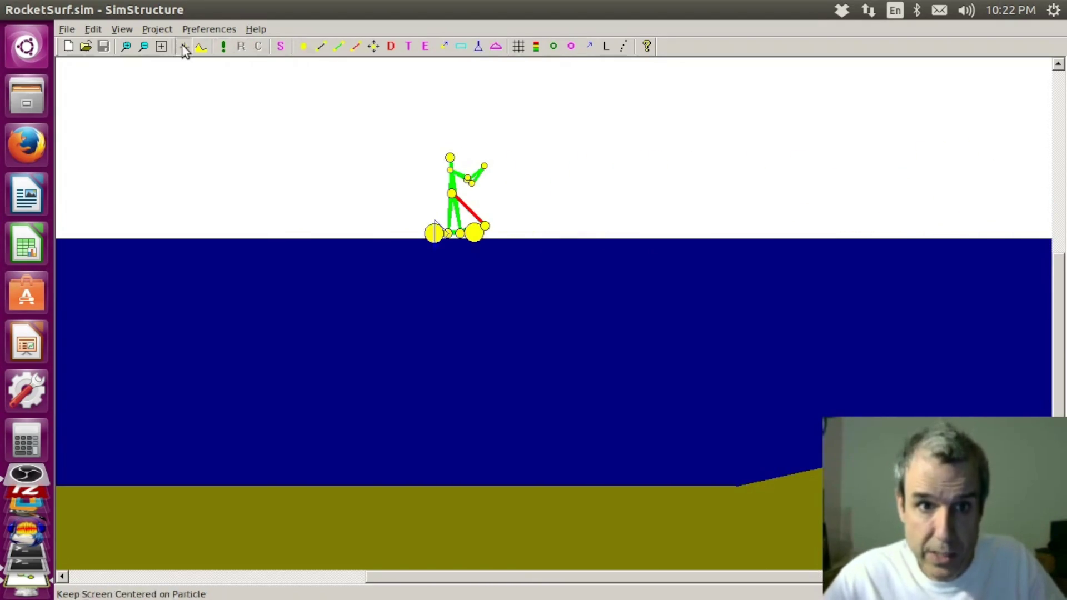
left_click(473, 234)
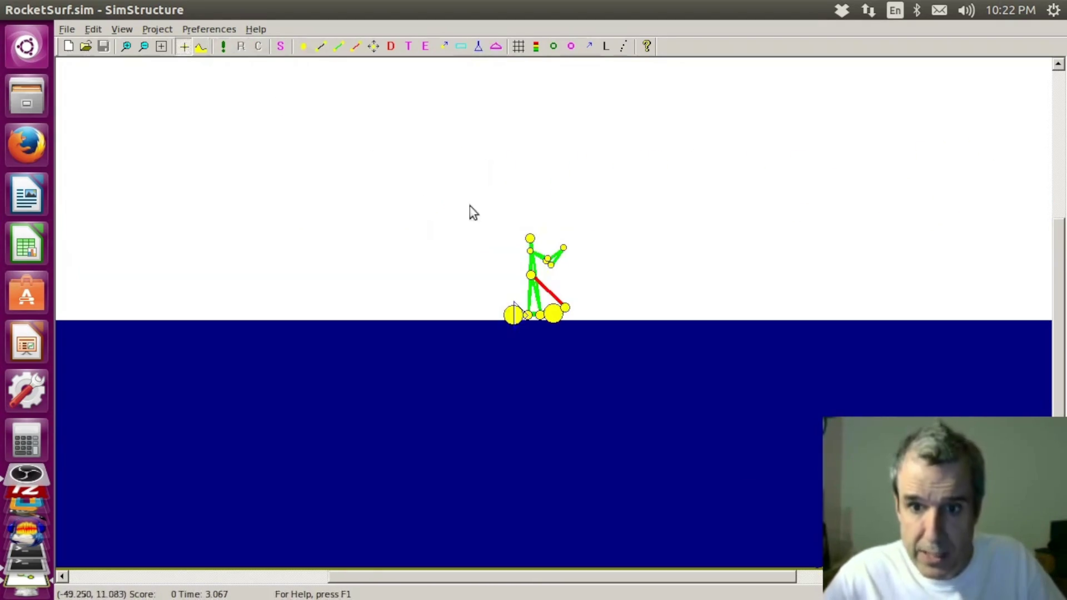
Run the rocket surfboard for about fifteen simulated seconds, then stop it
left_click(225, 39)
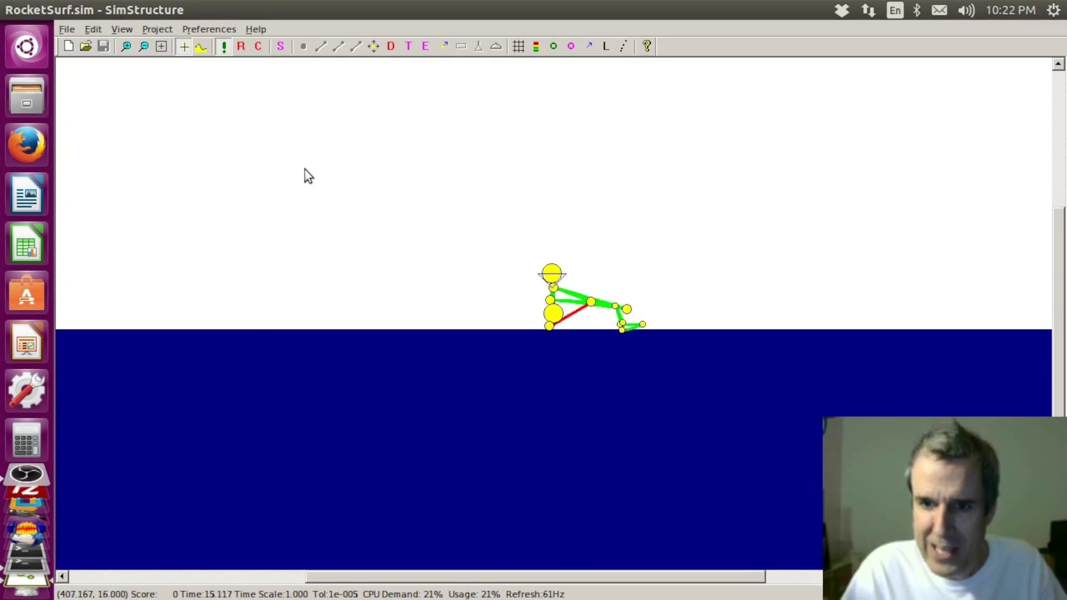
key("Escape")
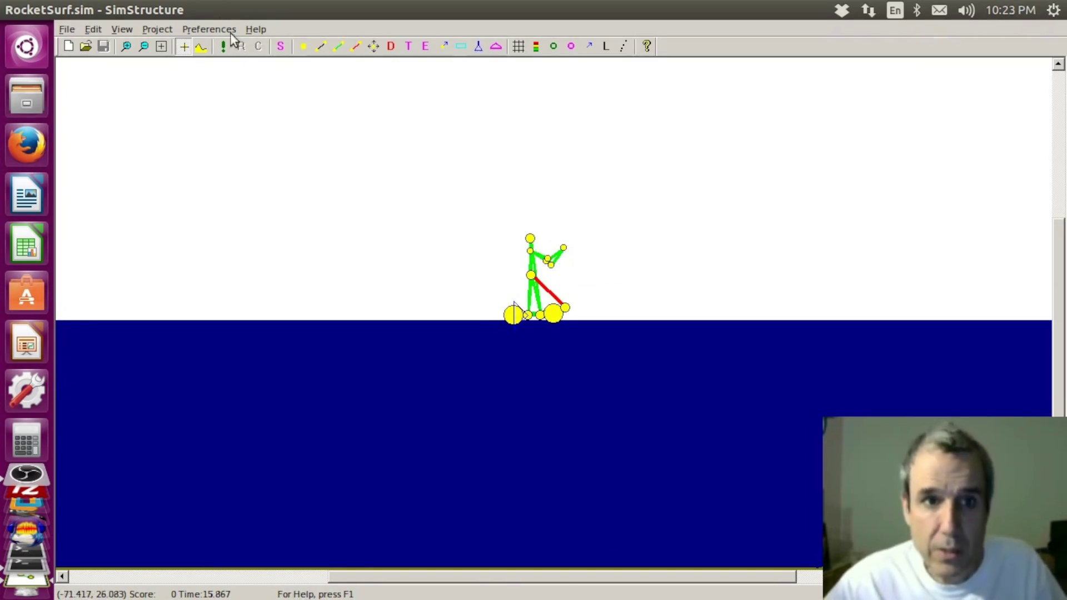
Show the Command Statements window, move it lower, and delete the old description text
left_click(122, 28)
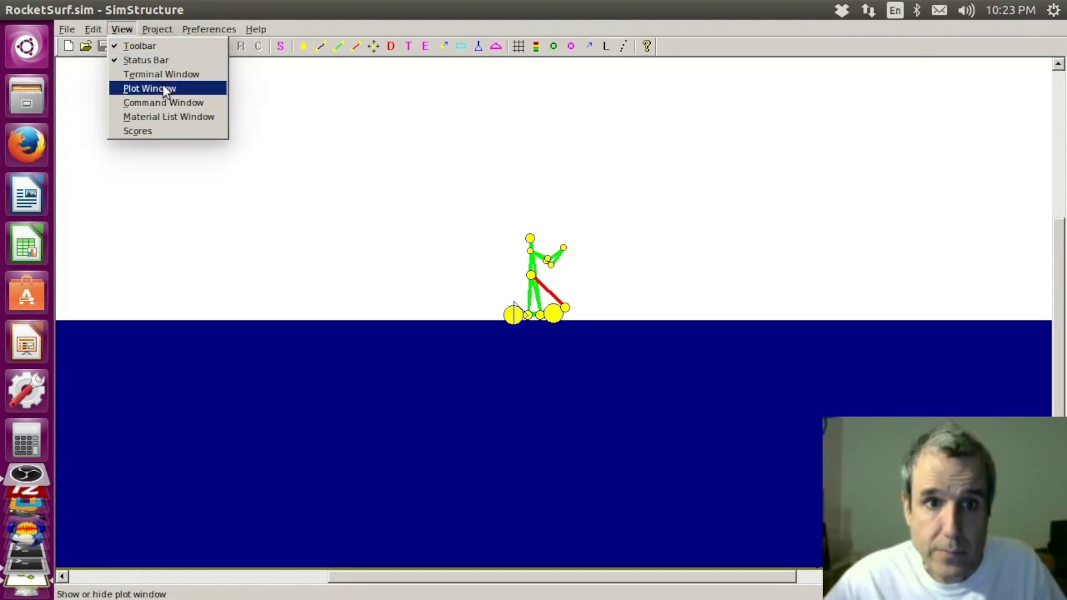
left_click(166, 102)
left_click_drag(300, 53, 646, 362)
key("shift+Down")
key("shift+Down")
key("shift+Down")
key("shift+Down")
key("shift+Down")
key("shift+Down")
key("shift+Down")
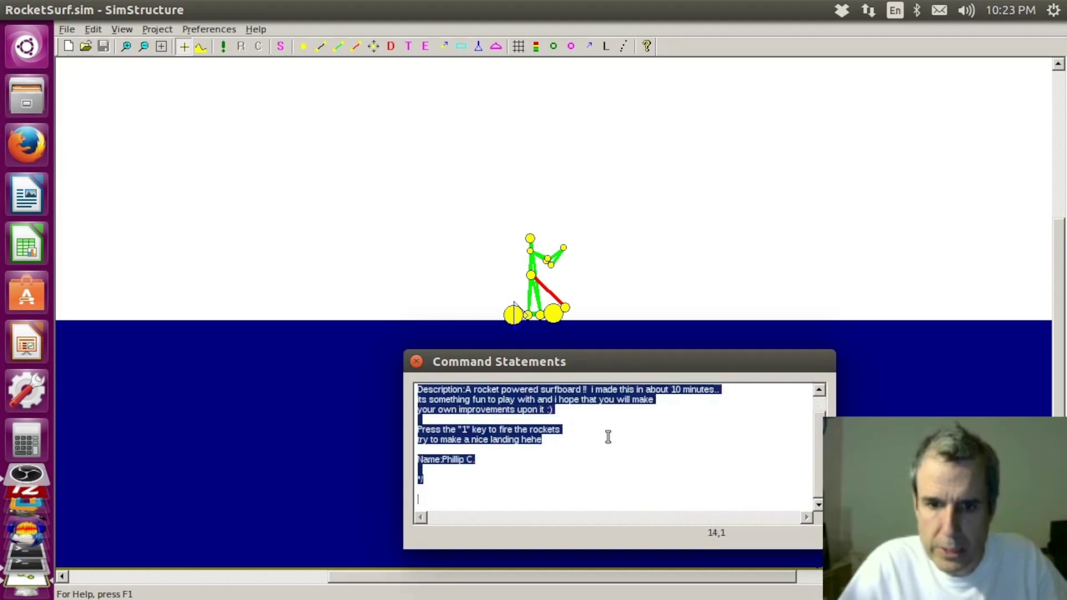
key("Delete")
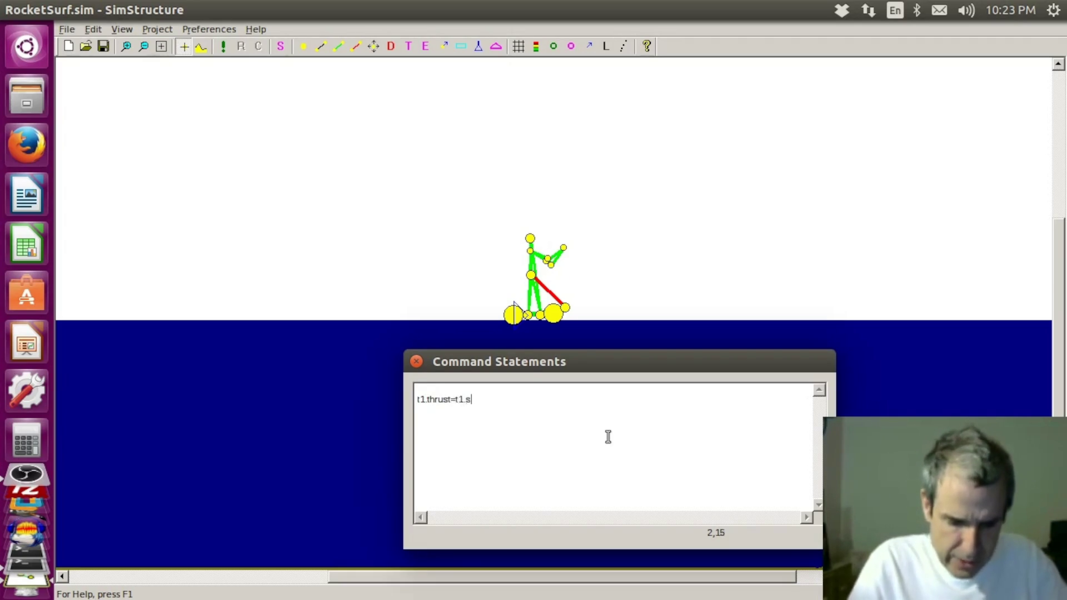
type("*")
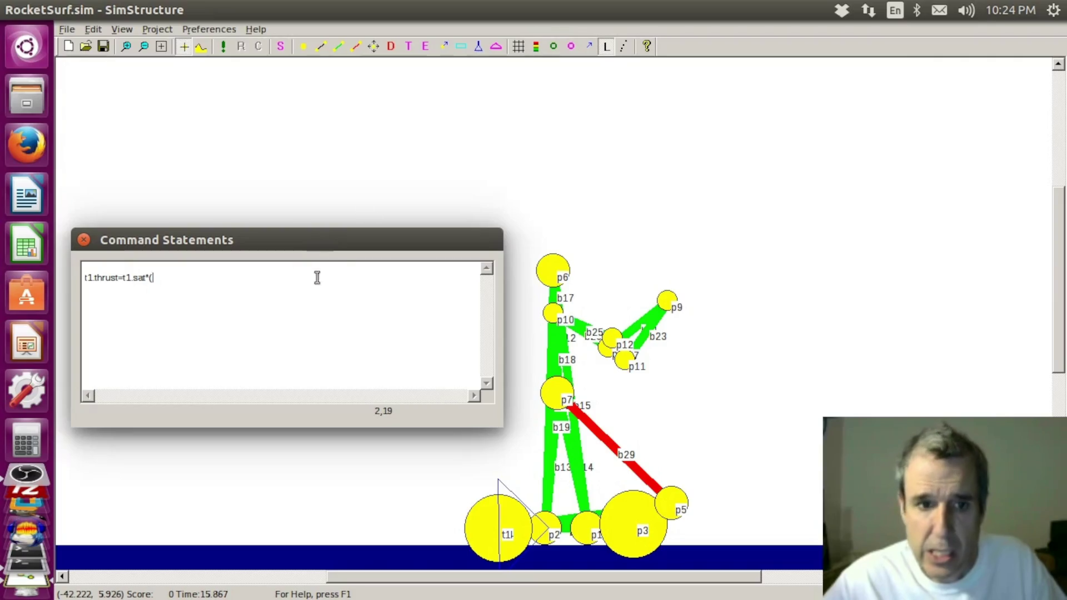
Centre the view on the structure and shift the Command Statements window right
left_click(184, 47)
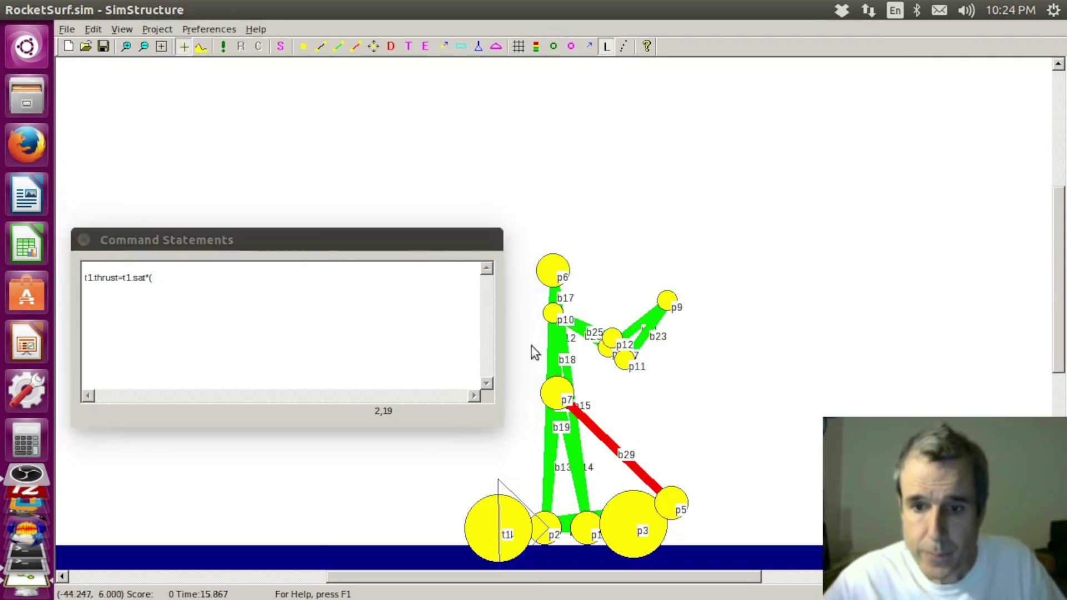
left_click(558, 380)
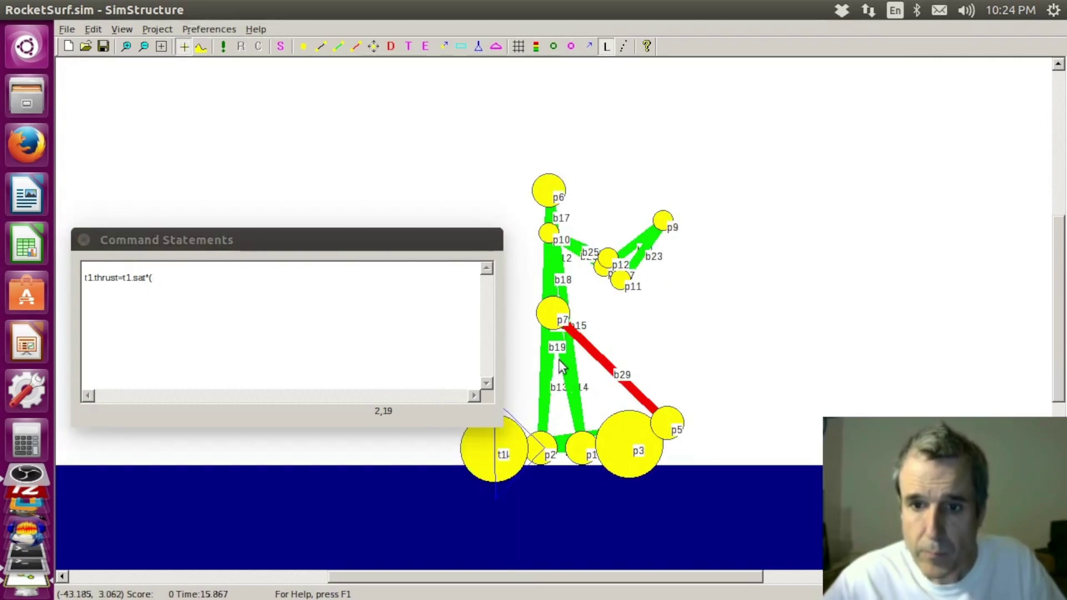
left_click(440, 238)
left_click_drag(322, 239, 429, 241)
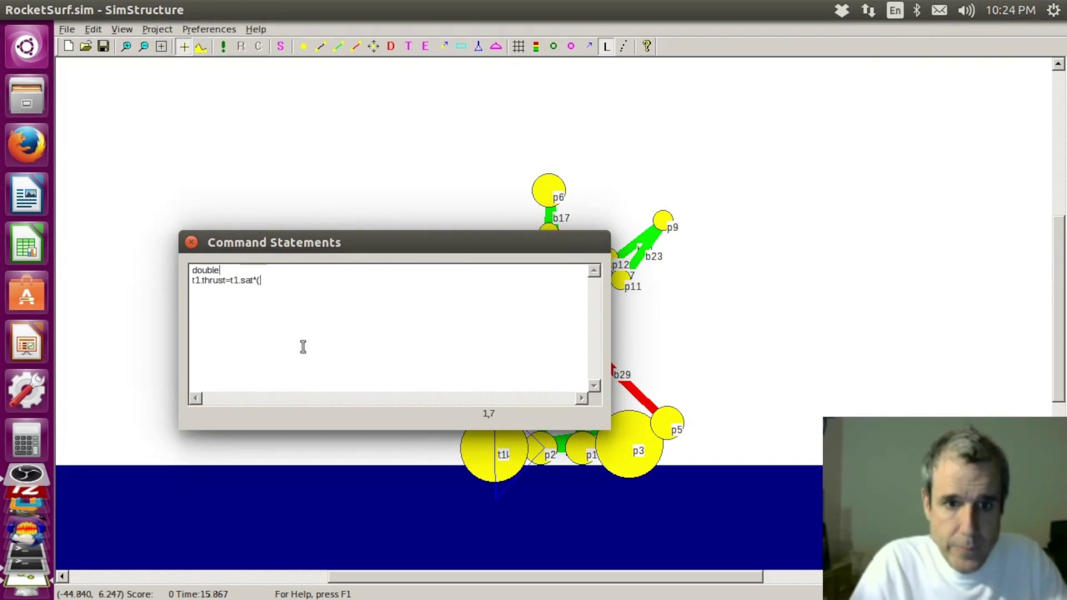
type(";")
Add 'double a;' and 'a=unwrap(pi*b1.heading/180,-pi);' computing the board angle
key("Return")
key("Return")
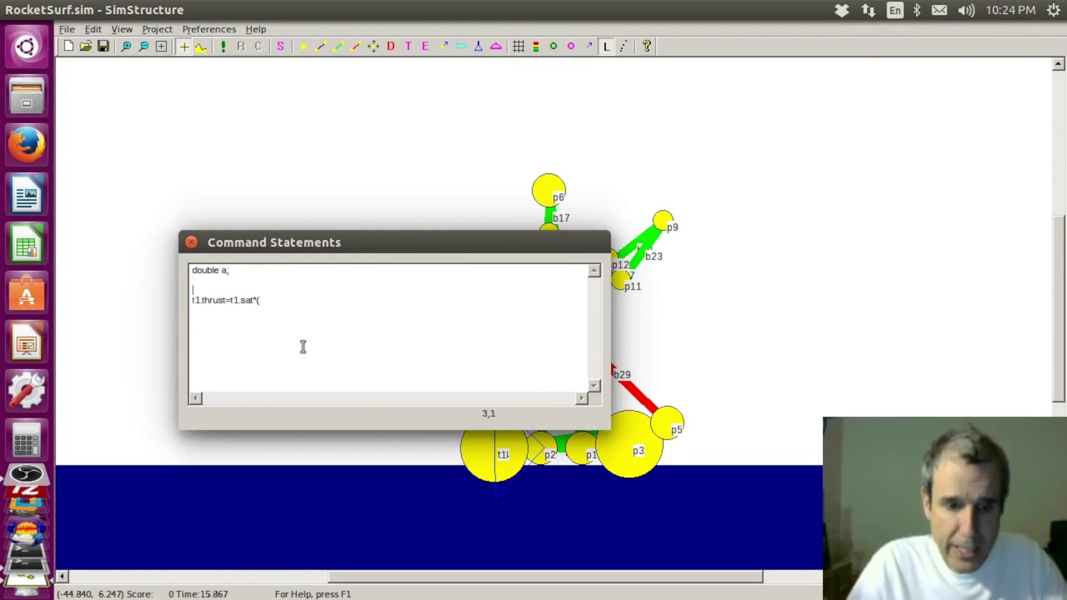
key("Return")
type("a=")
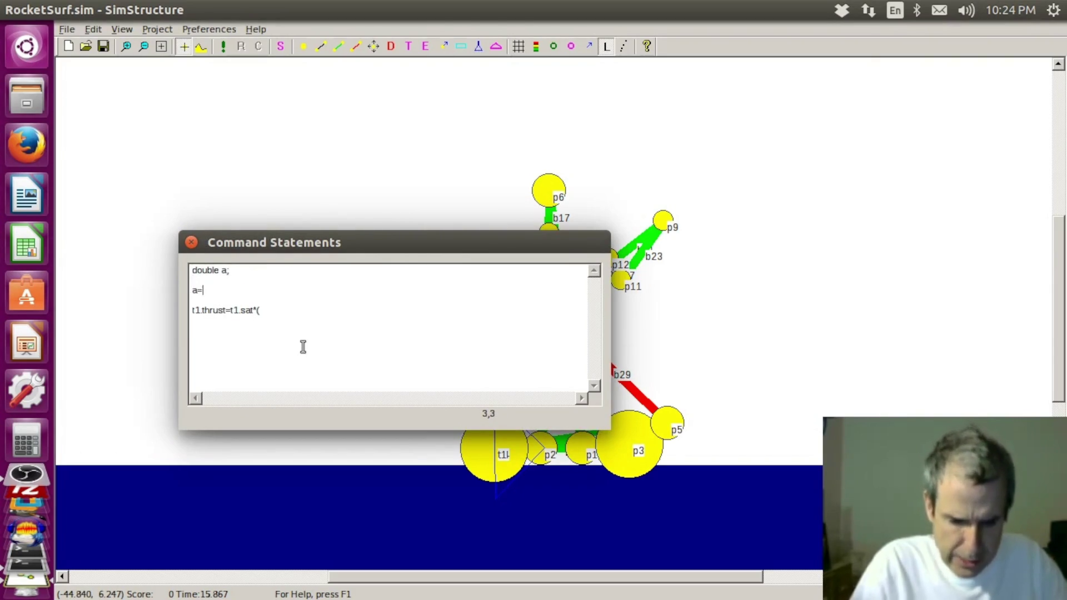
type("ding")
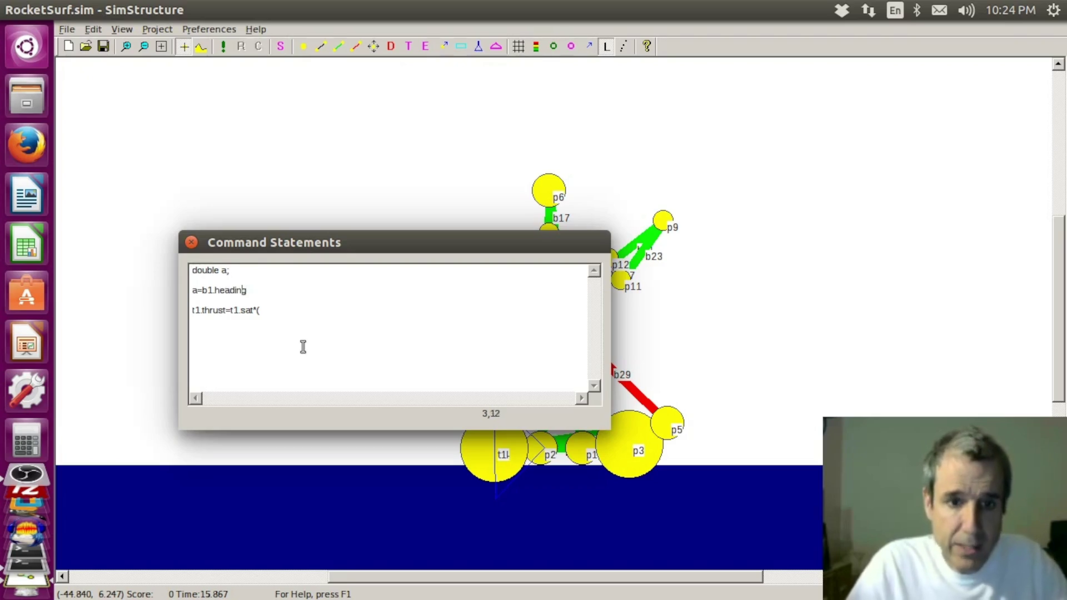
type("p")
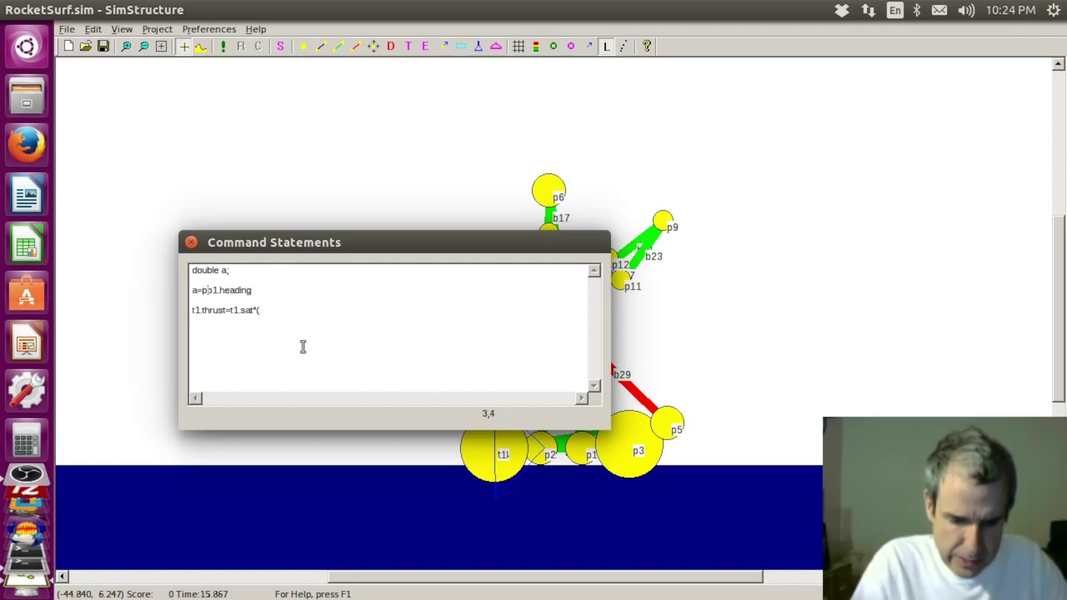
type("*")
key("Right")
key("Right")
key("Right")
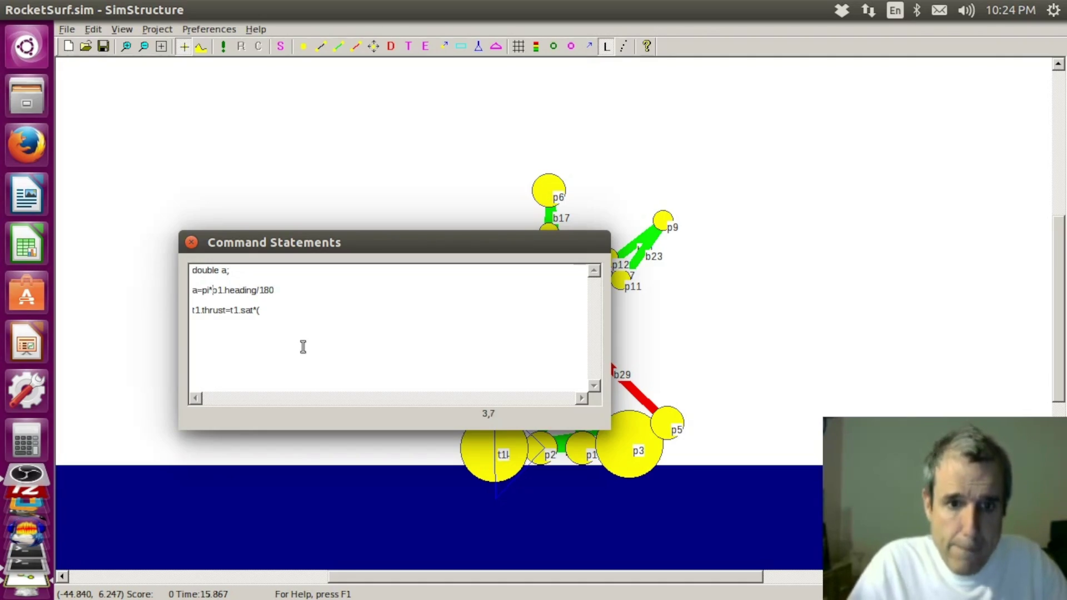
type("unwrap(")
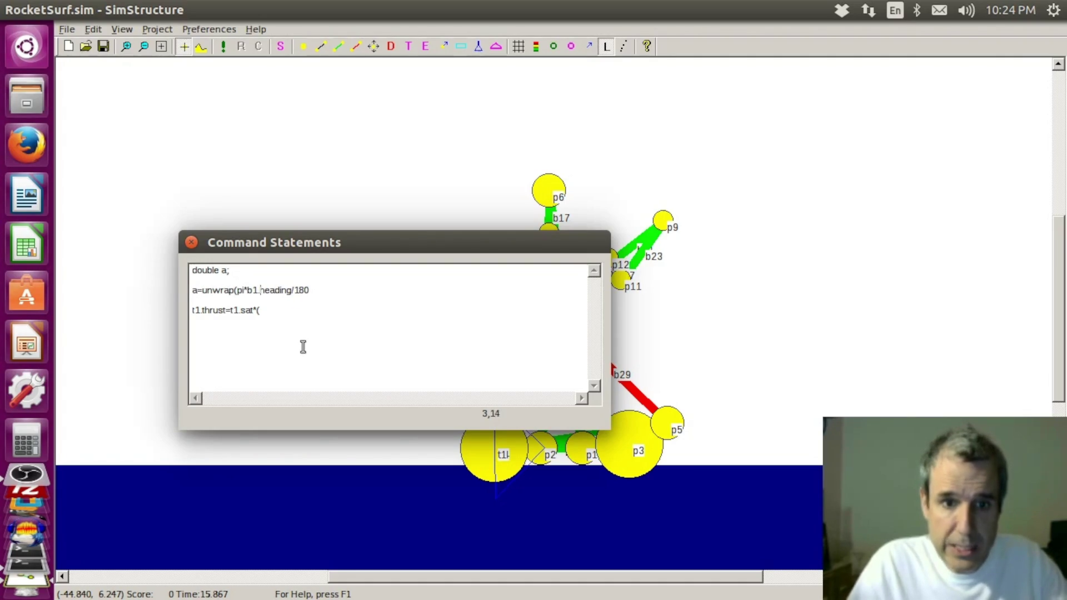
key("Right")
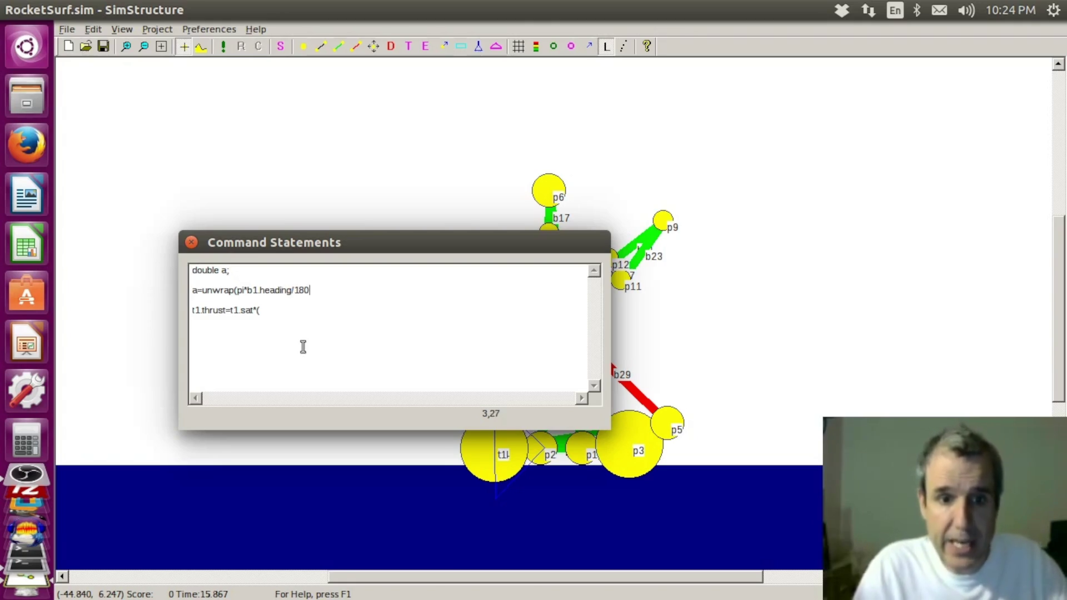
type(",")
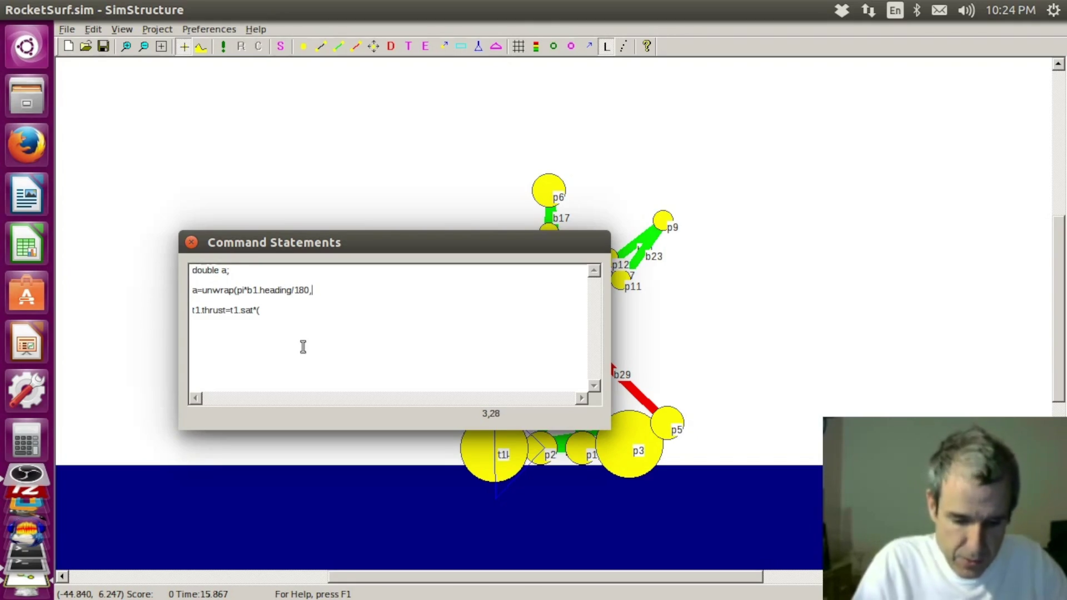
type("-pi);")
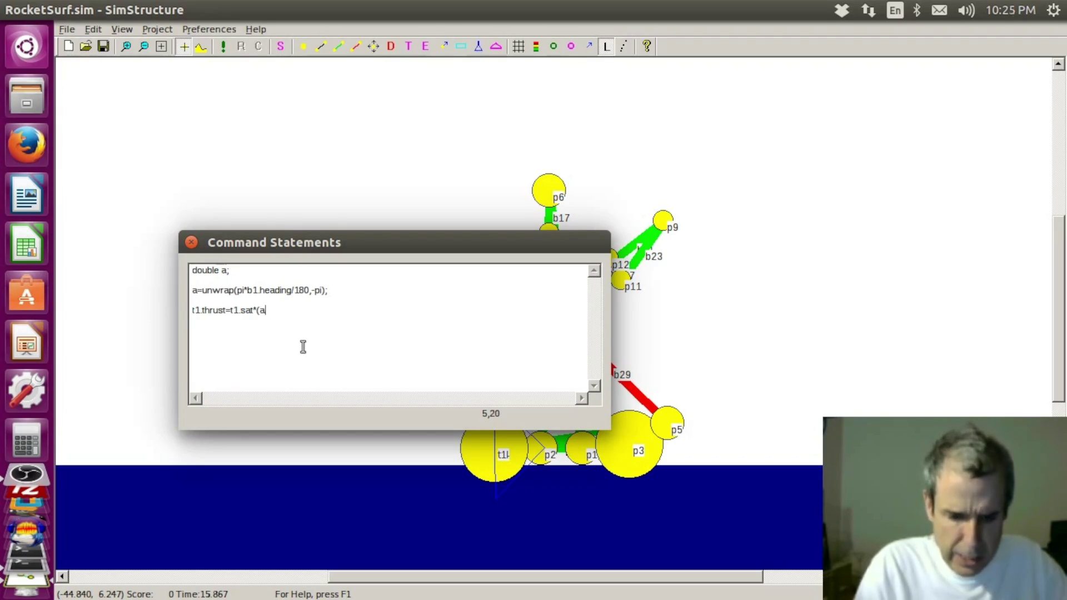
key("Home")
key("Return")
key("Return")
key("Up")
key("Up")
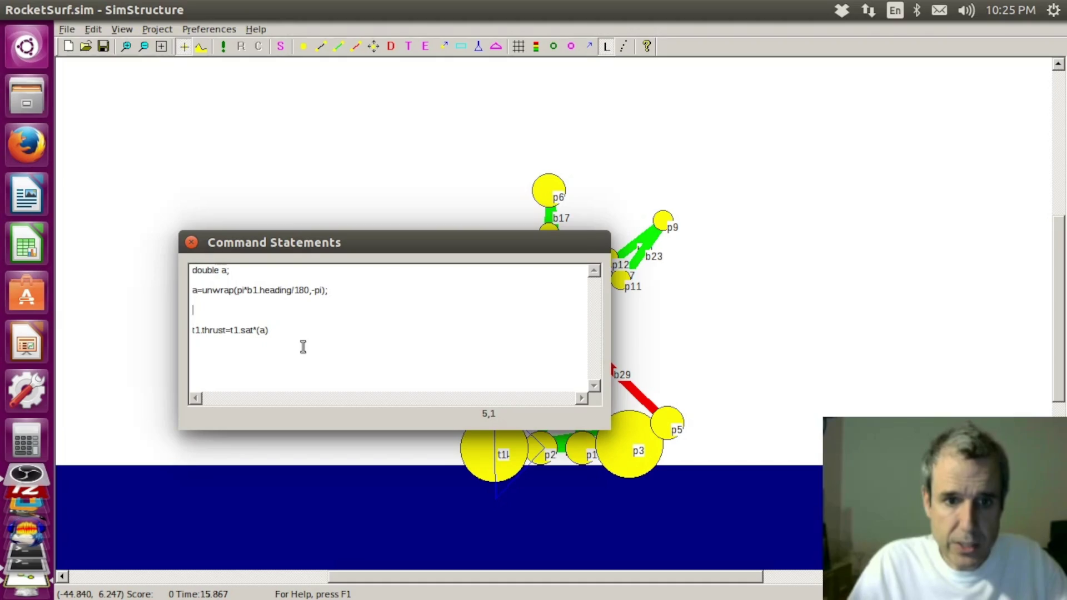
type("@text(#10,#10,\"")
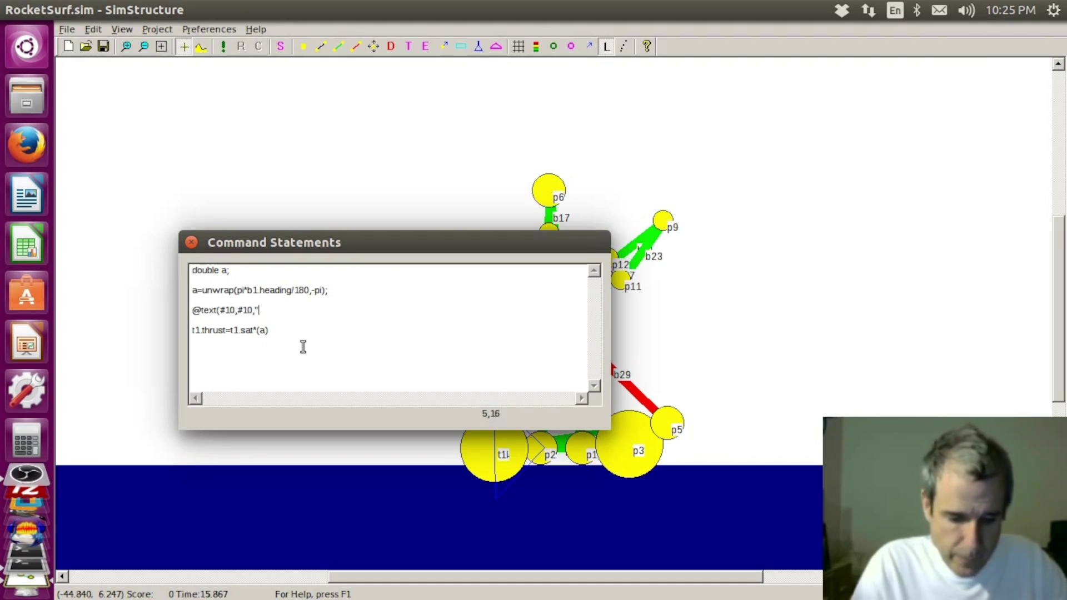
type("%12")
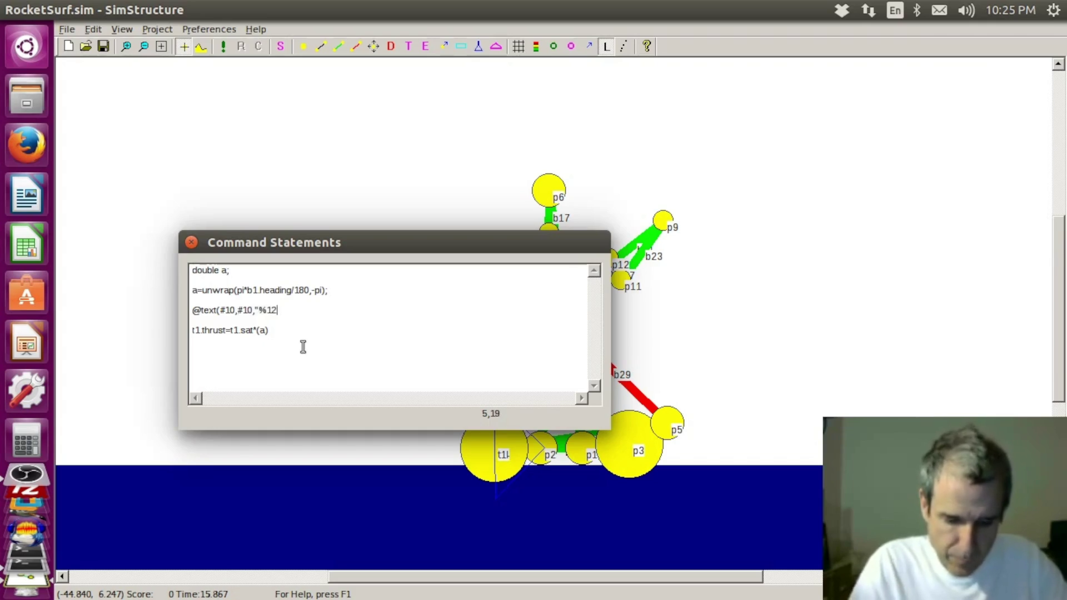
type(".6f\",a)")
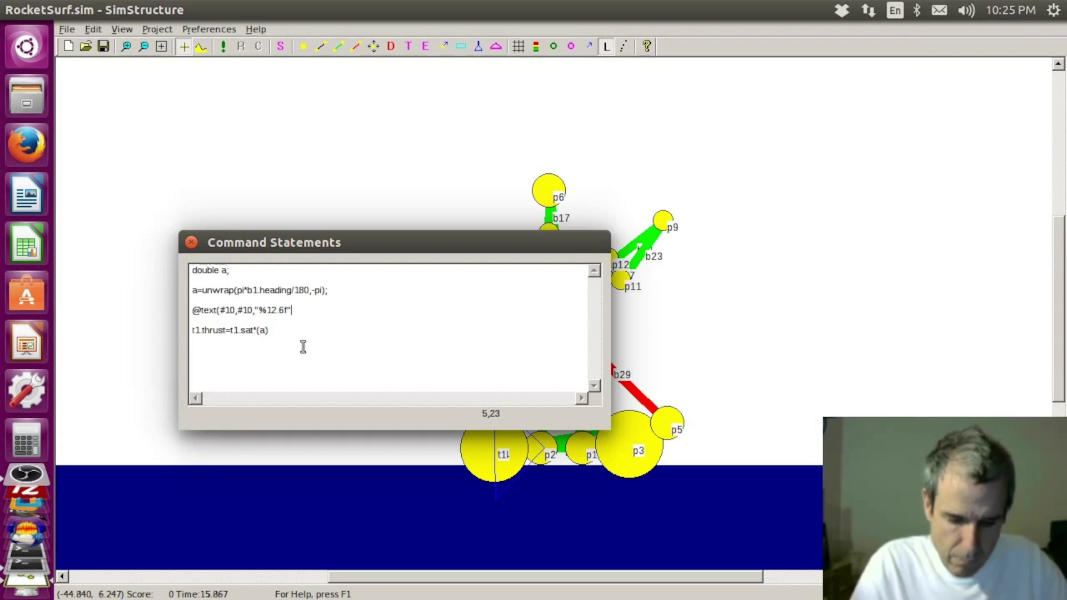
type(";")
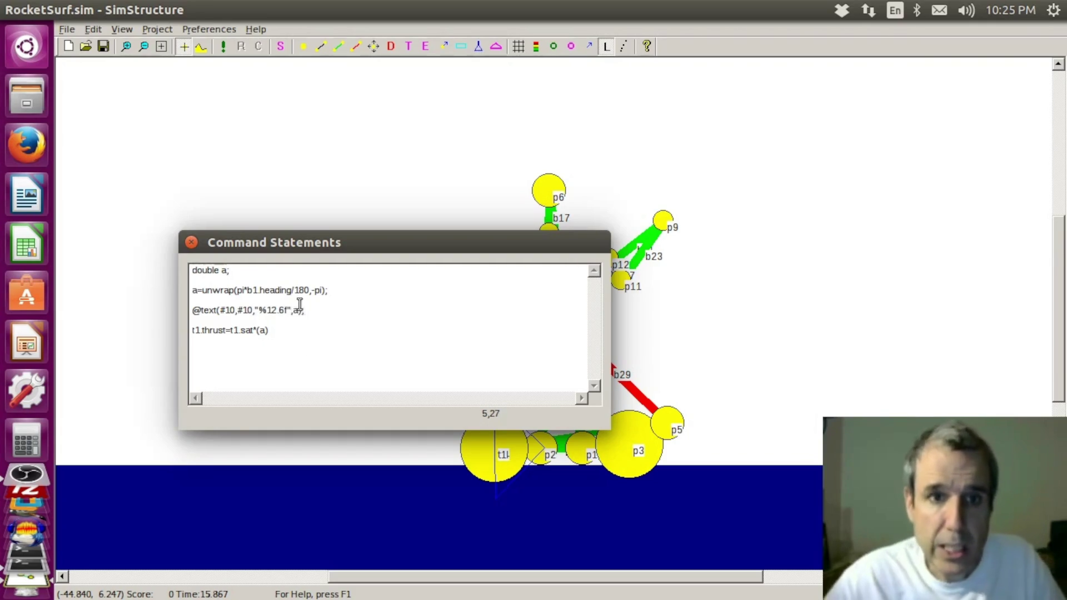
Run to reveal the line 7 error, end 't1.thrust=t1.sat*(a);' with a semicolon, and rerun
left_click(223, 48)
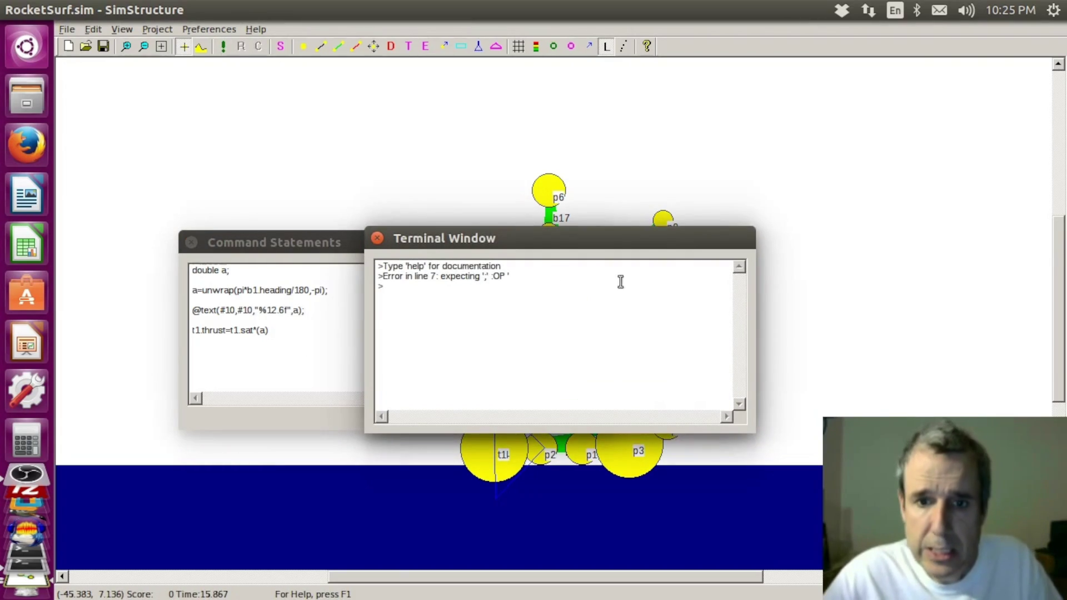
left_click(378, 239)
left_click(281, 326)
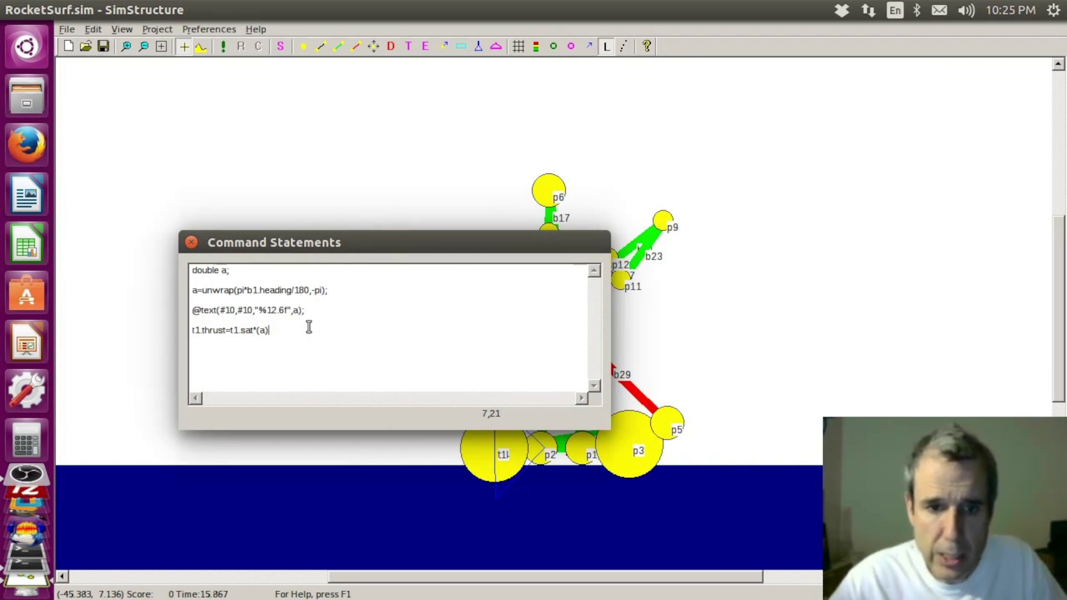
type(";")
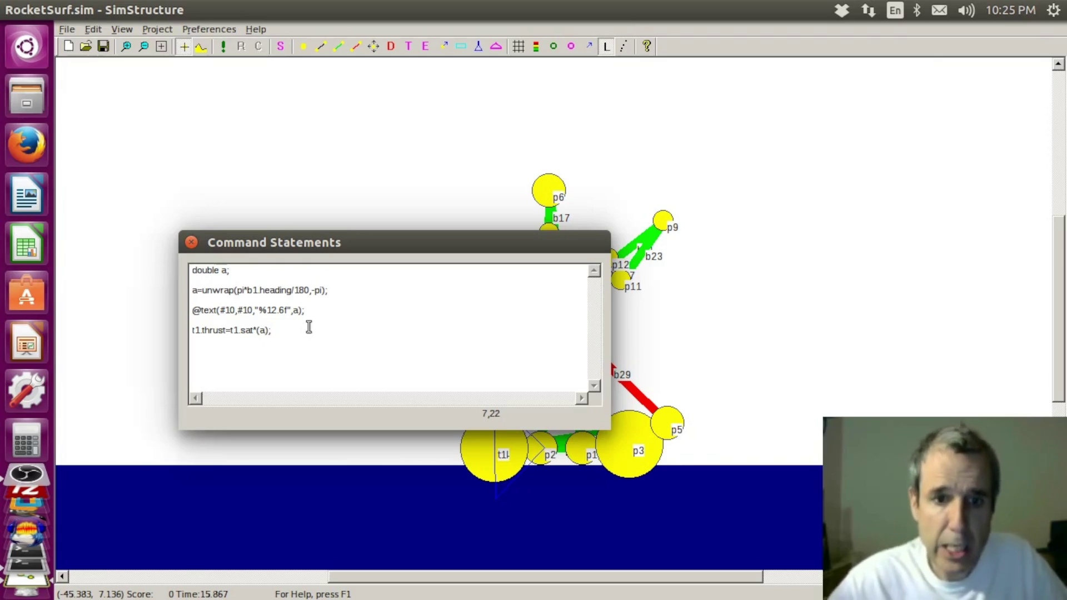
left_click(223, 46)
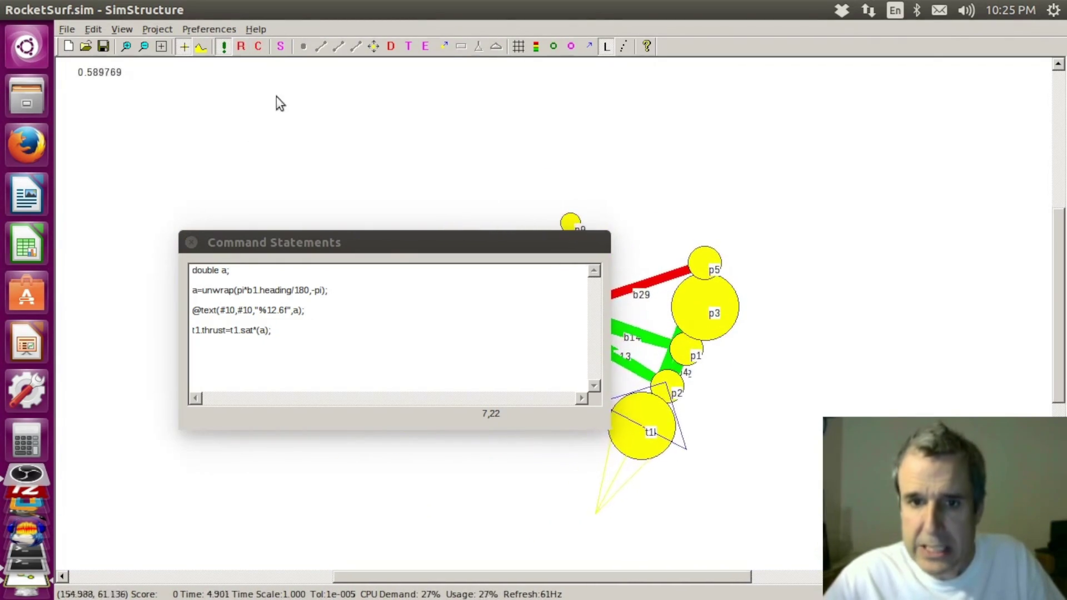
Watch the printed angle climb as the structure flips, then stop and return to the editor
left_click_drag(389, 249, 347, 458)
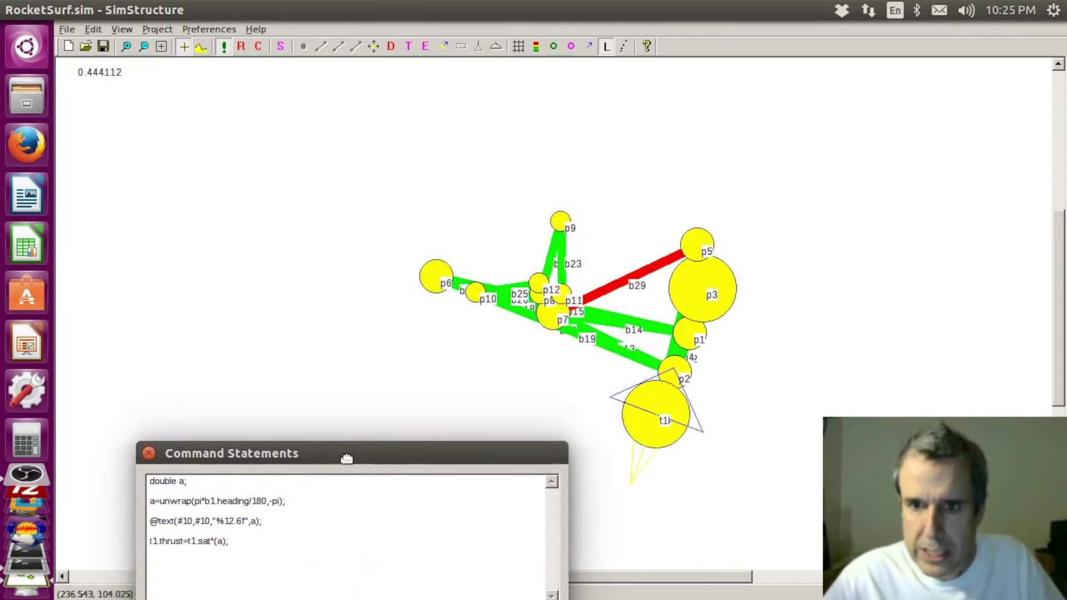
left_click_drag(347, 458, 341, 350)
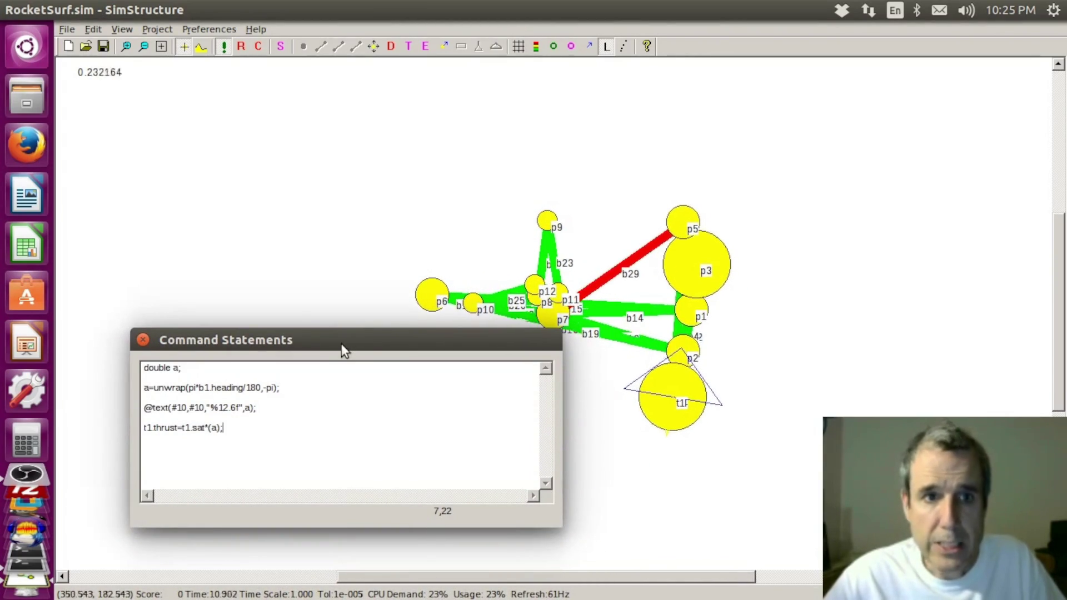
left_click(381, 53)
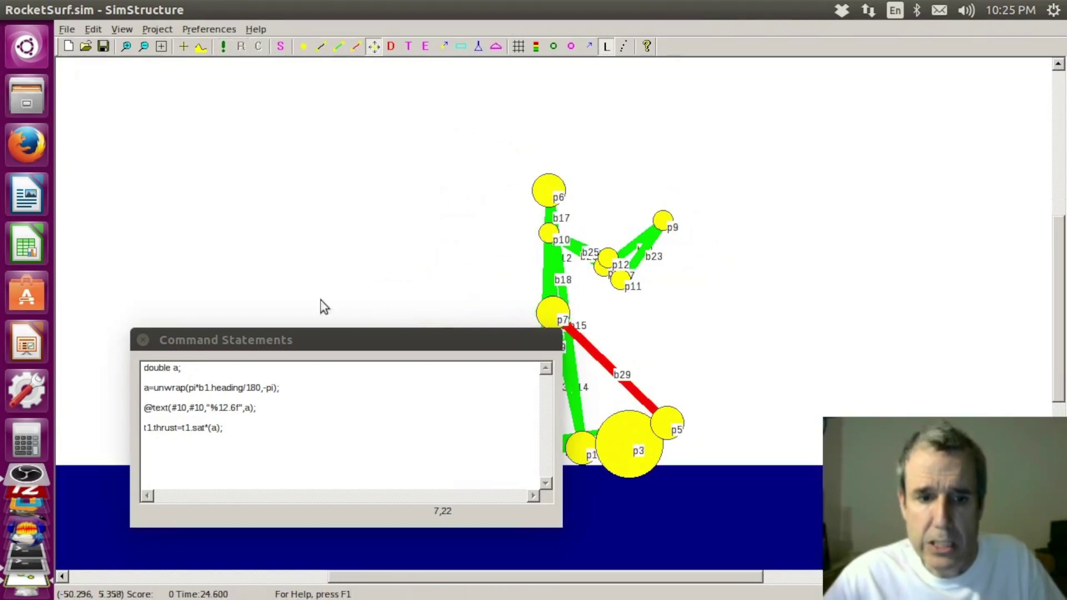
left_click(232, 434)
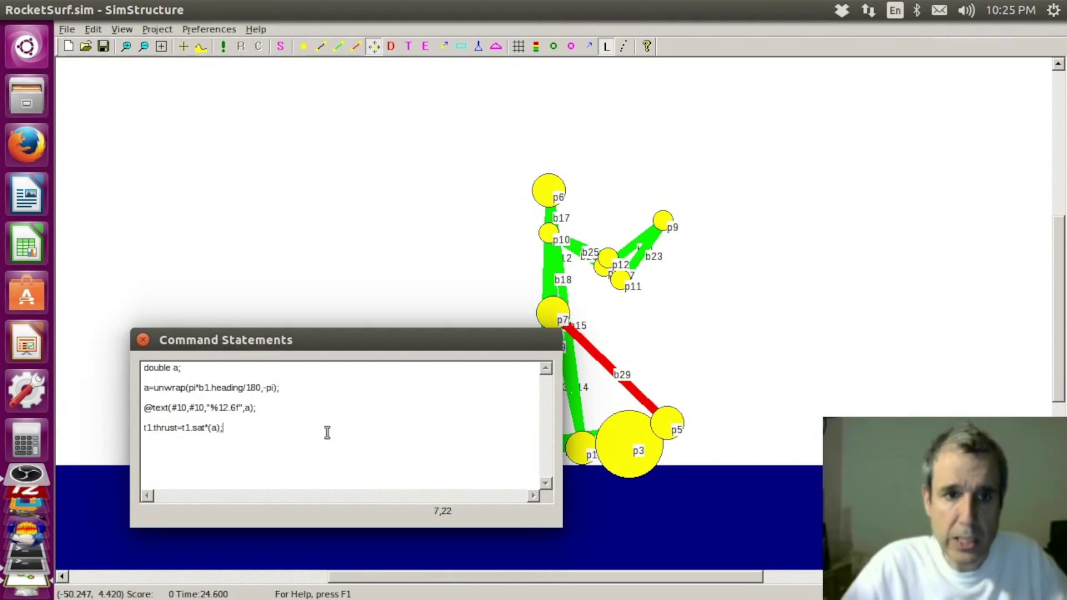
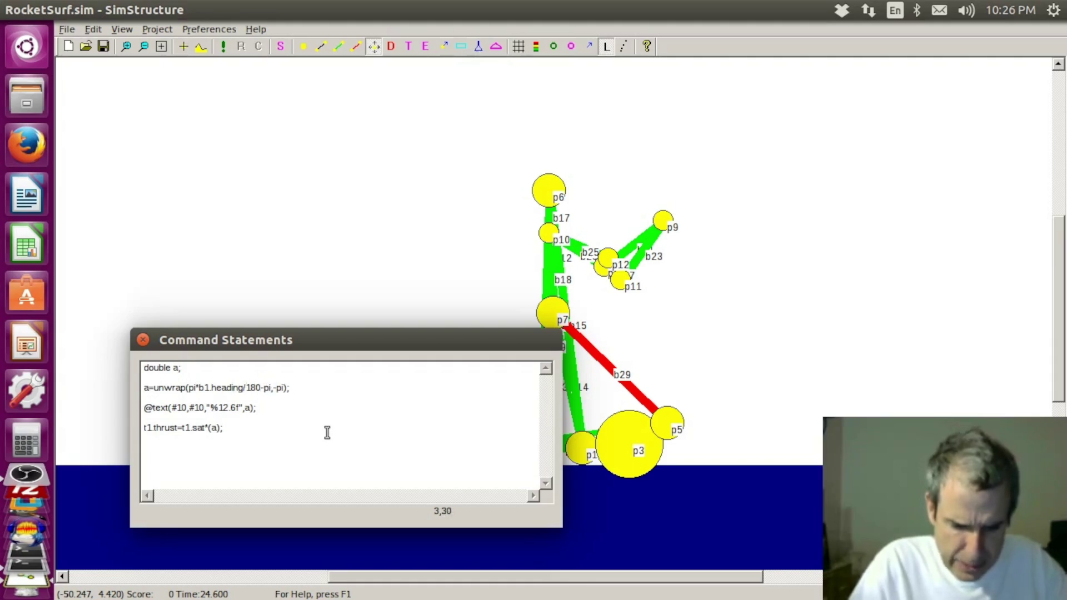
type("/2")
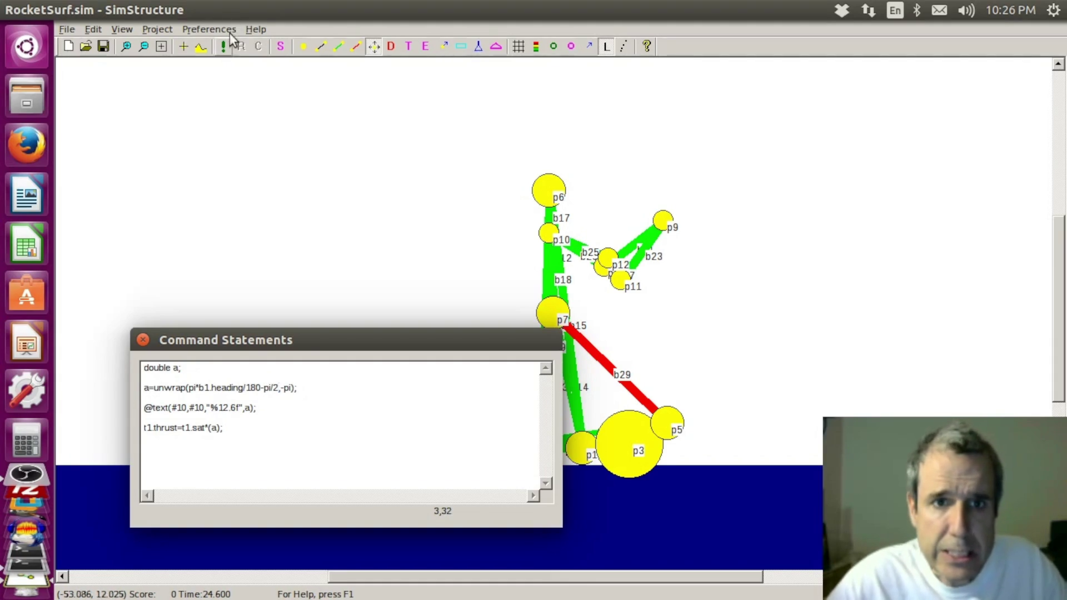
Test the heading offset with a run, then remove the offset from the heading formula
left_click(225, 46)
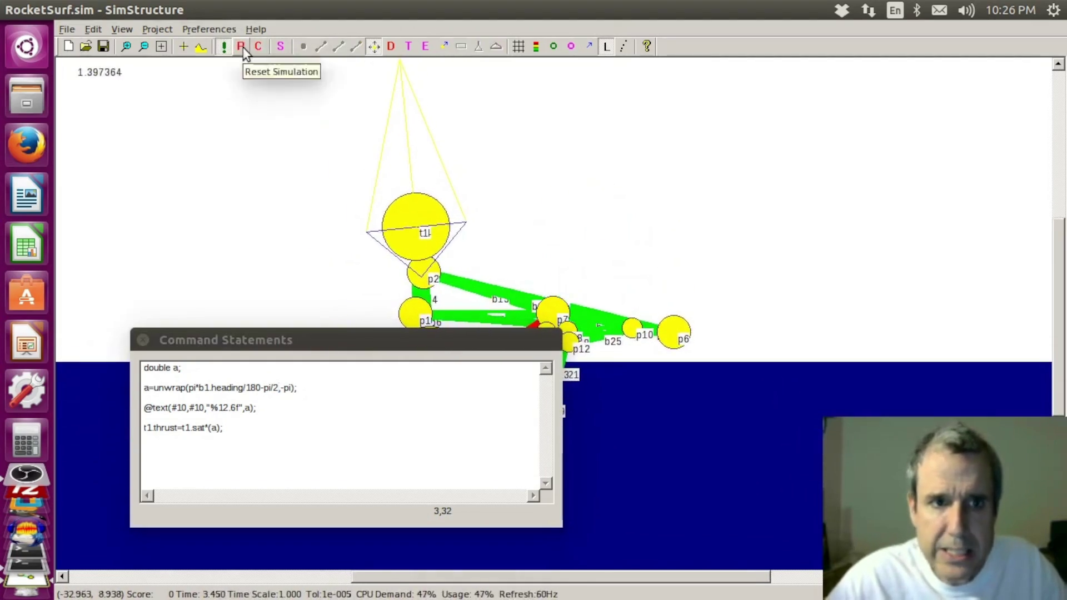
left_click(243, 46)
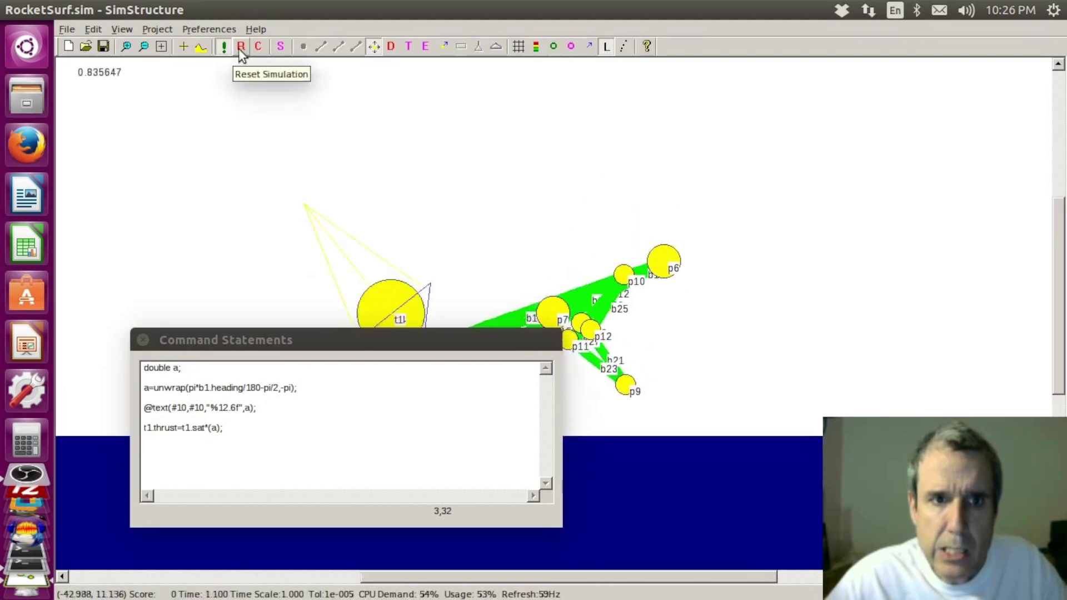
left_click(240, 49)
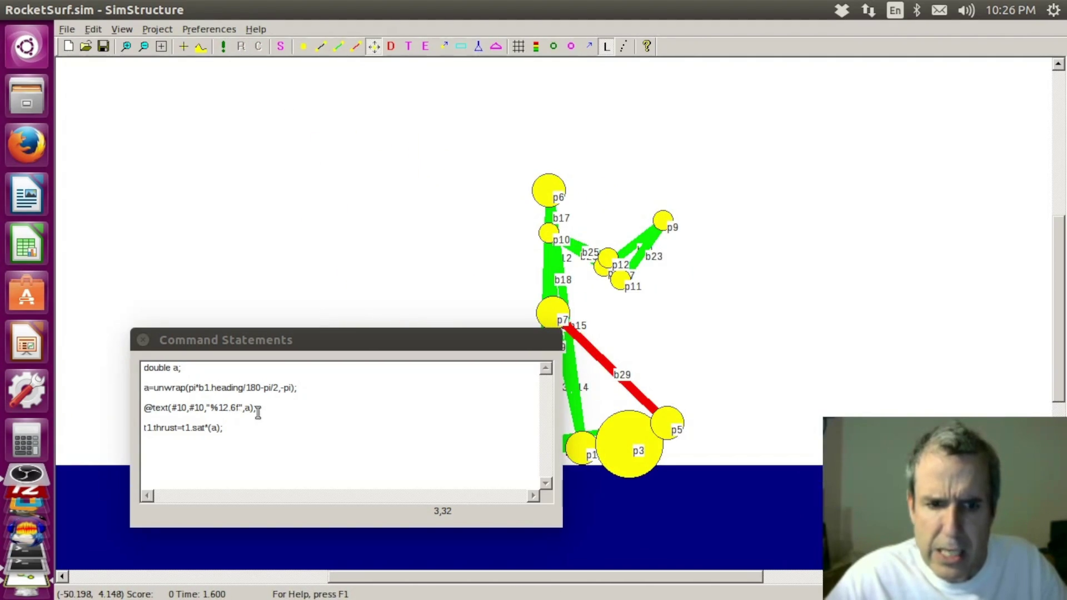
left_click(275, 387)
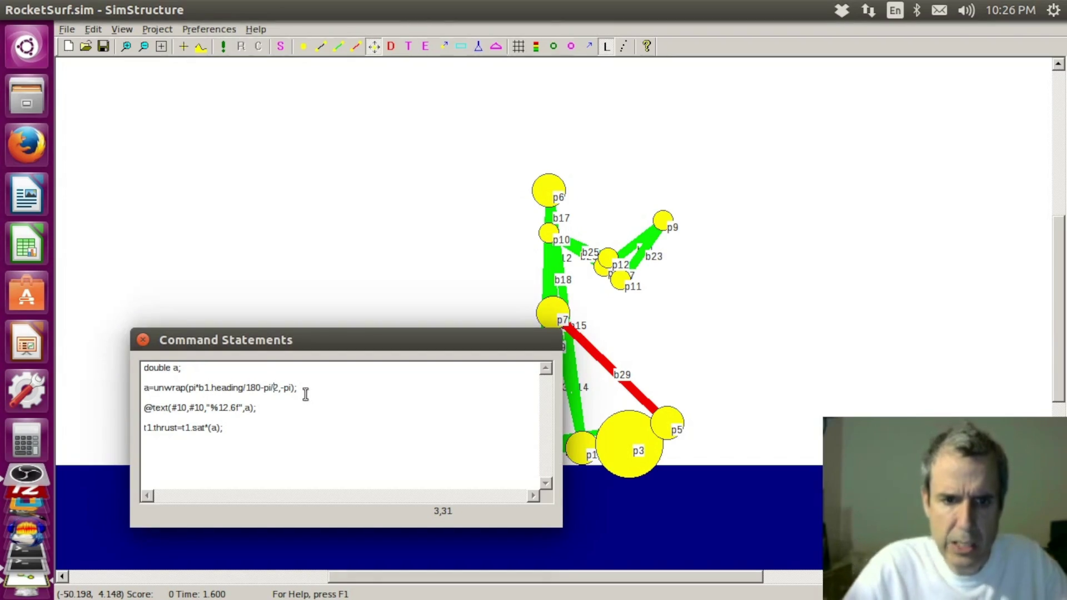
key("BackSpace")
key("BackSpace")
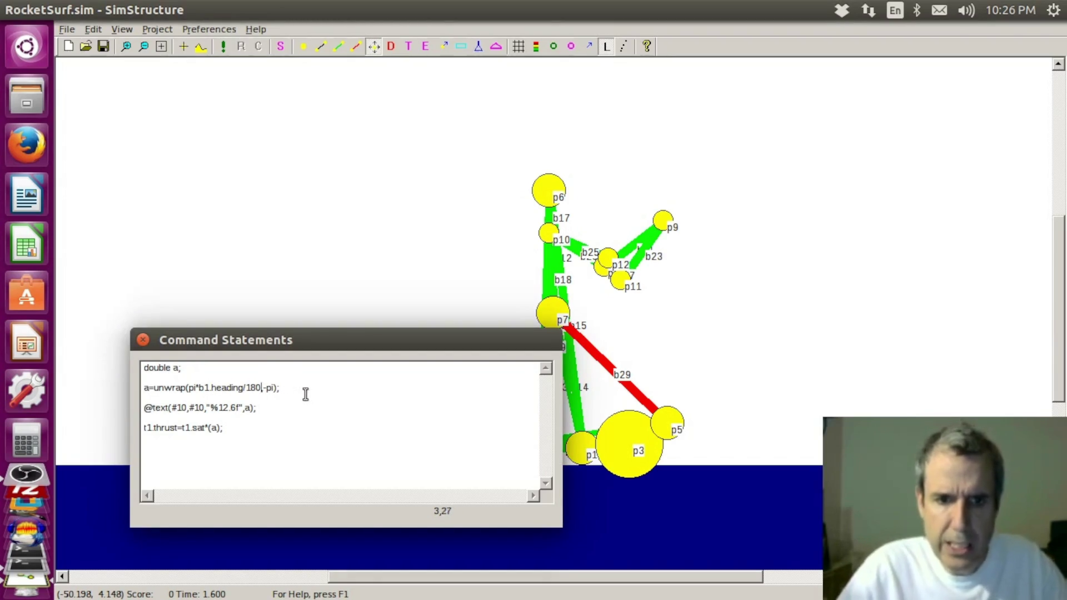
type(",")
Run the offset-free heading twice and change the thrust to t1.sat*(5*a)
left_click(235, 50)
left_click(223, 48)
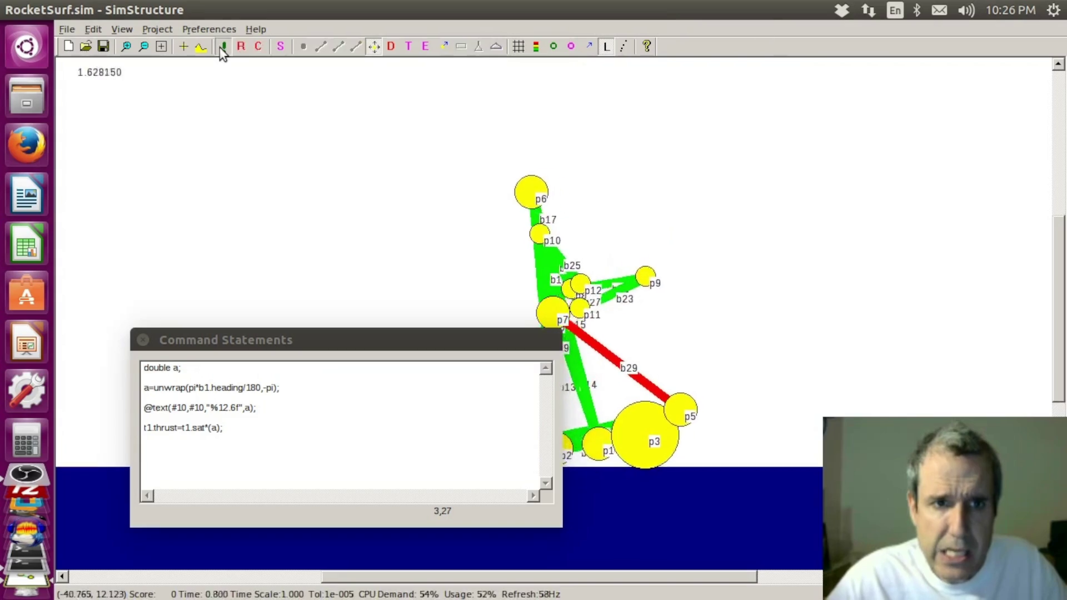
left_click(240, 49)
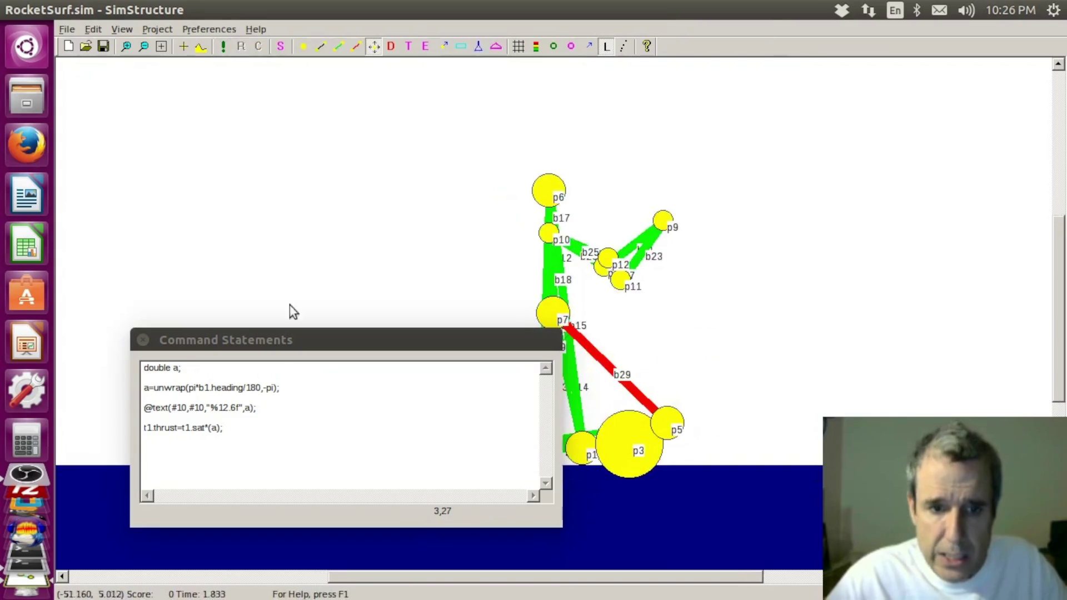
left_click(261, 388)
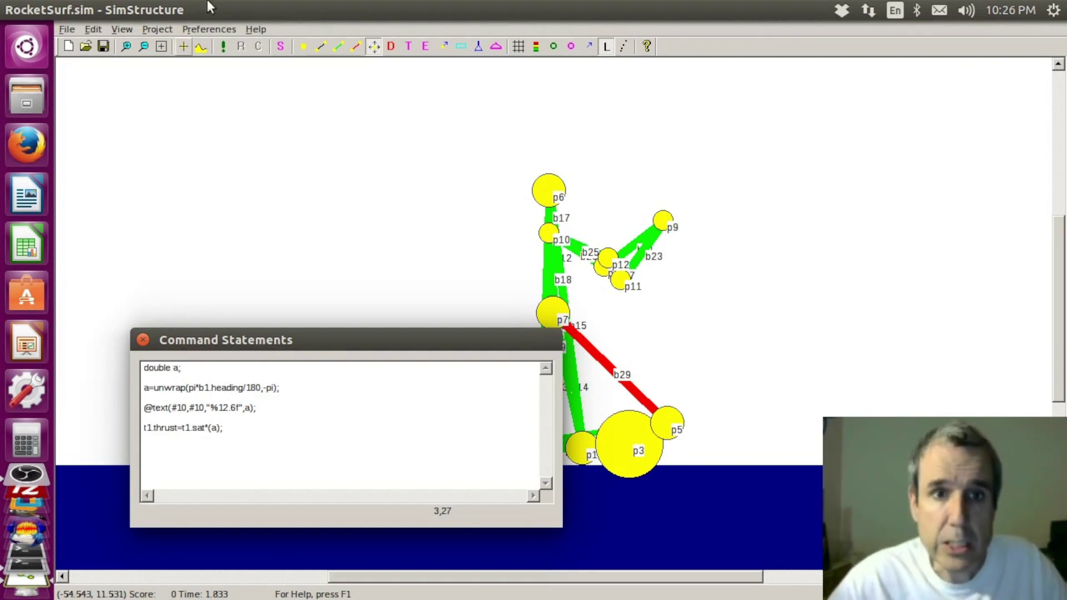
left_click(223, 47)
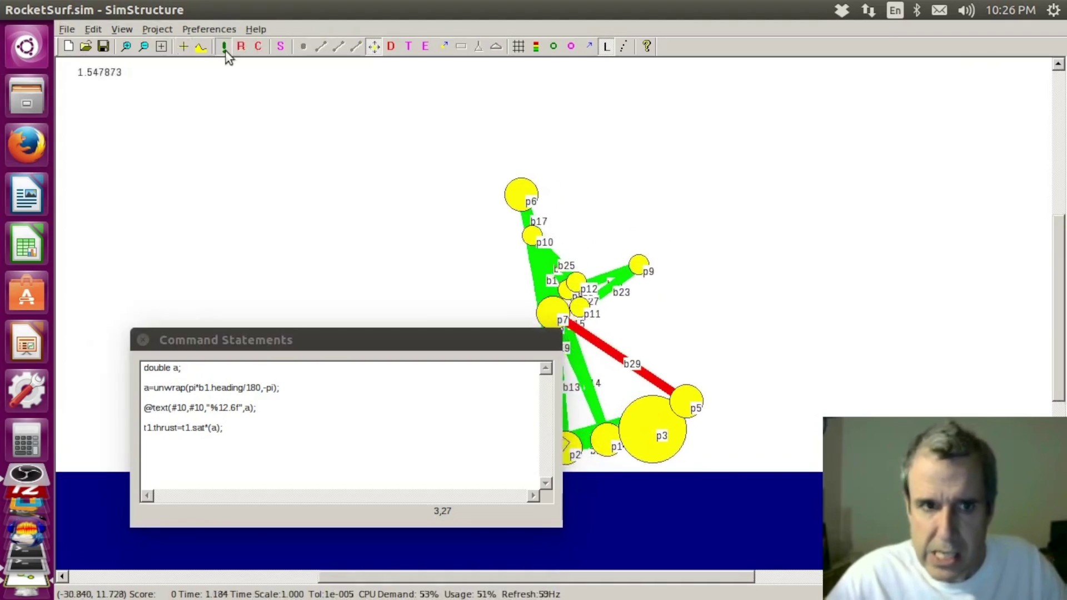
left_click(223, 47)
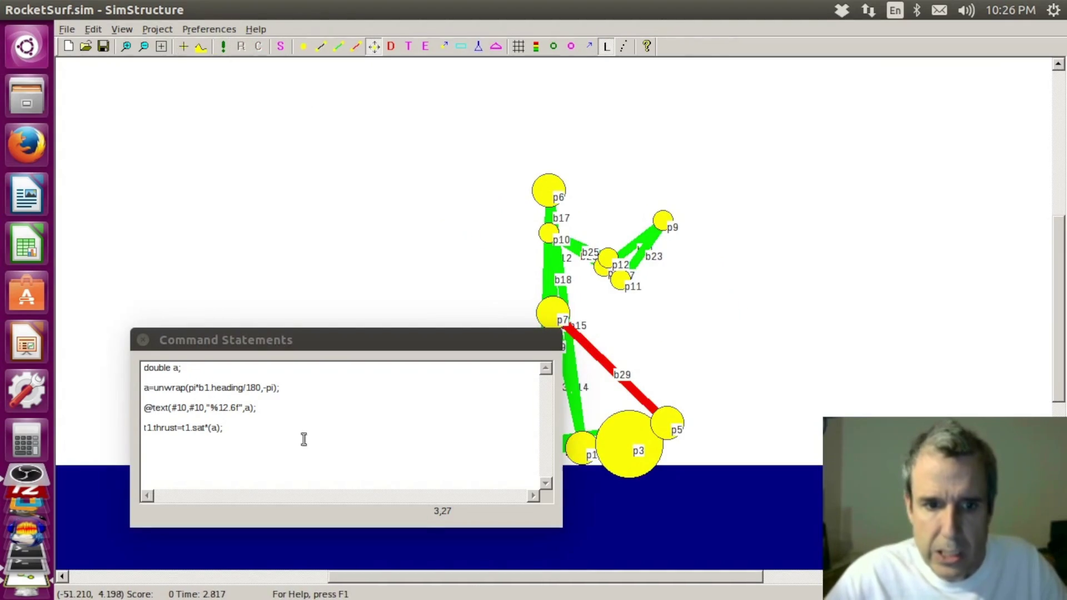
left_click(235, 438)
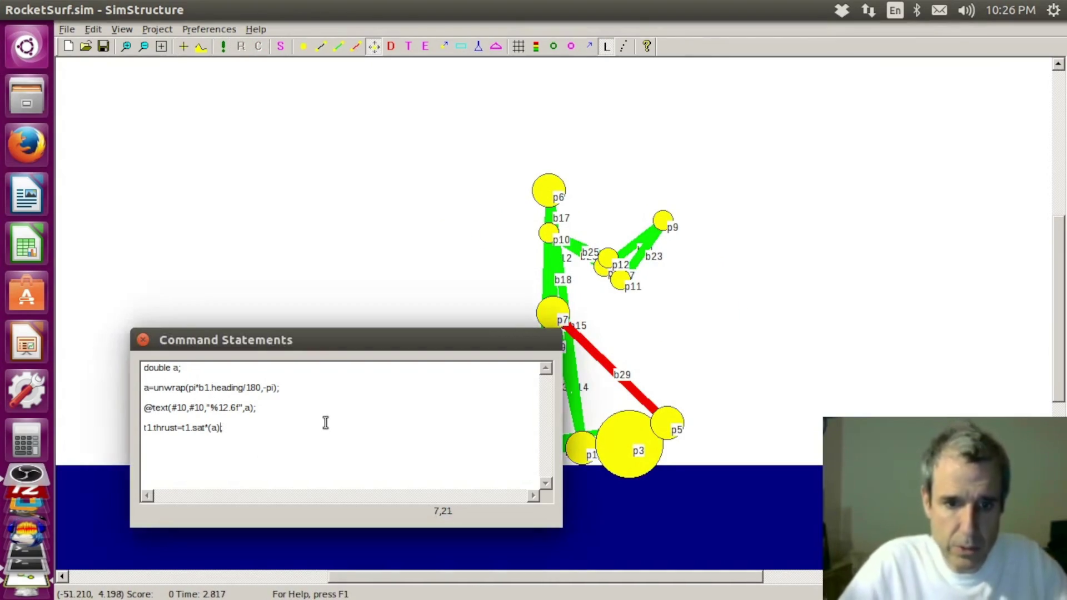
type("5*")
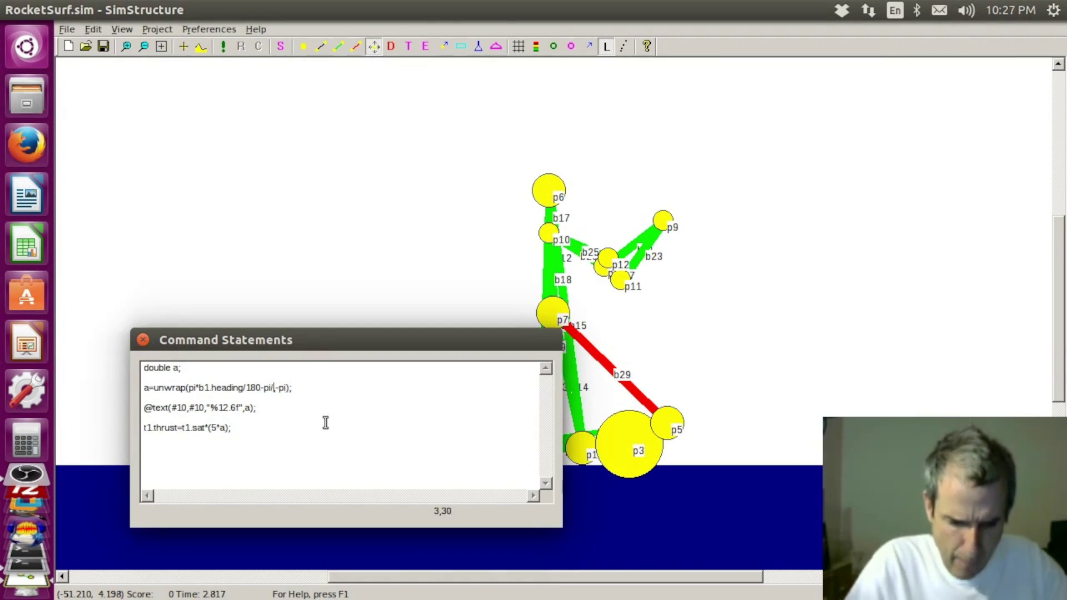
type("/2")
Run the scaled-thrust rocket, reset it, and hide the point and beam labels
left_click(225, 47)
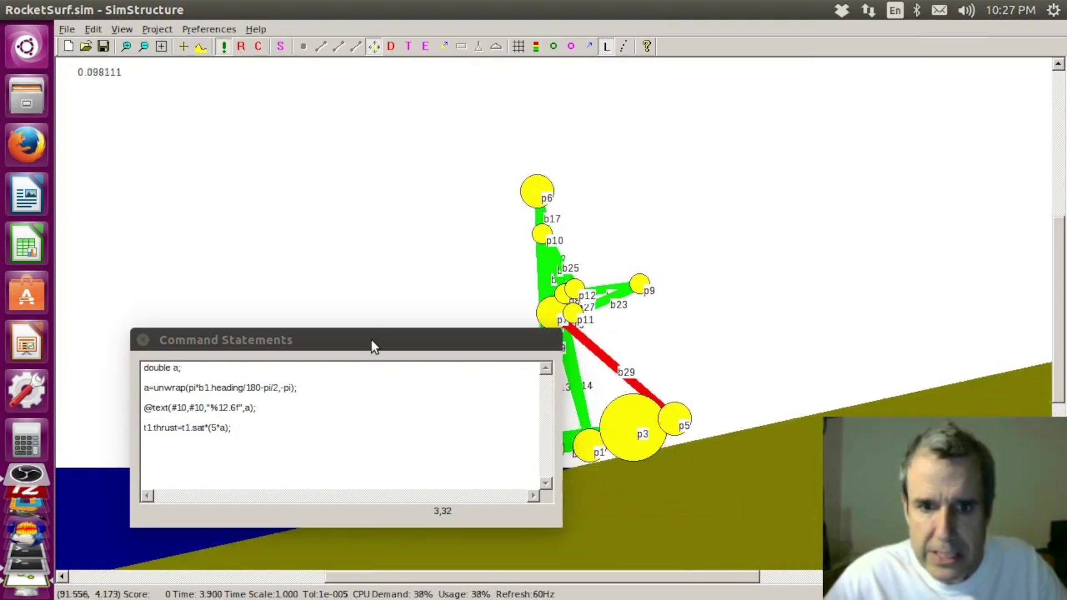
mouse_move(360, 340)
left_mouse_down()
mouse_move(287, 230)
mouse_move(205, 307)
mouse_move(286, 553)
mouse_move(306, 555)
left_mouse_up()
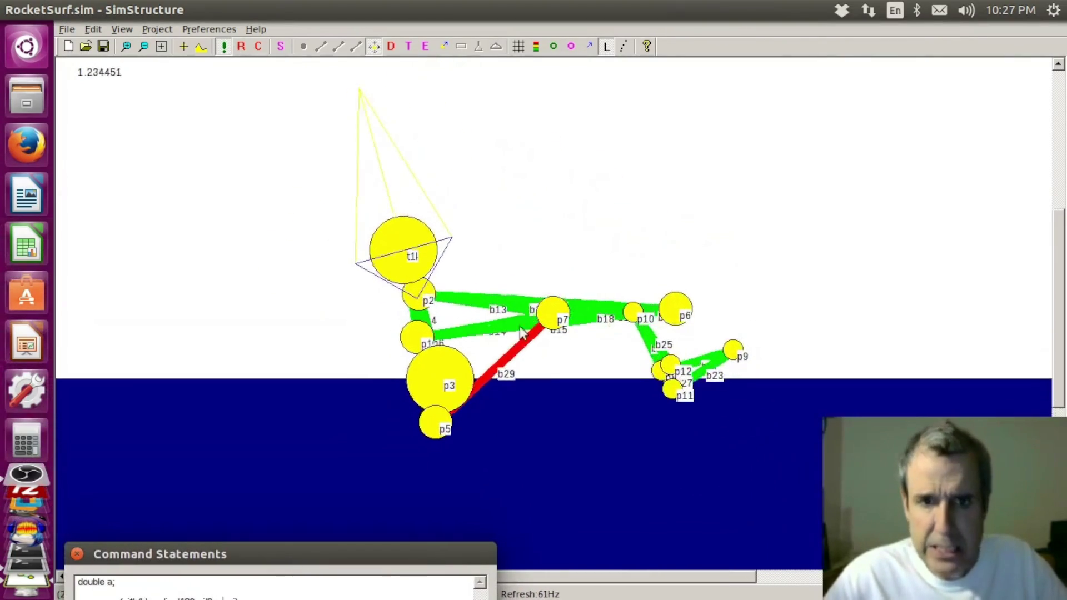
left_click(240, 46)
scroll(584, 368, "down", 2)
scroll(584, 368, "down", 2)
scroll(581, 354, "down", 2)
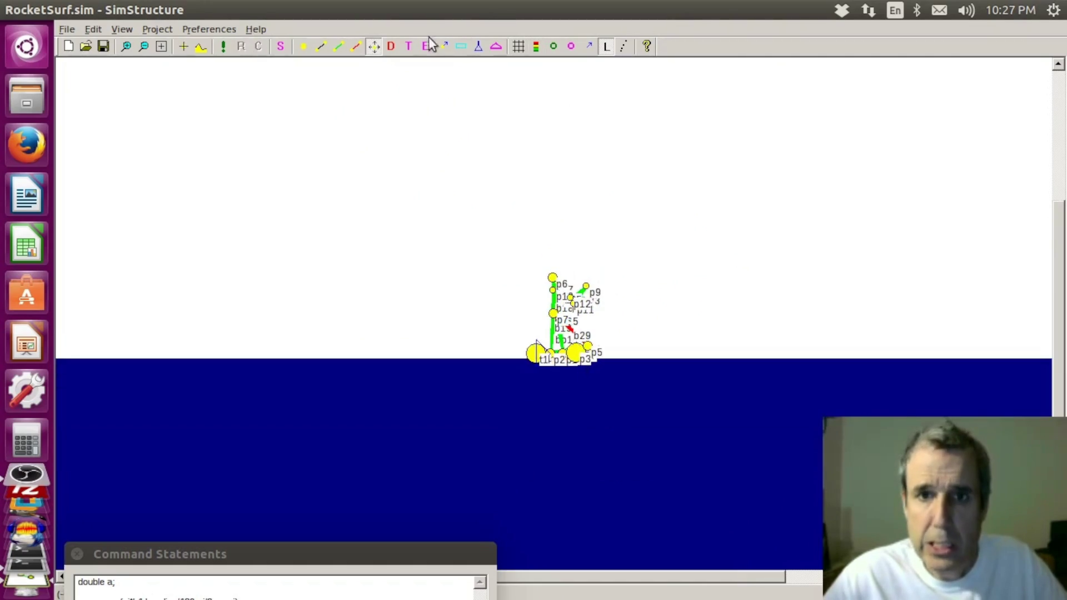
left_click(606, 48)
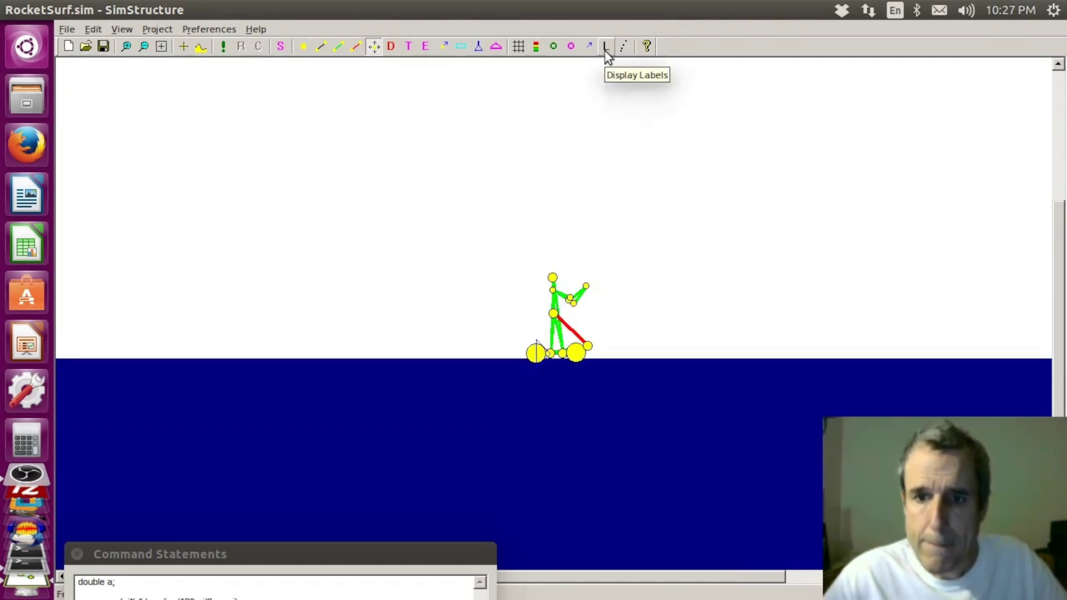
left_click_drag(284, 555, 283, 397)
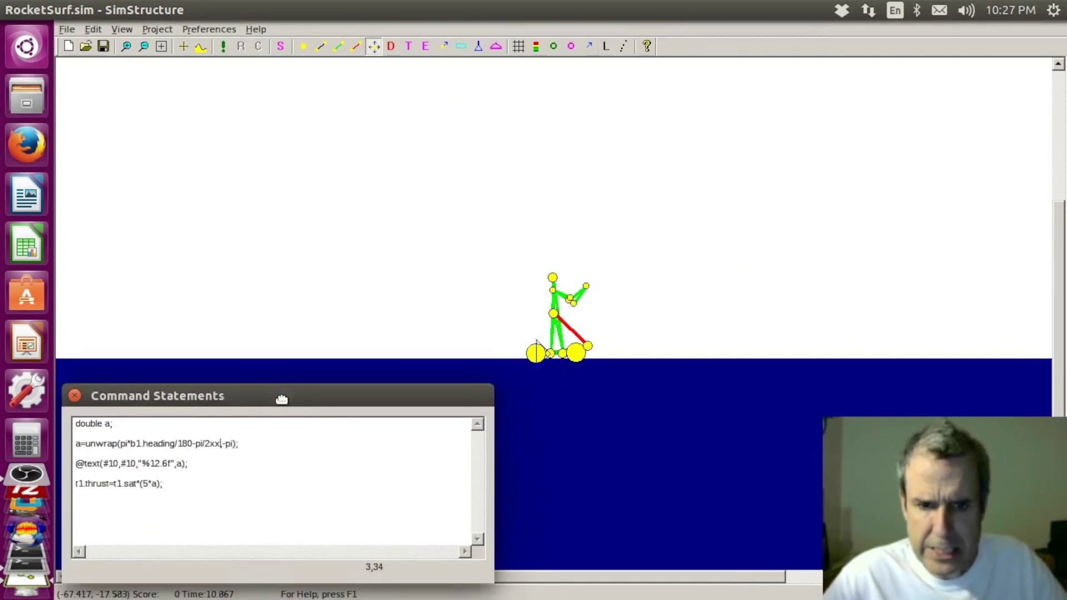
Restore -pi/2 in the heading formula, clear its syntax error, and run again
left_click(222, 47)
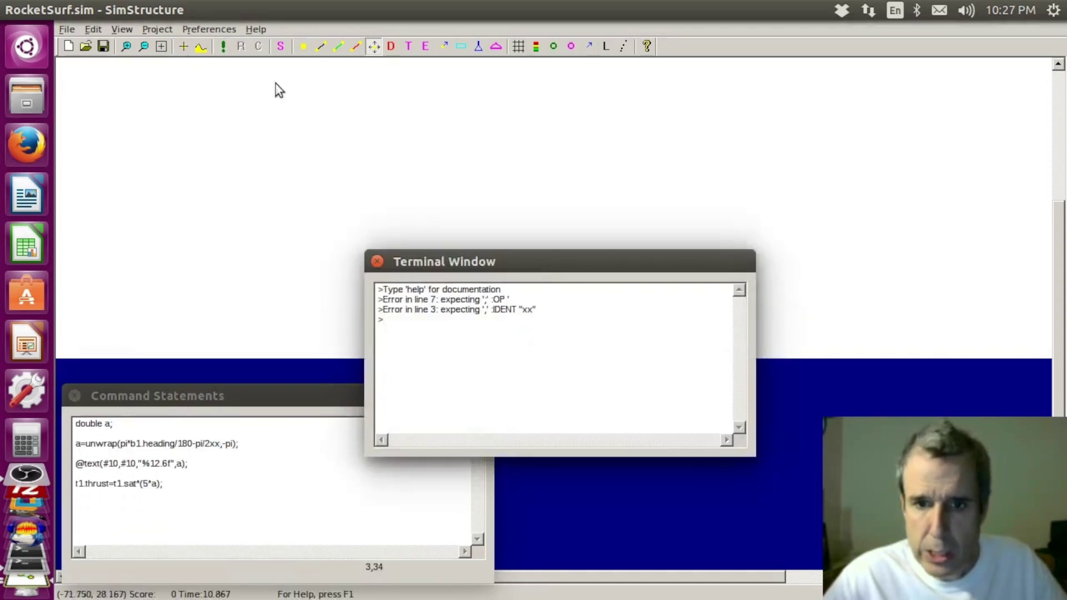
left_click(377, 263)
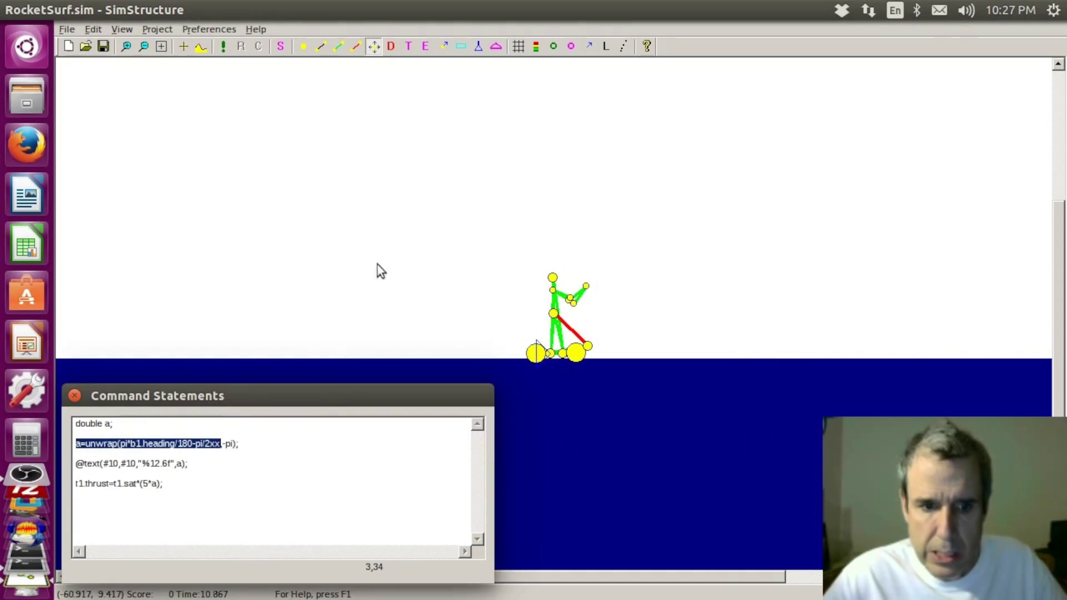
key("Right")
type(",")
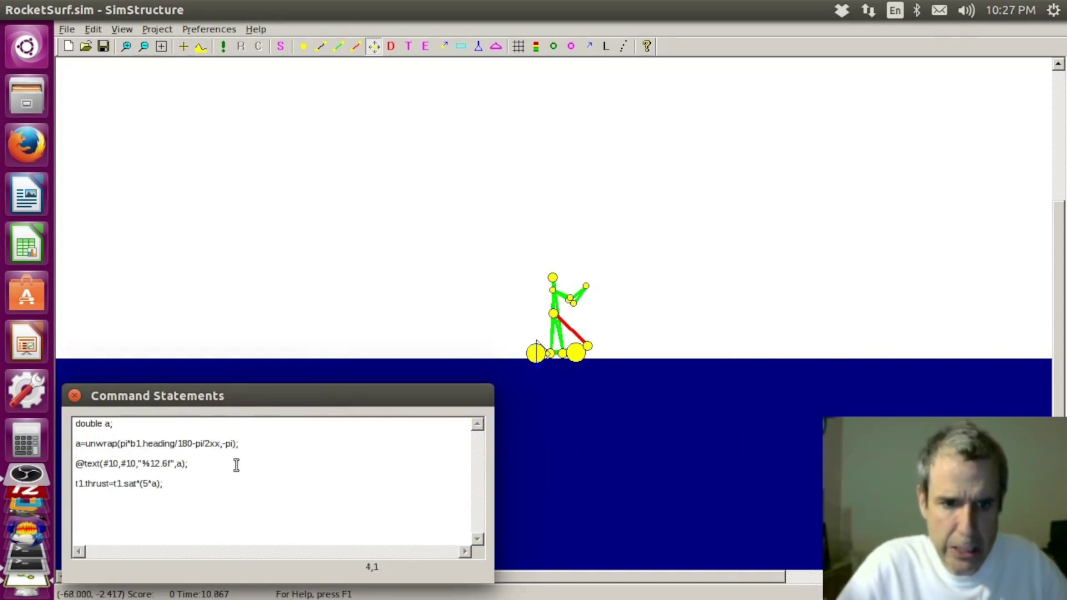
key("Left")
key("Left")
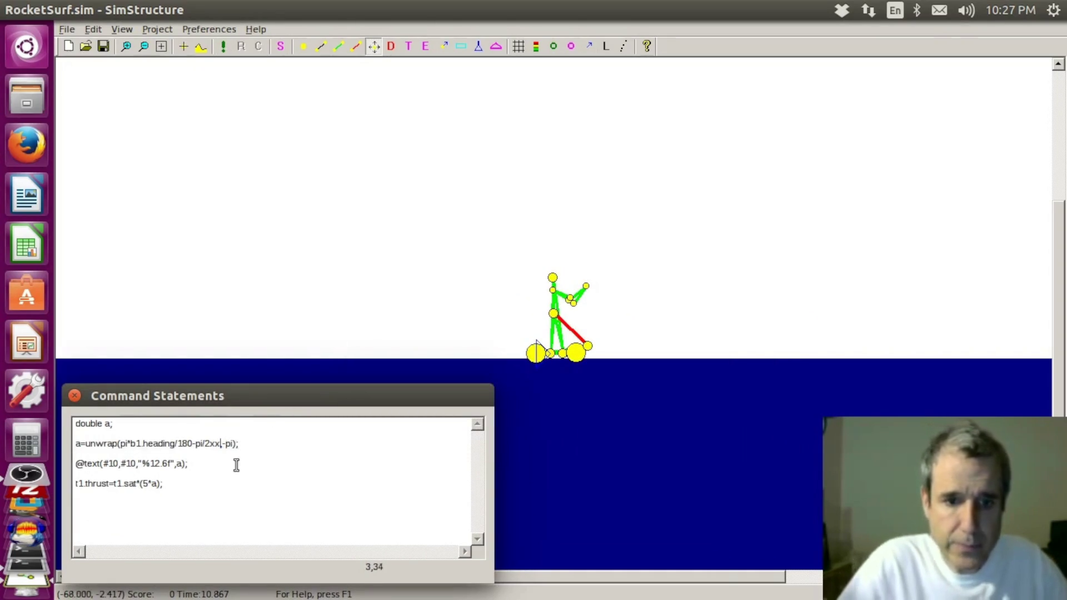
left_click(223, 47)
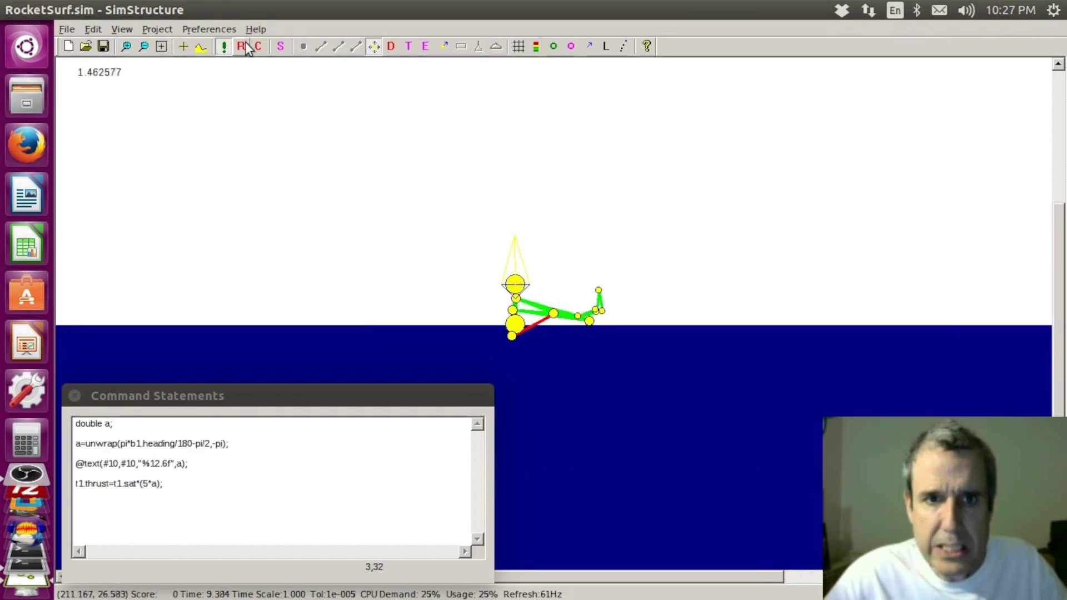
Run and reset the five-times thrust rule several times, then comment out the t1.thrust line
left_click(242, 47)
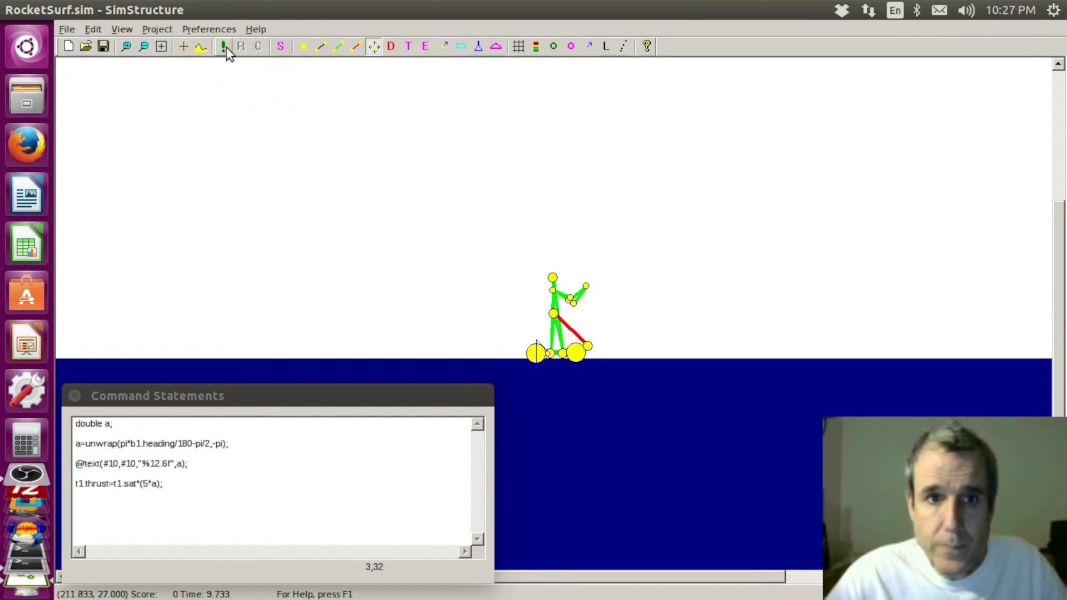
left_click(225, 48)
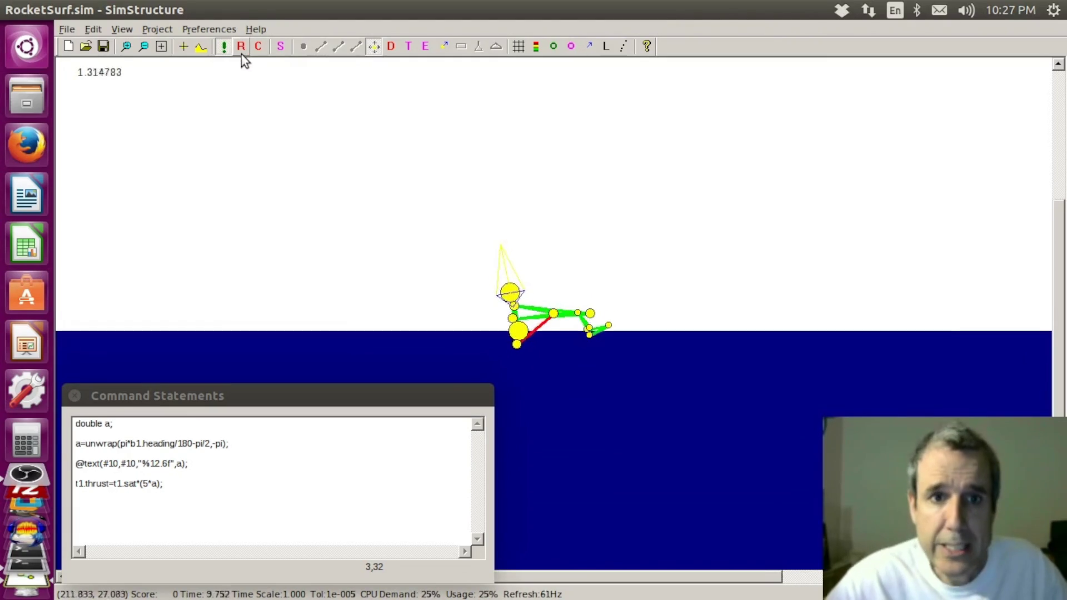
left_click(241, 52)
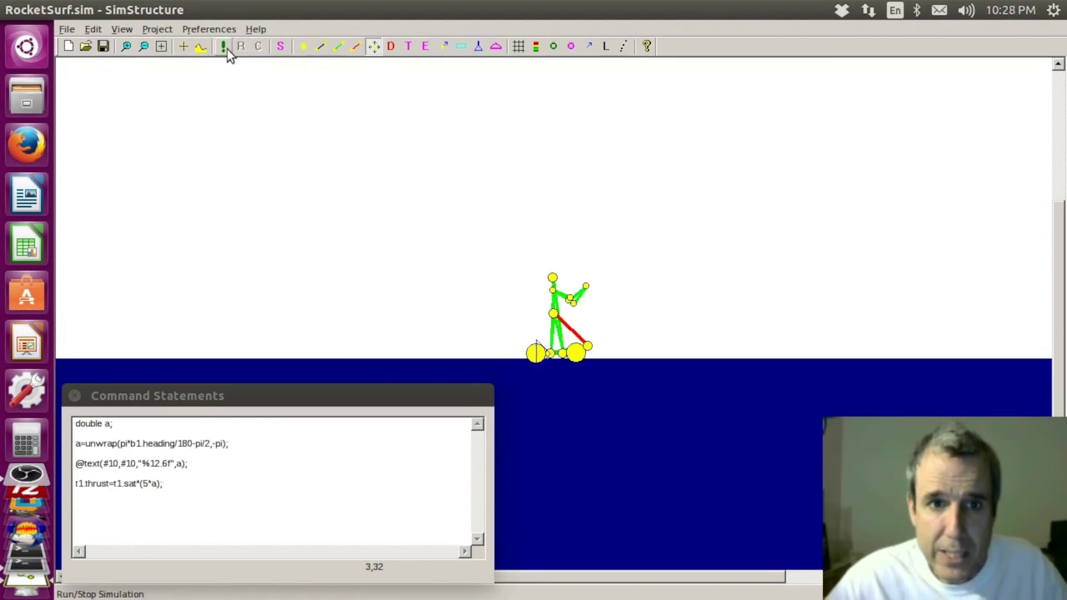
left_click(226, 51)
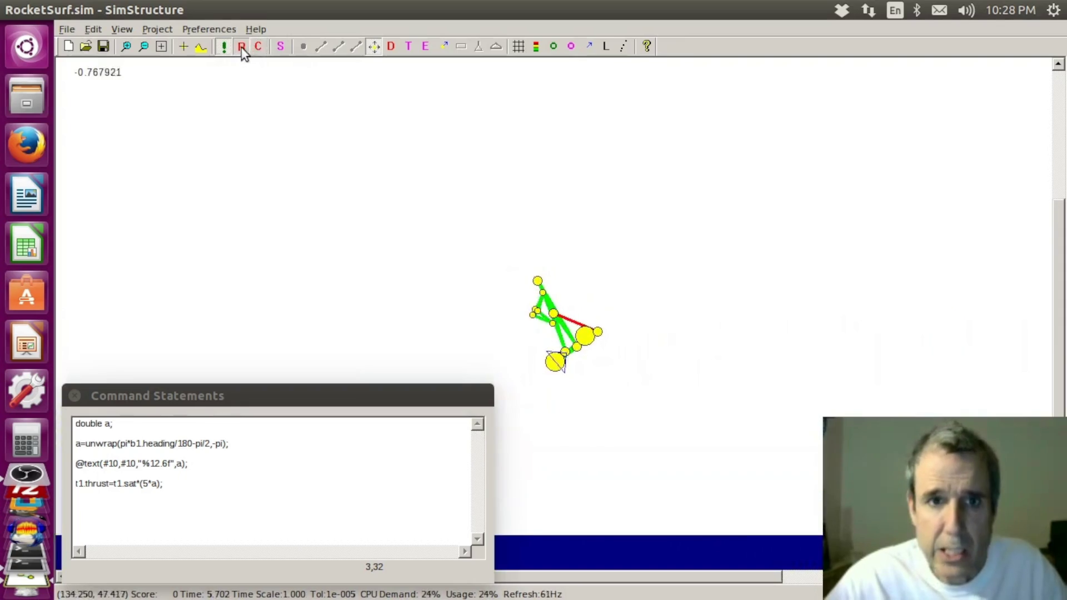
left_click(227, 48)
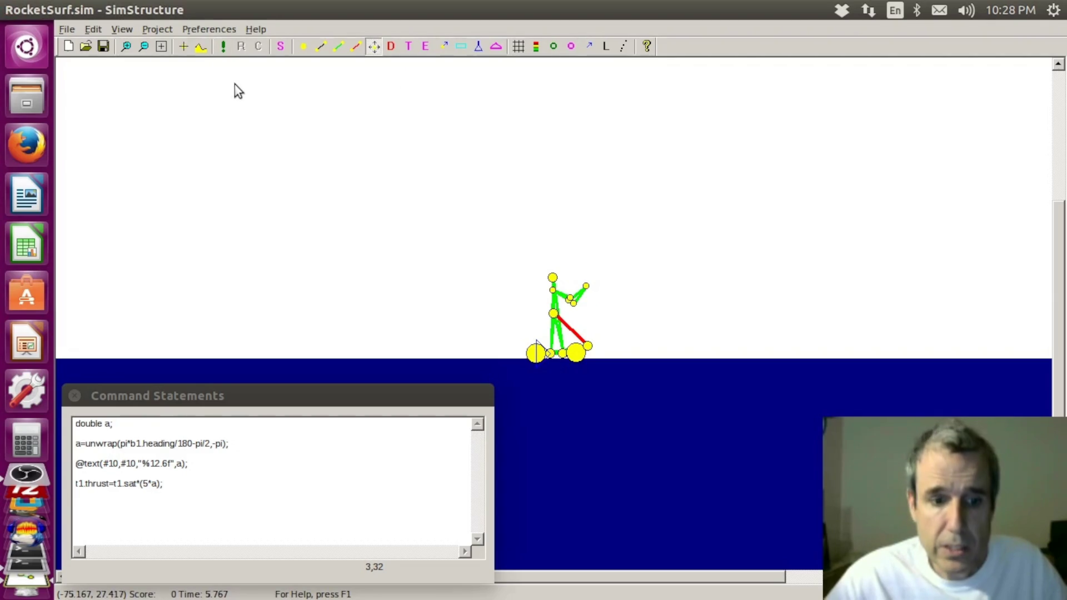
left_click(73, 490)
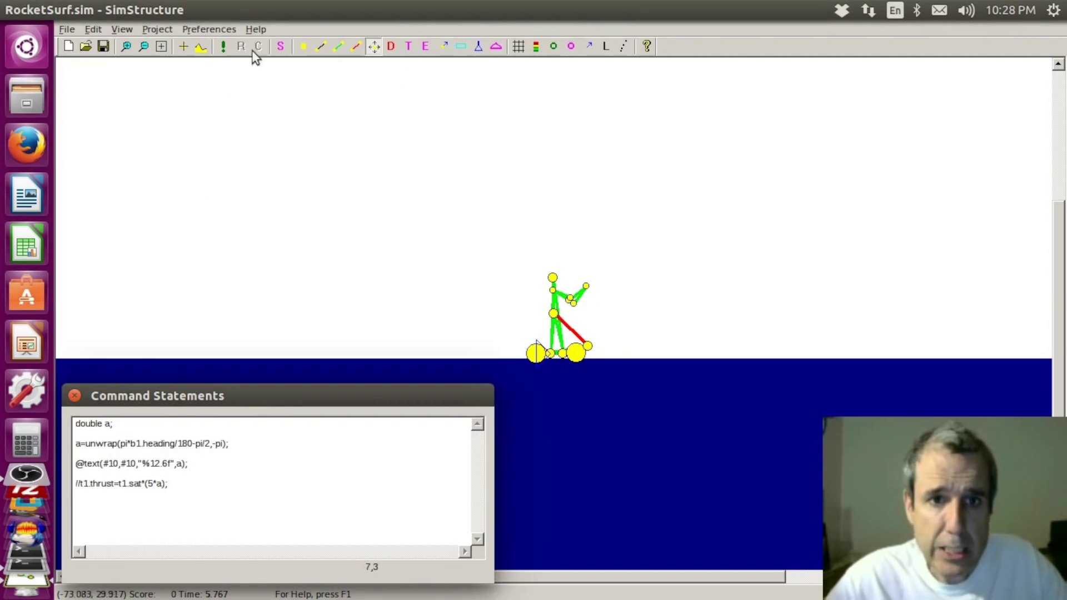
Run the rocket twice with the thrust statement disabled
left_click(224, 46)
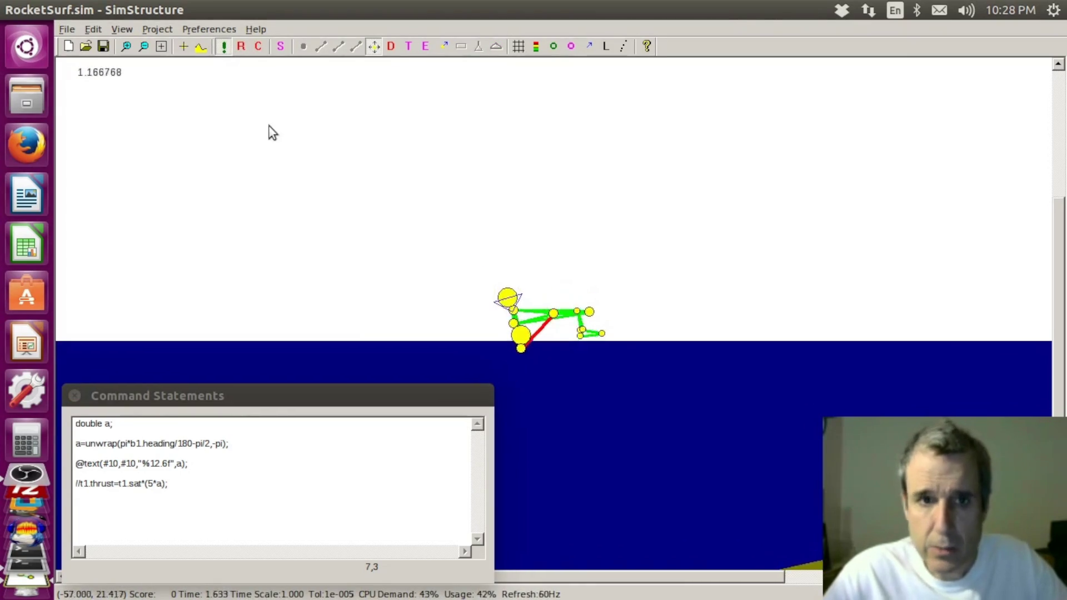
left_click(233, 43)
left_click(221, 48)
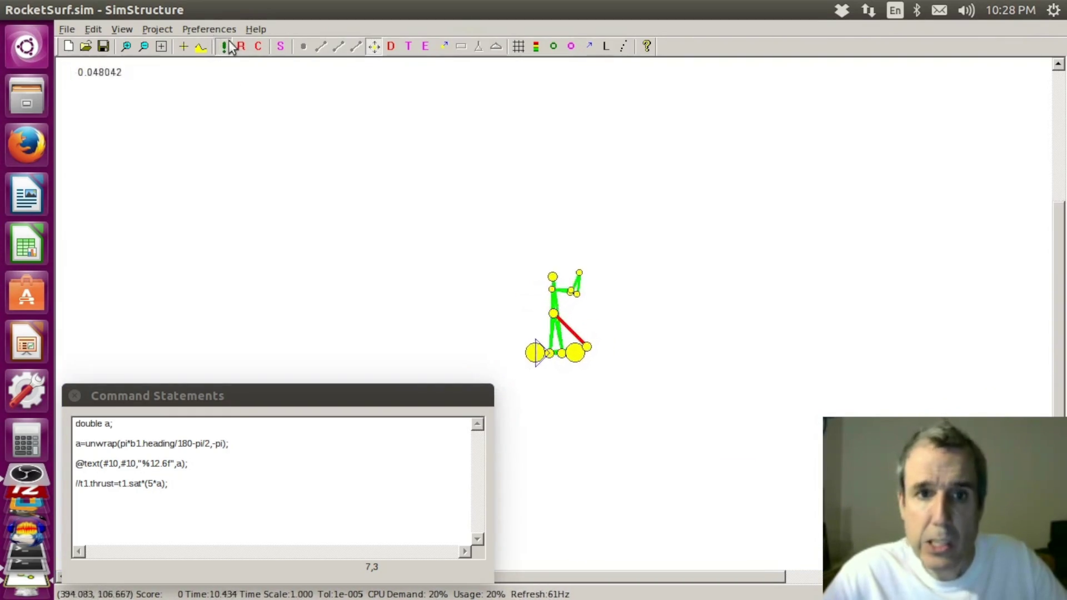
left_click(222, 46)
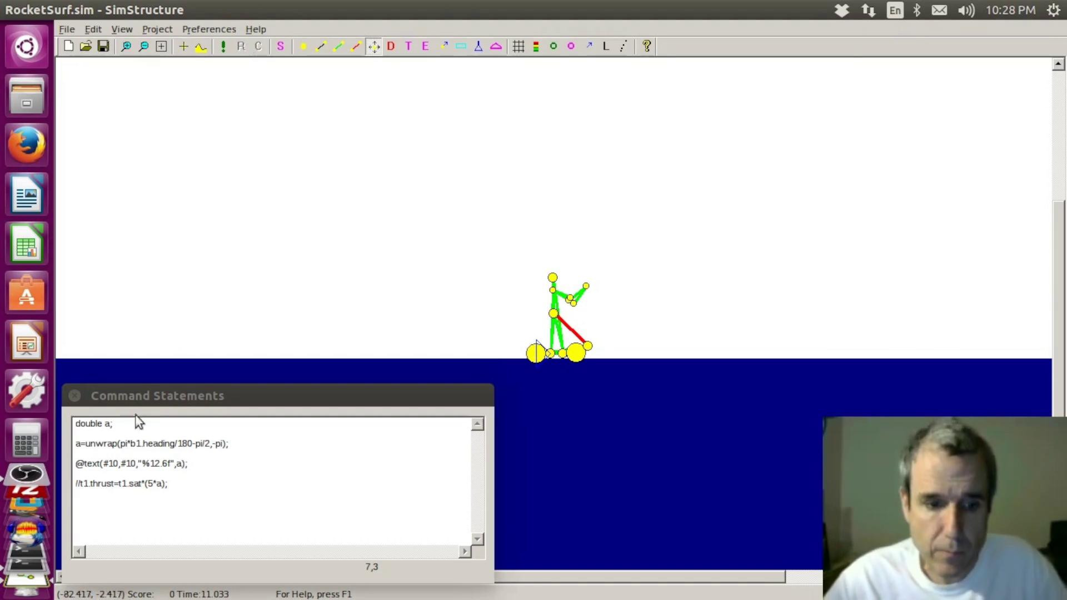
Delete the // before t1.thrust and watch a run with thrust launch the rocket off the ramp
left_click(80, 483)
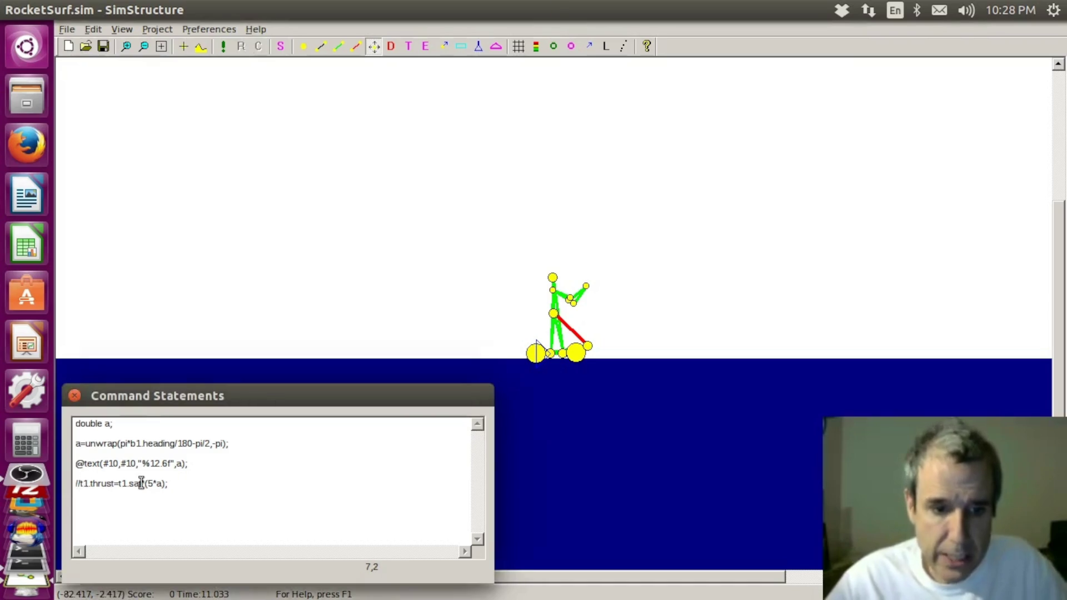
key("Right")
key("BackSpace")
key("BackSpace")
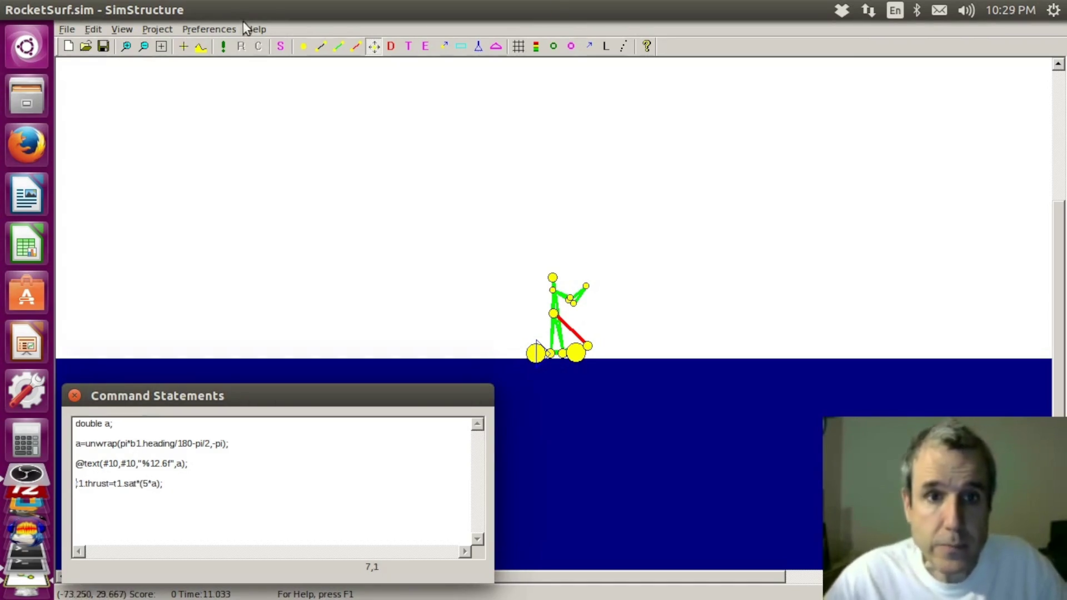
left_click(224, 48)
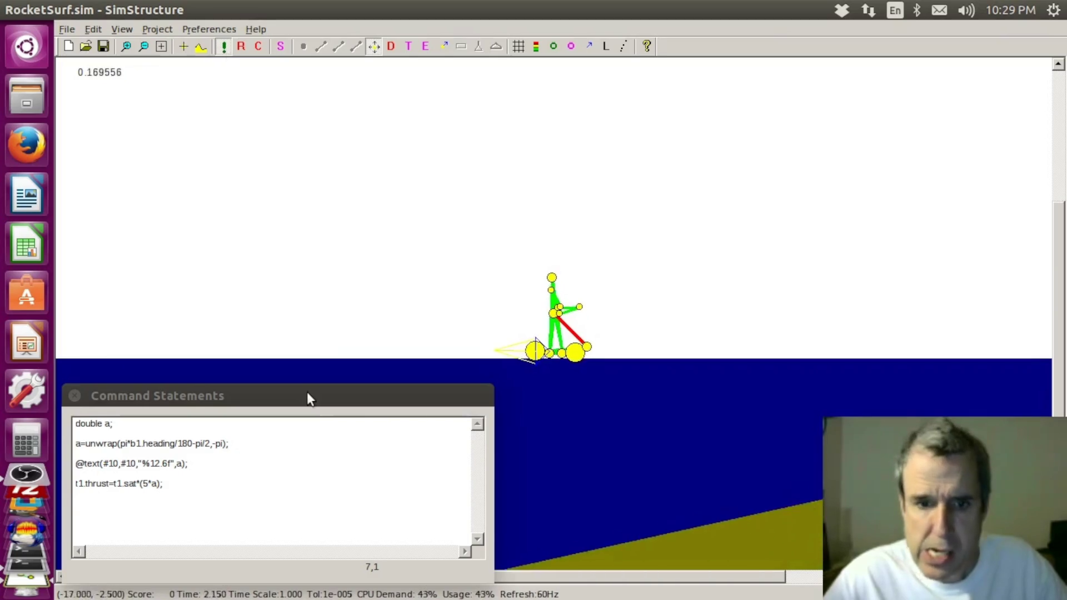
left_click_drag(307, 392, 315, 322)
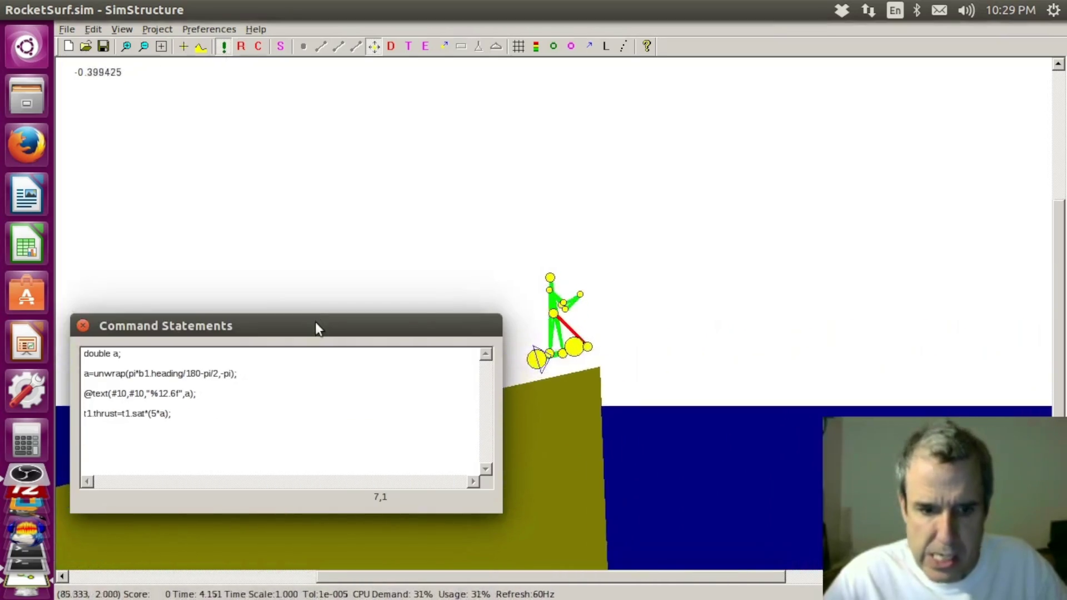
left_click(240, 45)
Wrap the thrust statement in if (t<4)/else with a copy of it under else
left_click(182, 425)
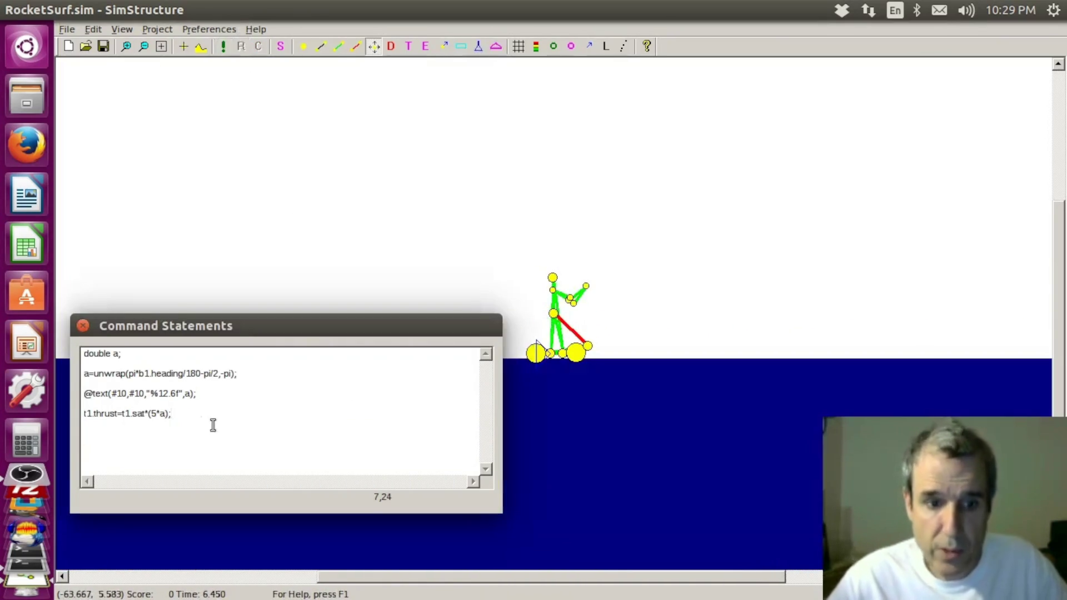
key("Return")
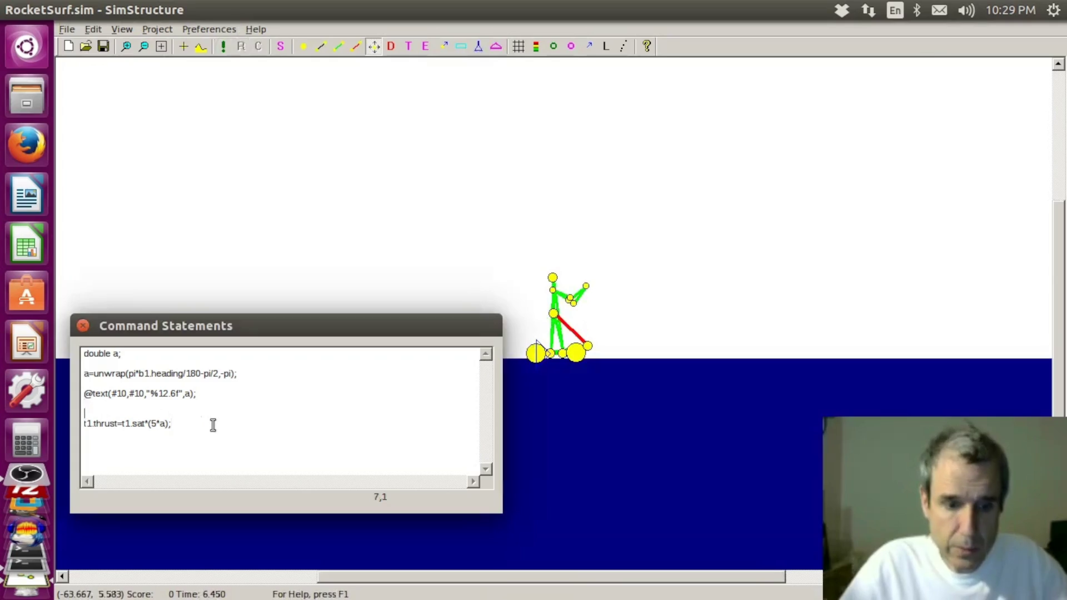
type("if (t<4)")
key("Right")
key("Right")
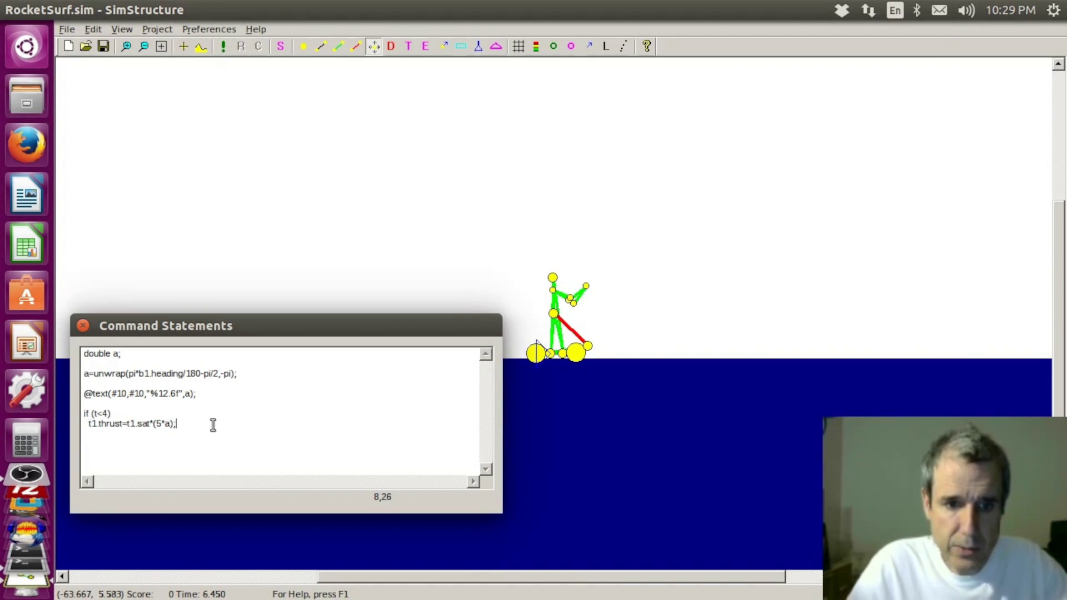
type("else")
key("Up")
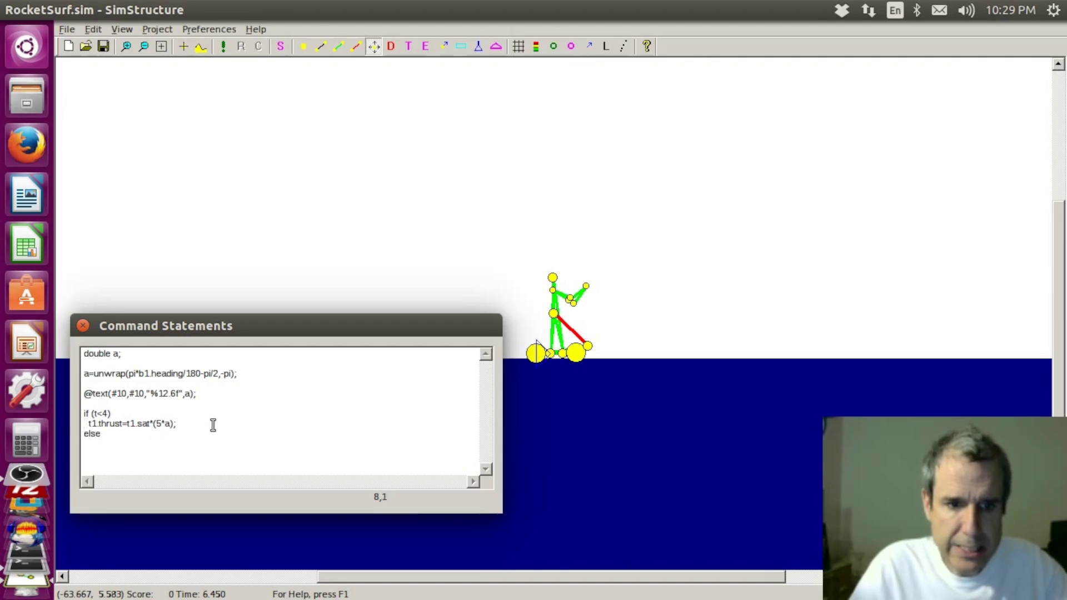
triple_click(212, 424)
key("ctrl+c")
key("Right")
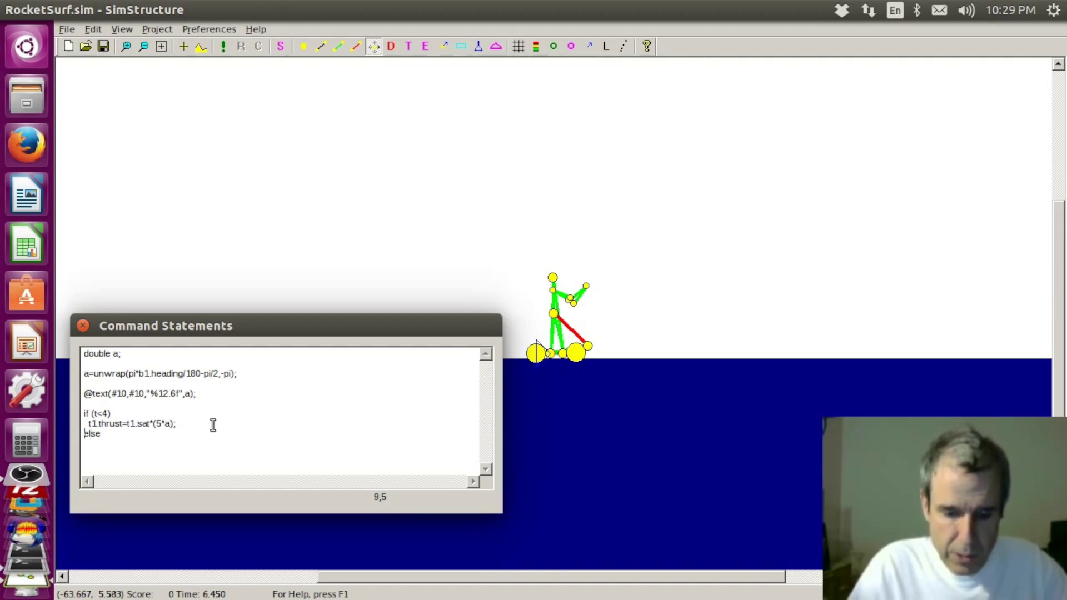
key("ctrl+v")
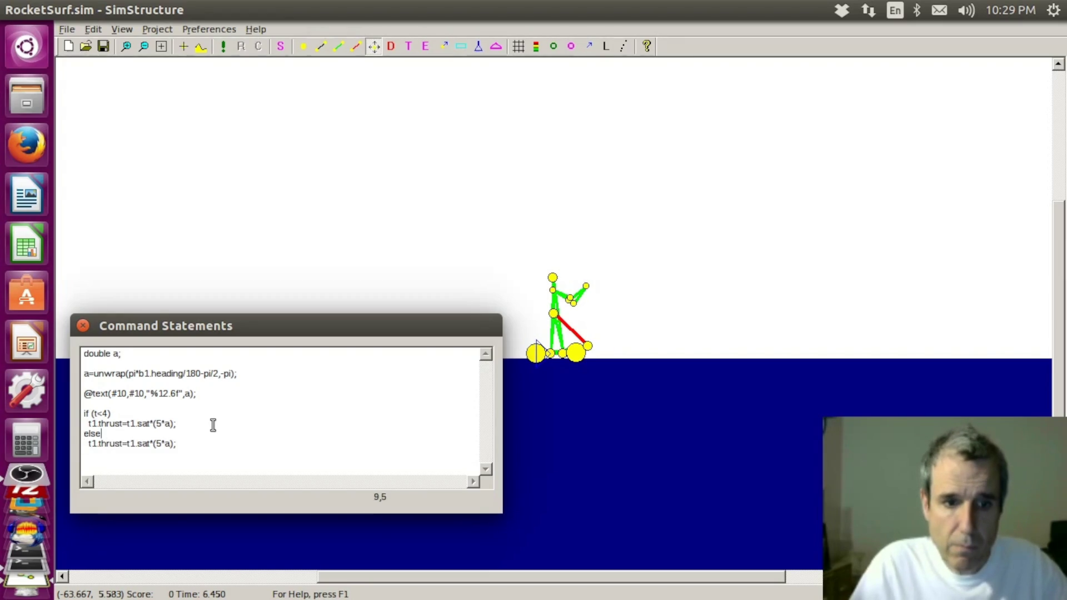
Duplicate the heading unwrap line as a second angle a2
key("ctrl+Home")
key("Right")
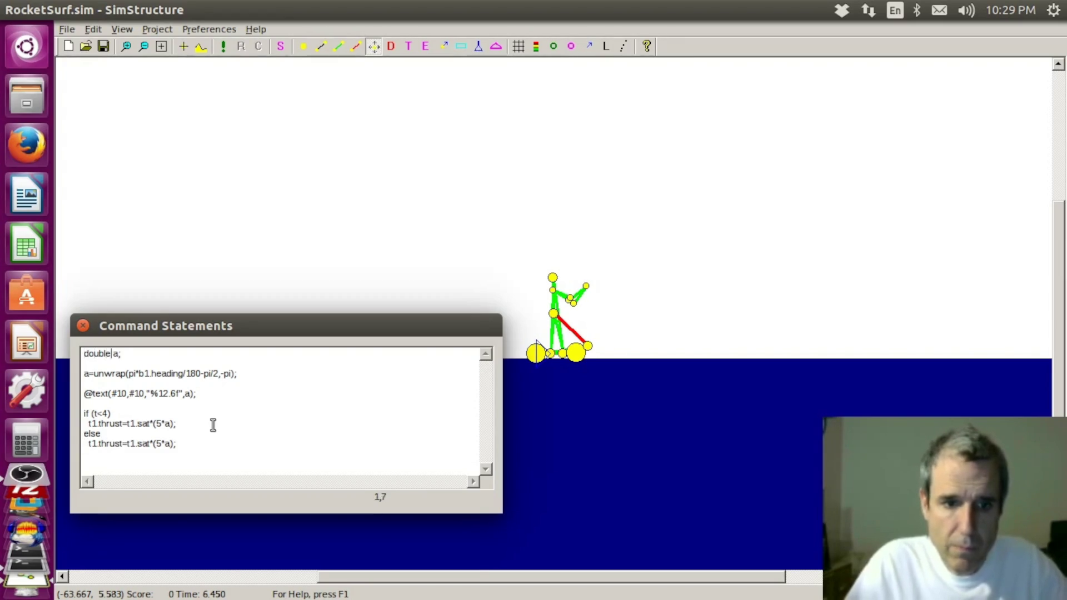
type("1")
key("shift+End")
key("ctrl+c")
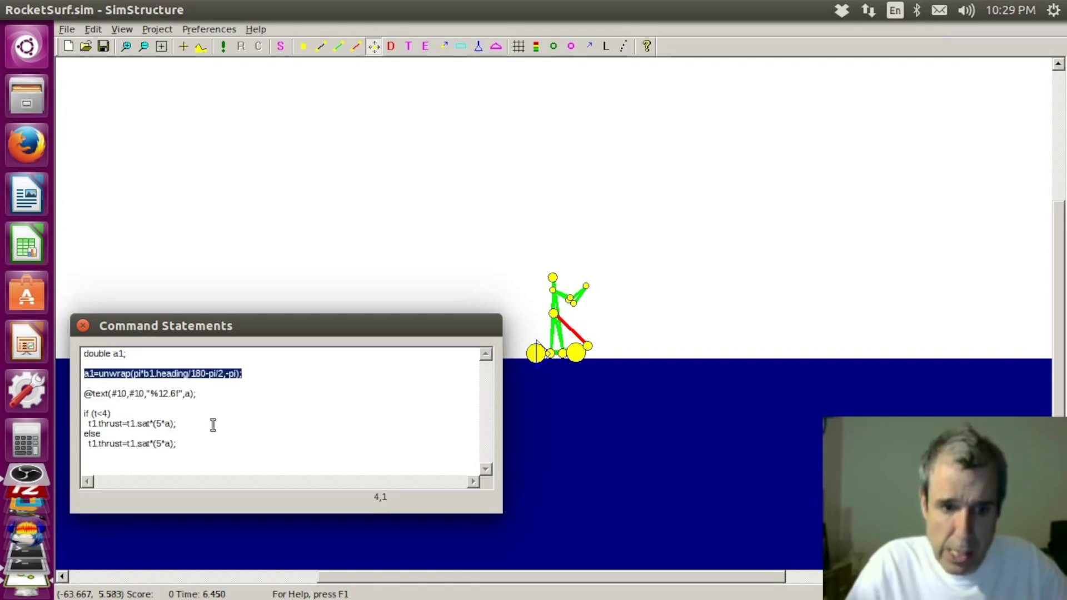
key("Down")
key("ctrl+v")
key("Up")
key("Right")
type("2")
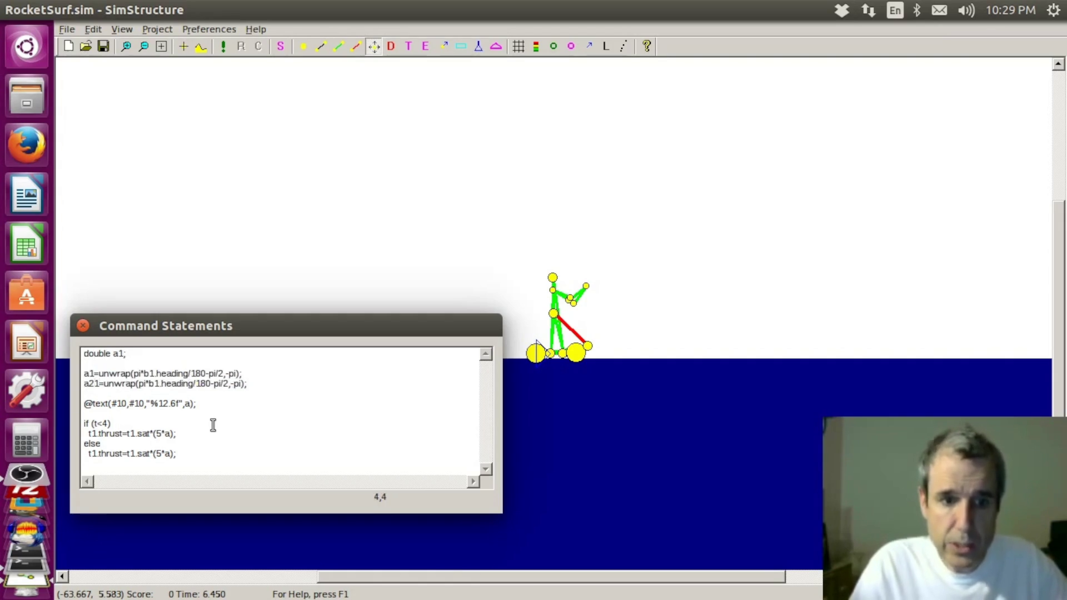
key("BackSpace")
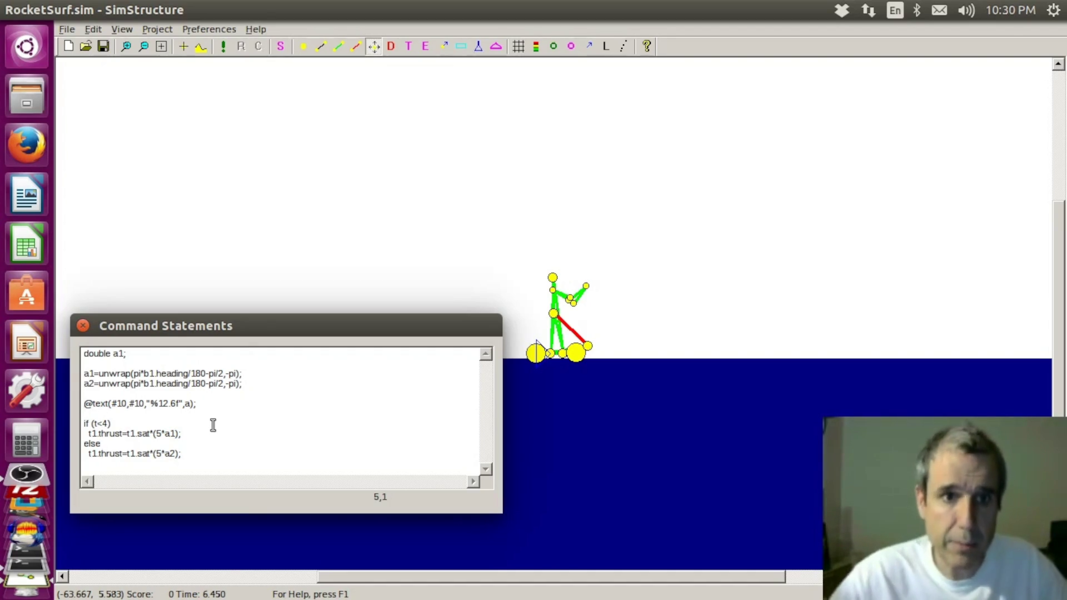
Compile, fix the declaration to double a1,a2, and move to the a2 line to set its 3*pi/4 offset
left_click(224, 46)
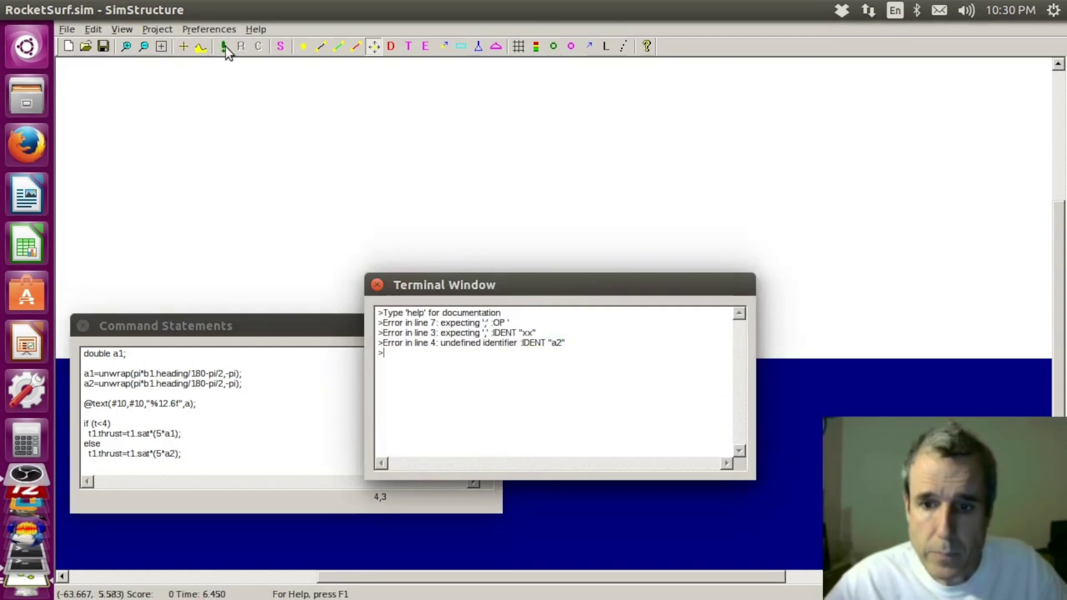
left_click(377, 285)
key("Up")
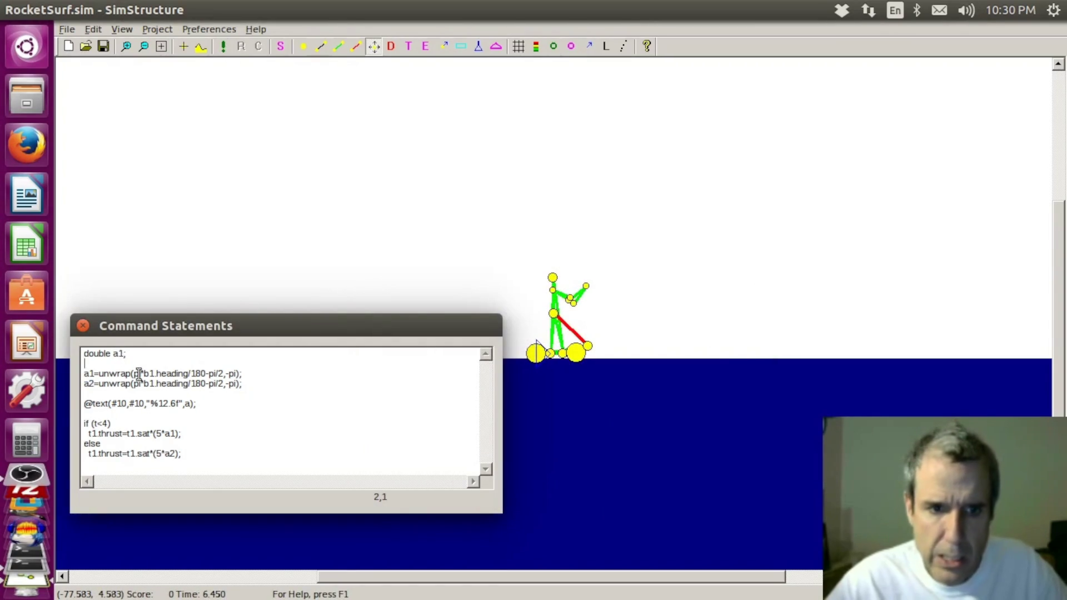
key("Up")
key("Up")
key("End")
key("BackSpace")
type(",a2;")
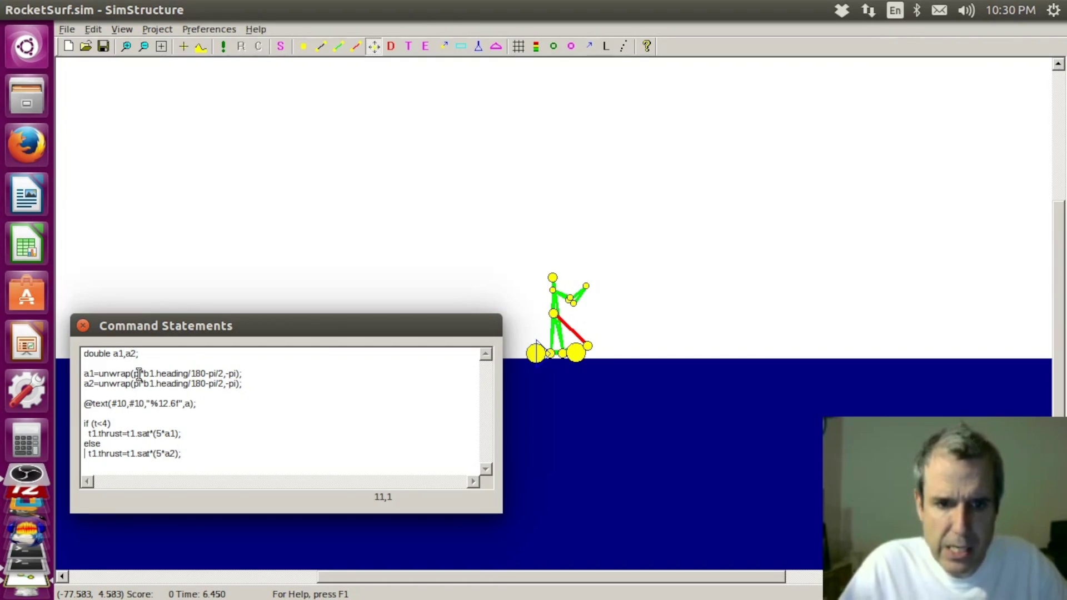
key("Up")
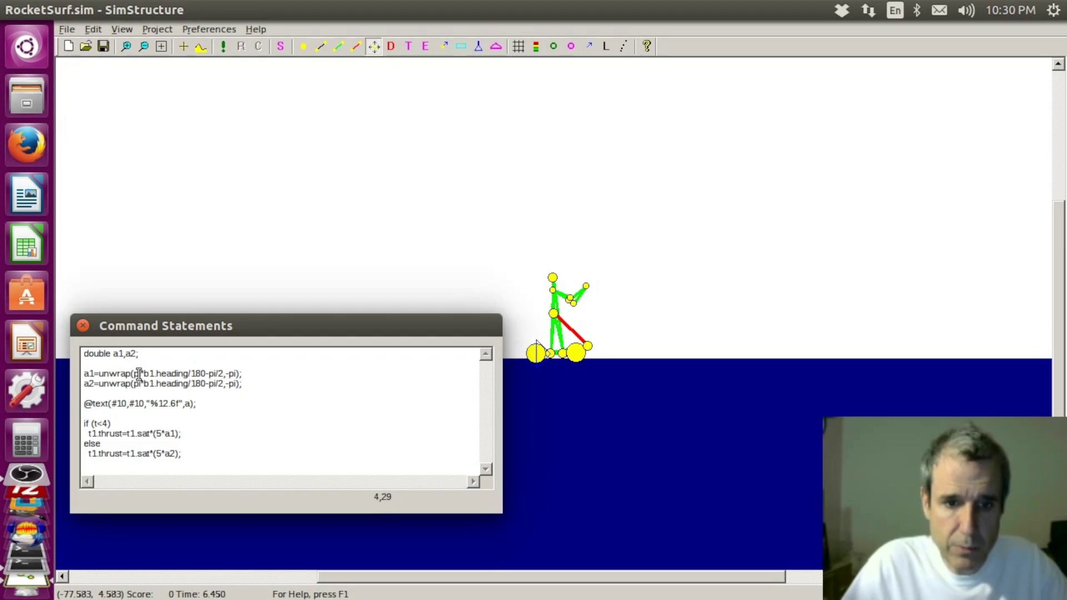
type("4")
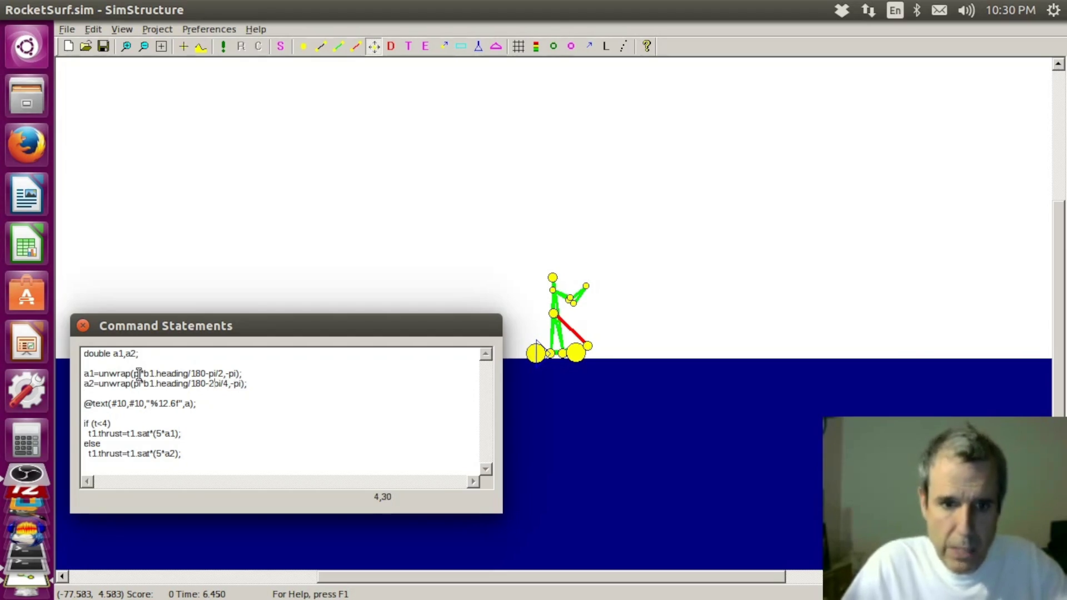
type("*")
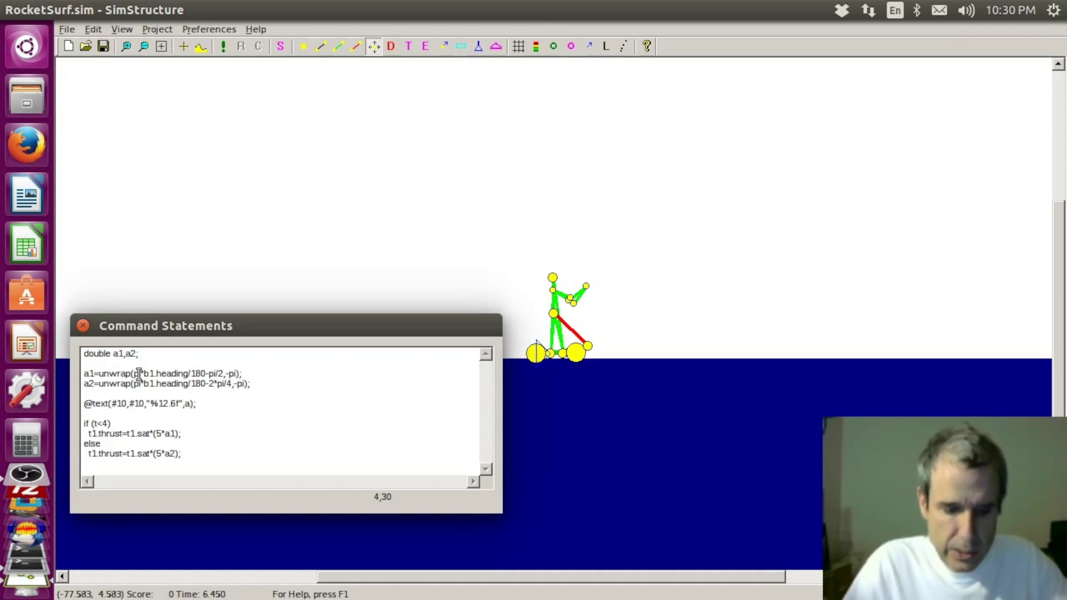
type("*")
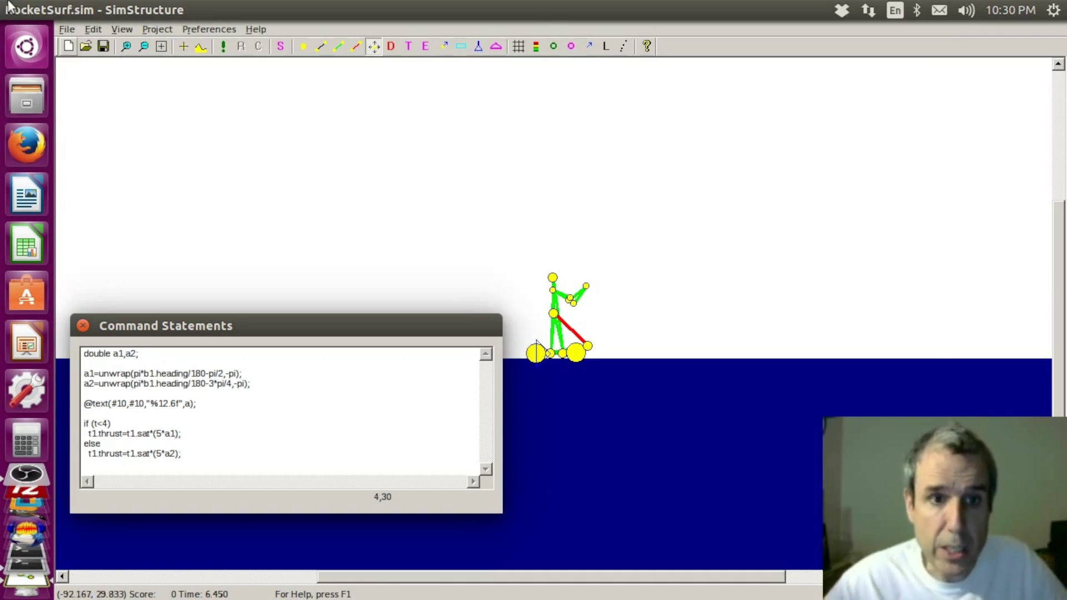
left_click(225, 46)
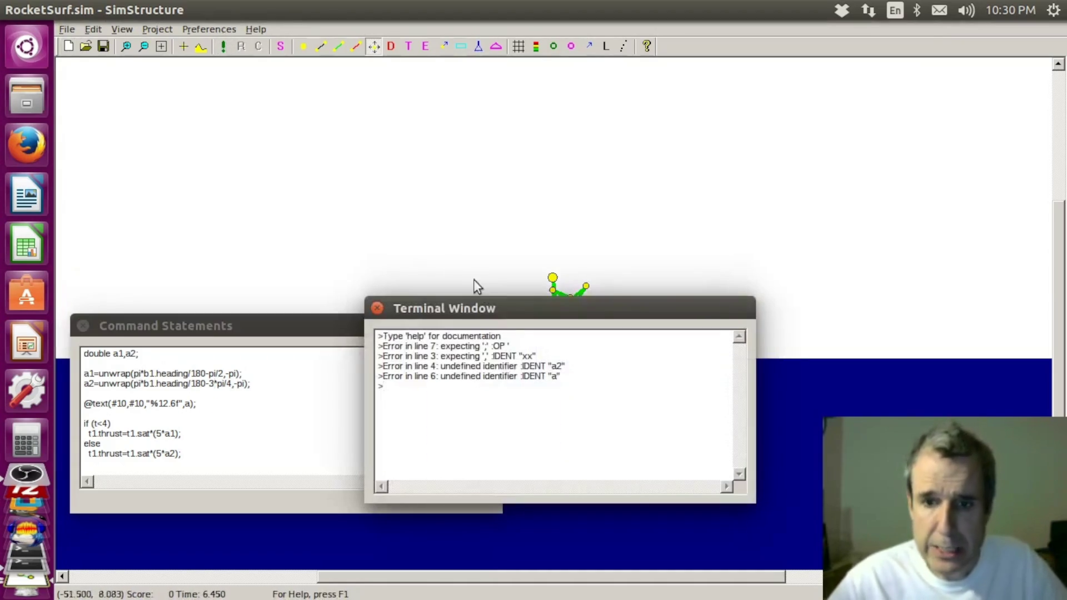
left_click(382, 306)
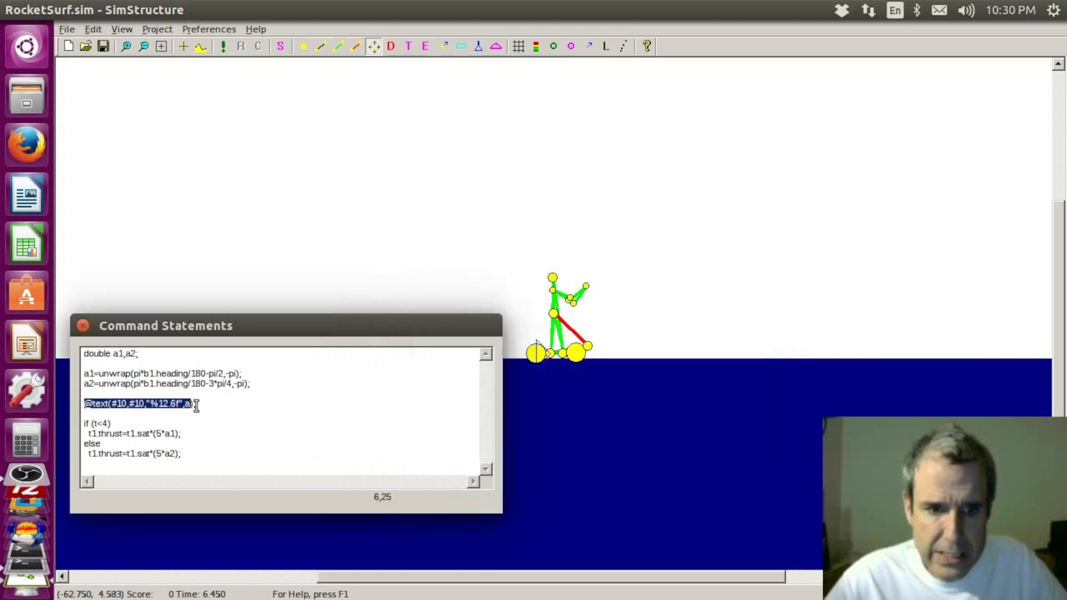
left_click(210, 404)
key("Left")
key("Left")
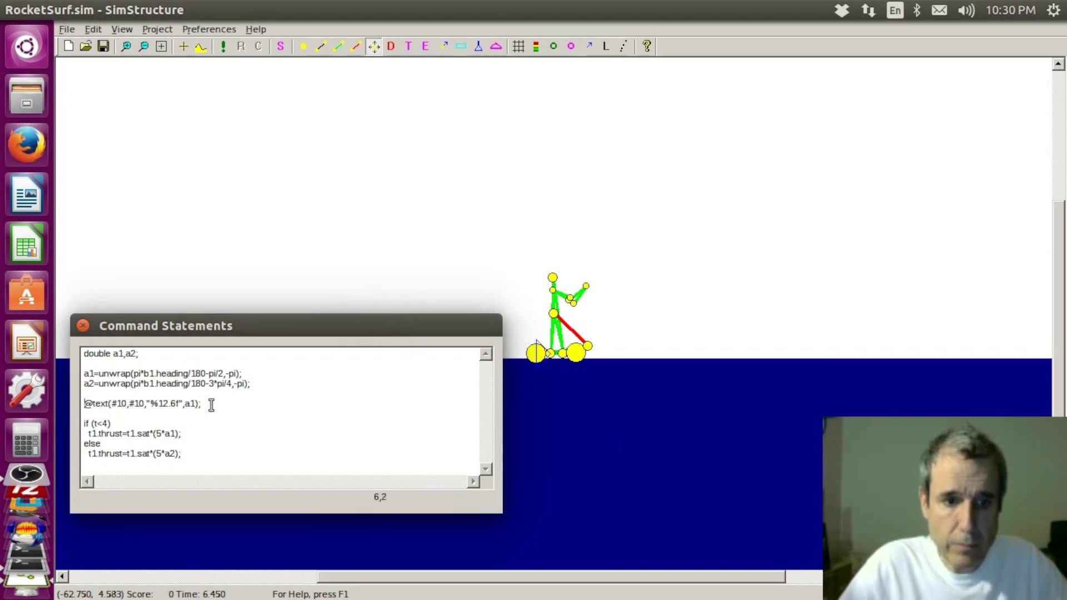
key("shift+Down")
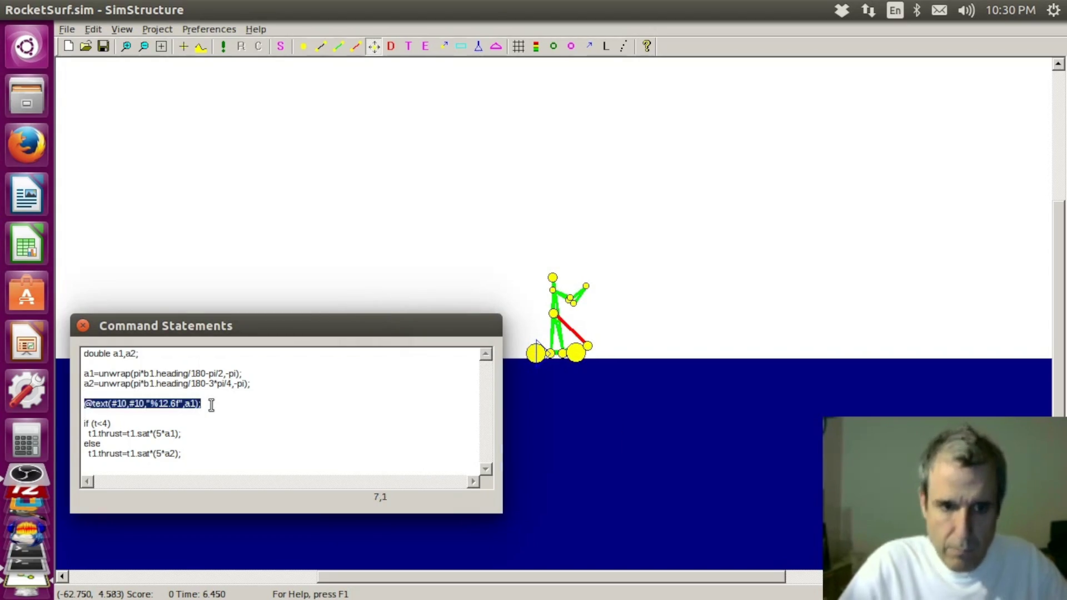
key("ctrl+c")
key("ctrl+v")
key("ctrl+v")
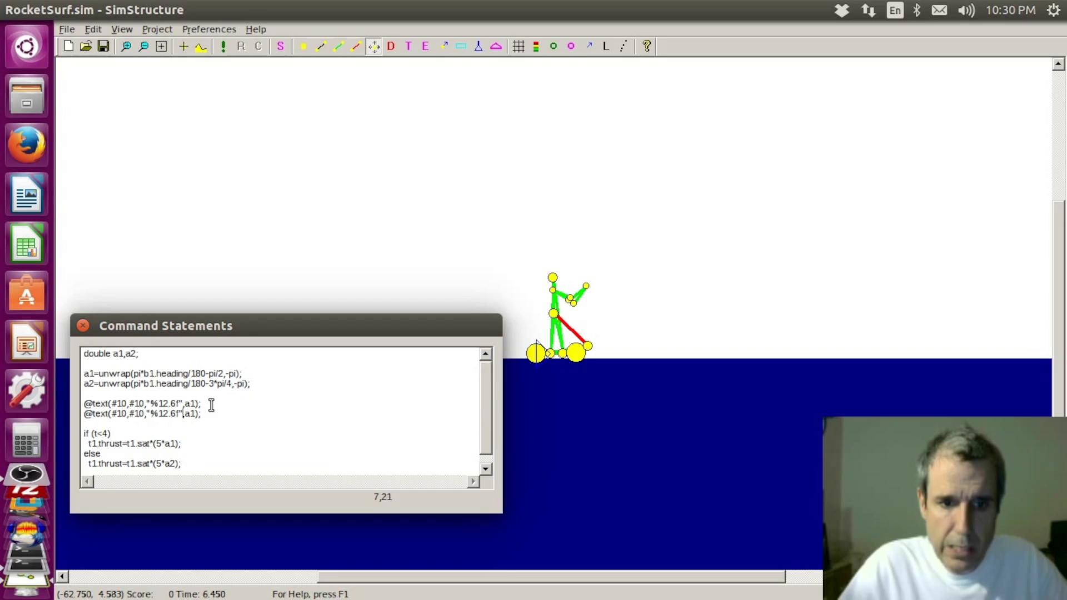
key("BackSpace")
type("2")
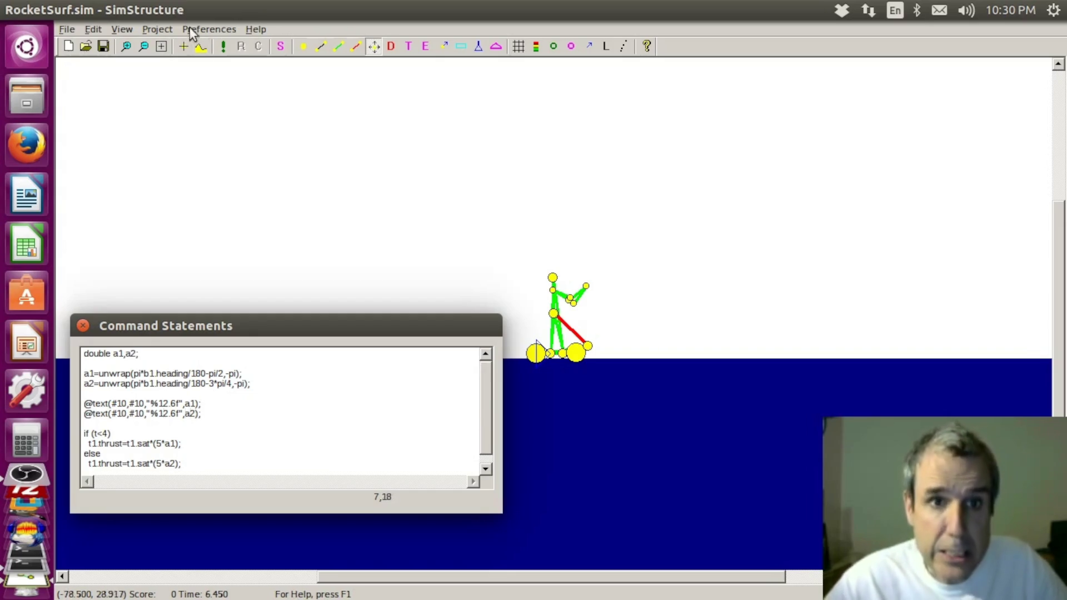
Change the second readout's y offset from #10 to #30 and check it with test runs
left_click(230, 47)
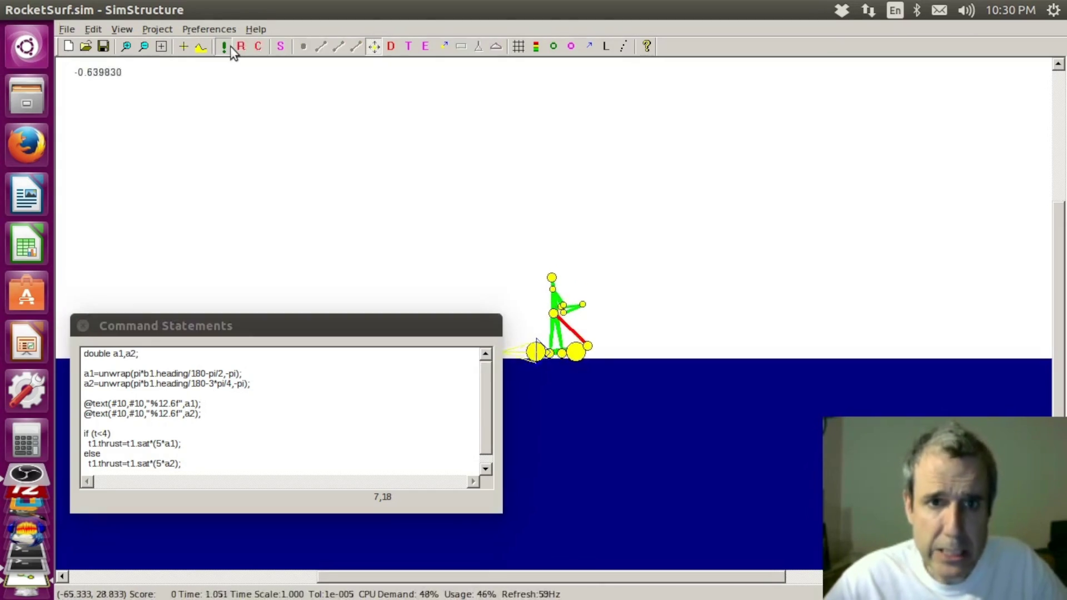
left_click(240, 47)
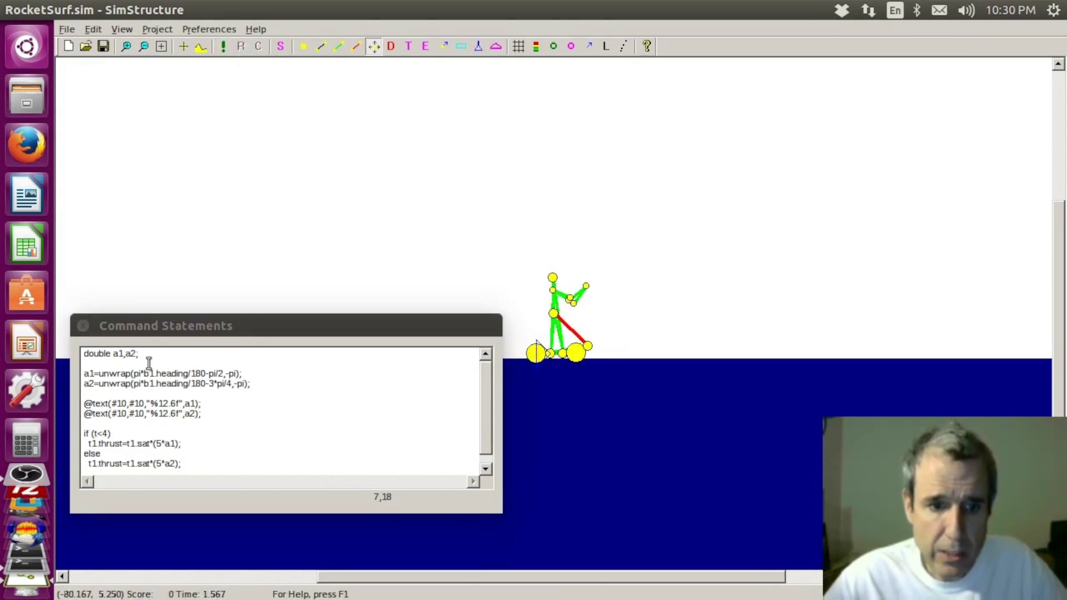
left_click(137, 417)
key("BackSpace")
type("3")
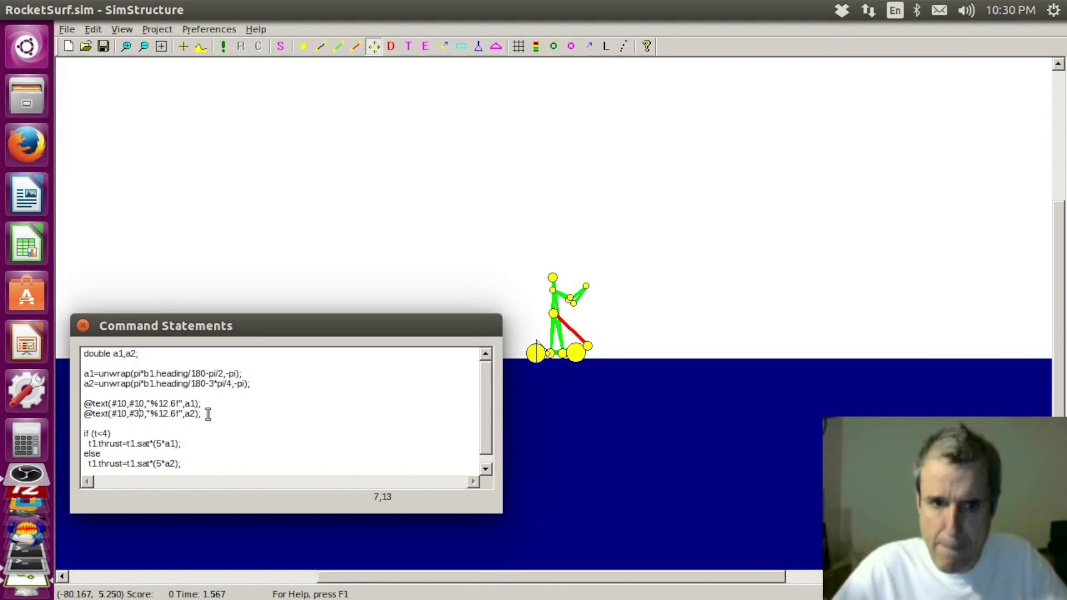
left_click(222, 47)
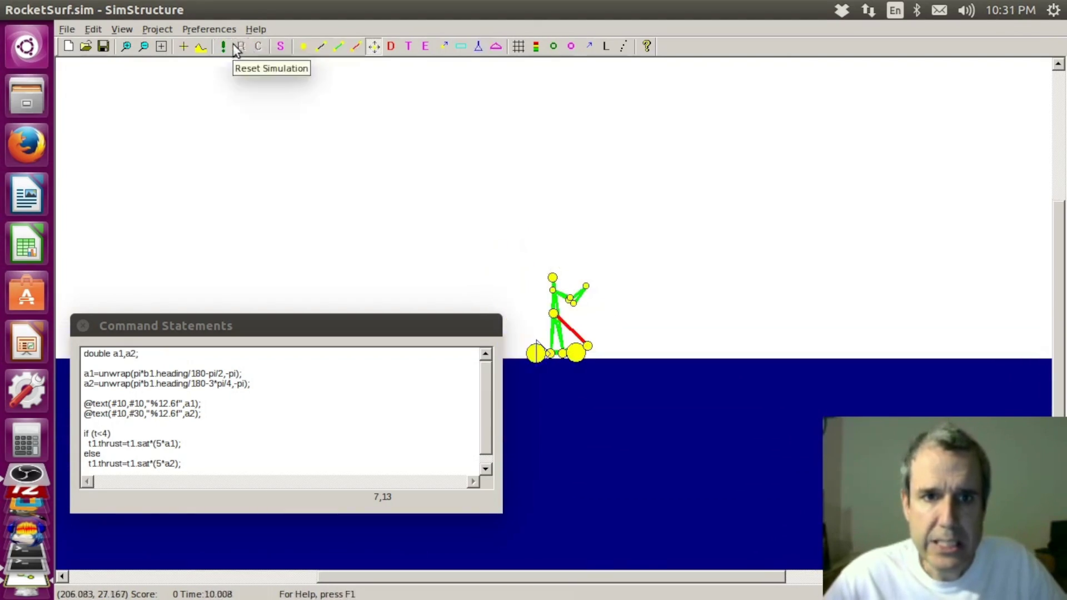
Change the a2 offset to +3*pi/4 and test it with a run
left_click(221, 44)
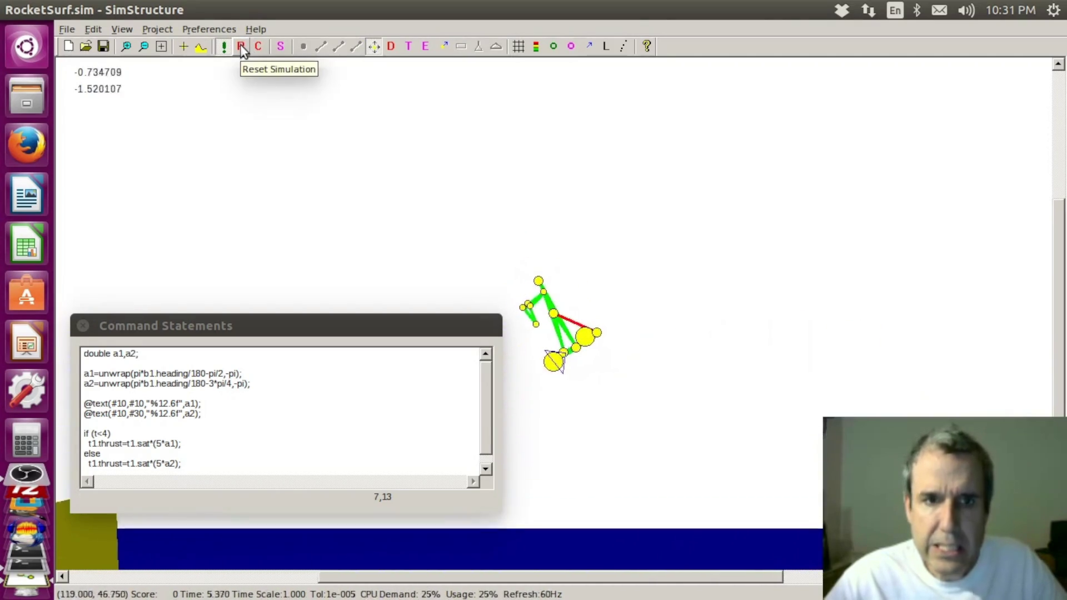
left_click(240, 44)
left_click(214, 383)
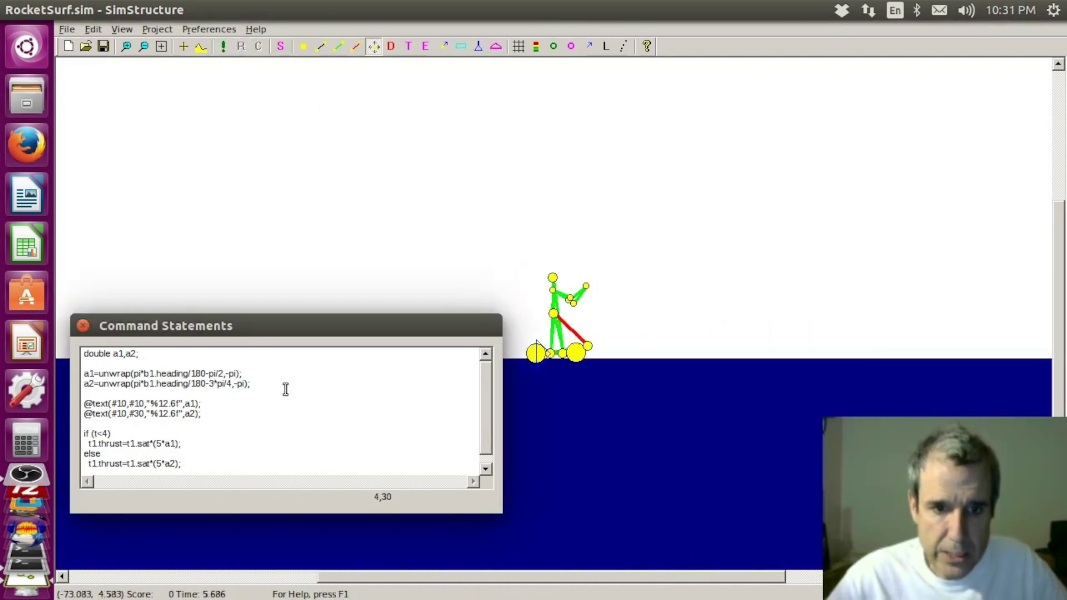
key("BackSpace")
type("+")
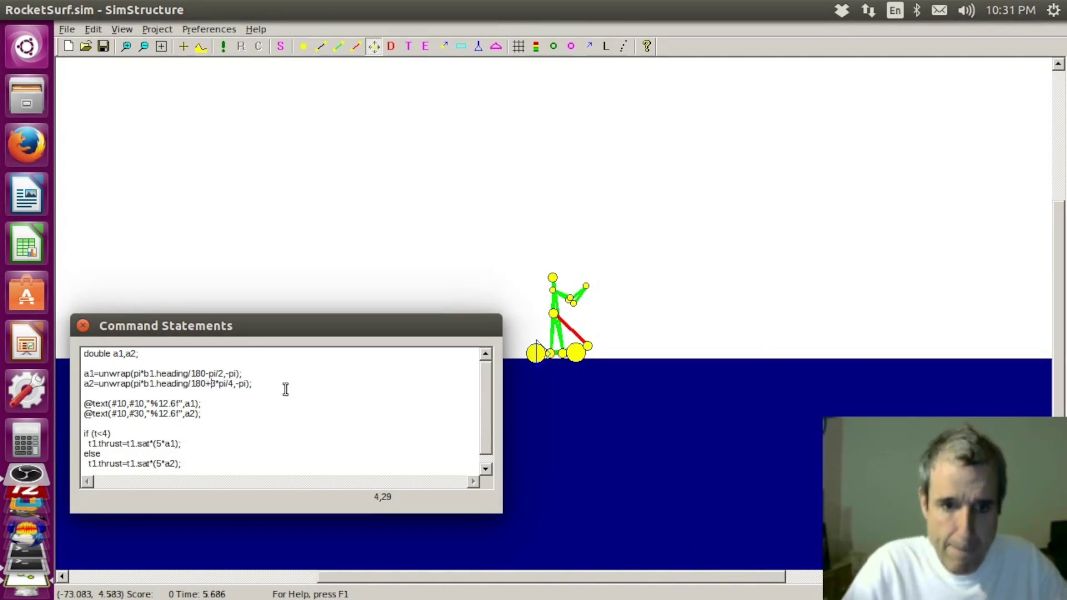
left_click(227, 46)
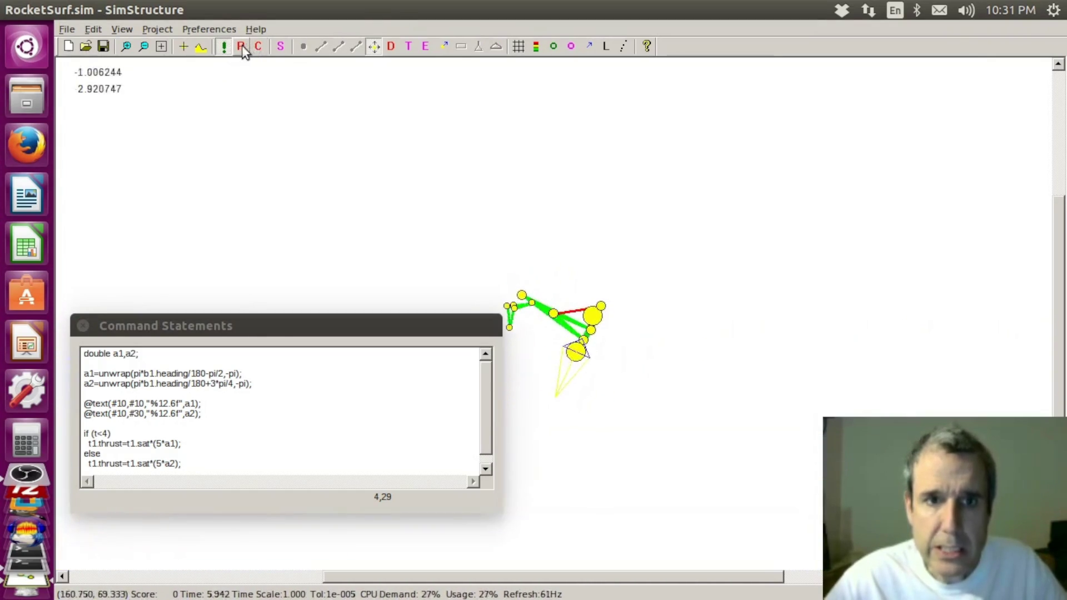
left_click(241, 47)
Reduce the a2 offset to +1*pi/4 and test it over several runs
left_click(217, 384)
key("BackSpace")
type("1")
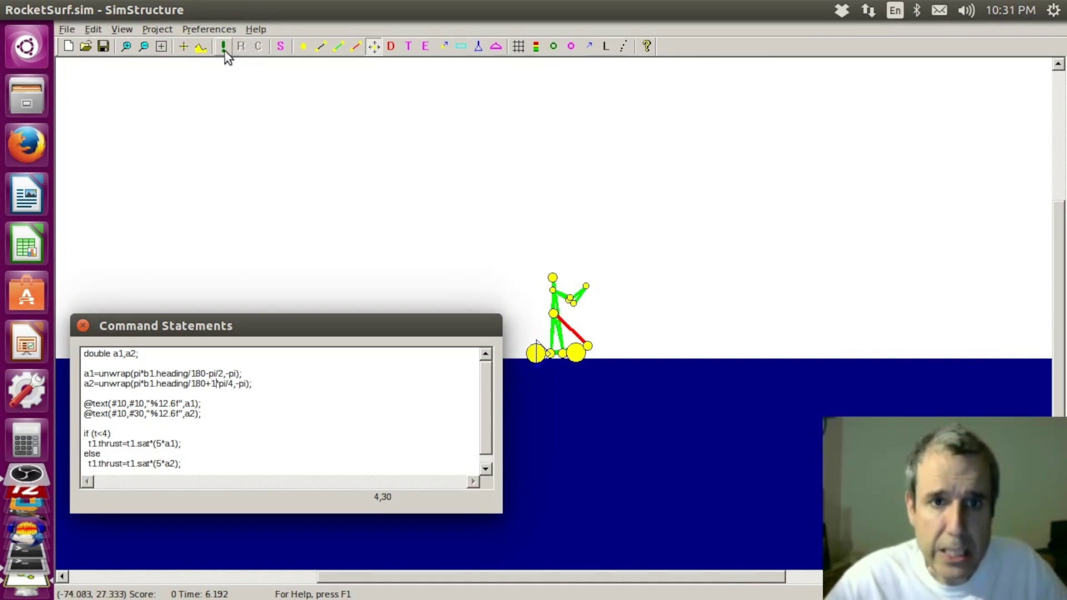
left_click(224, 48)
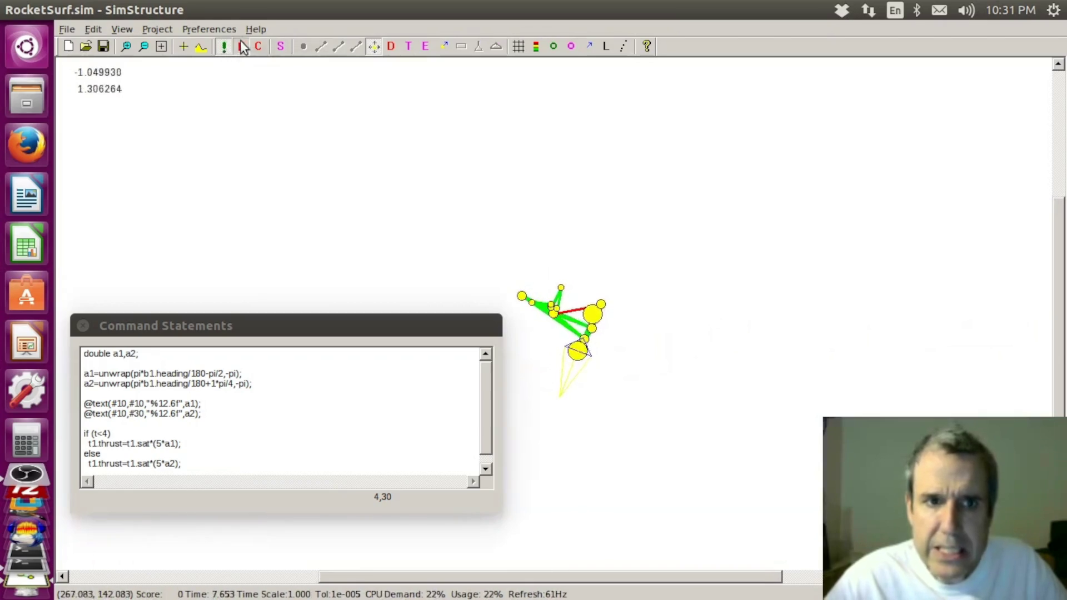
left_click(240, 46)
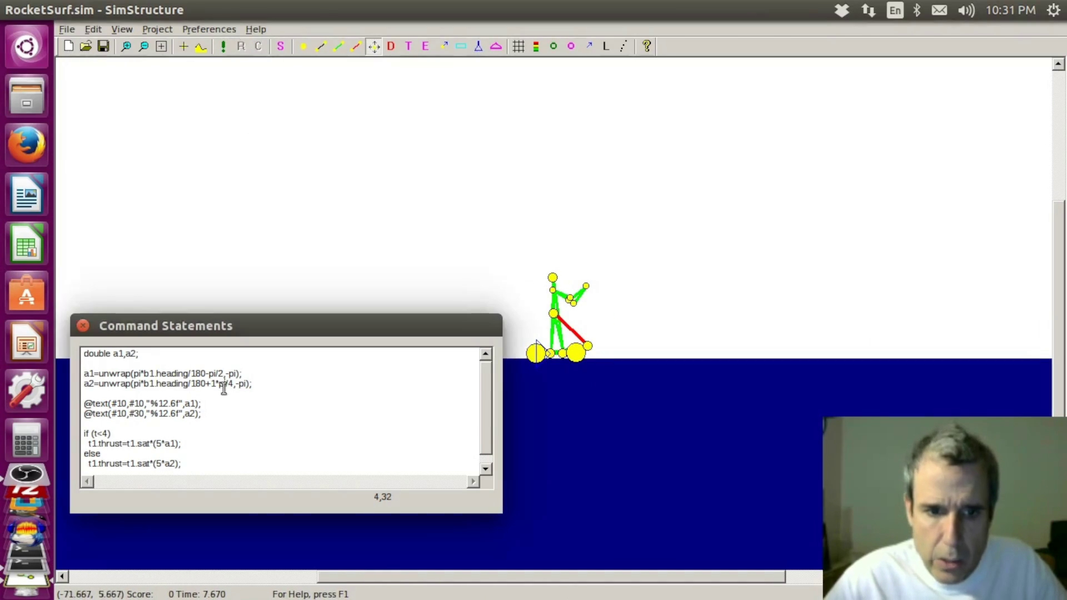
left_click(223, 51)
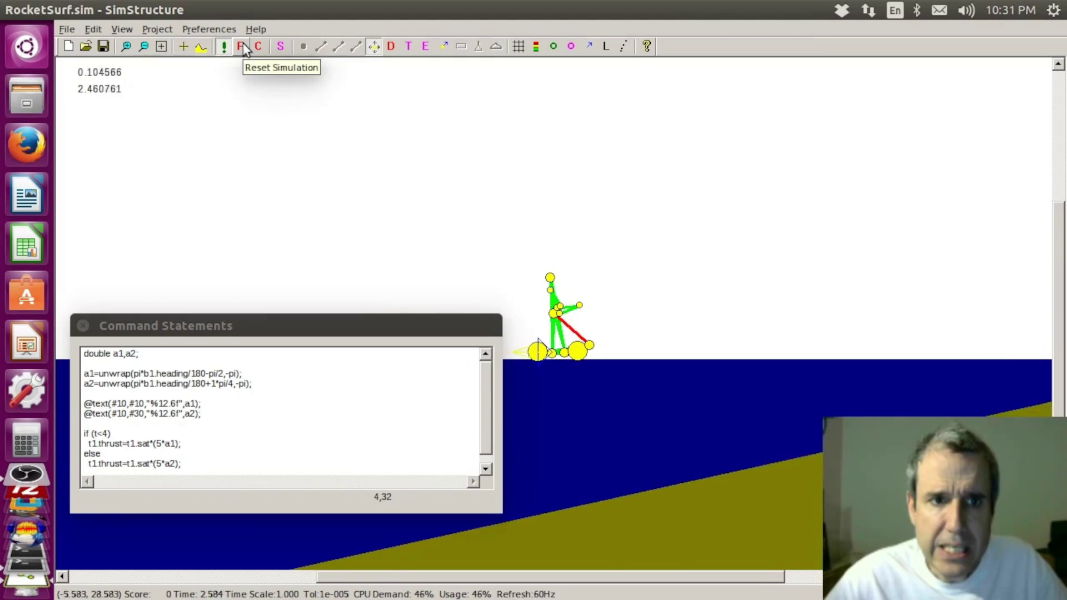
left_click(242, 44)
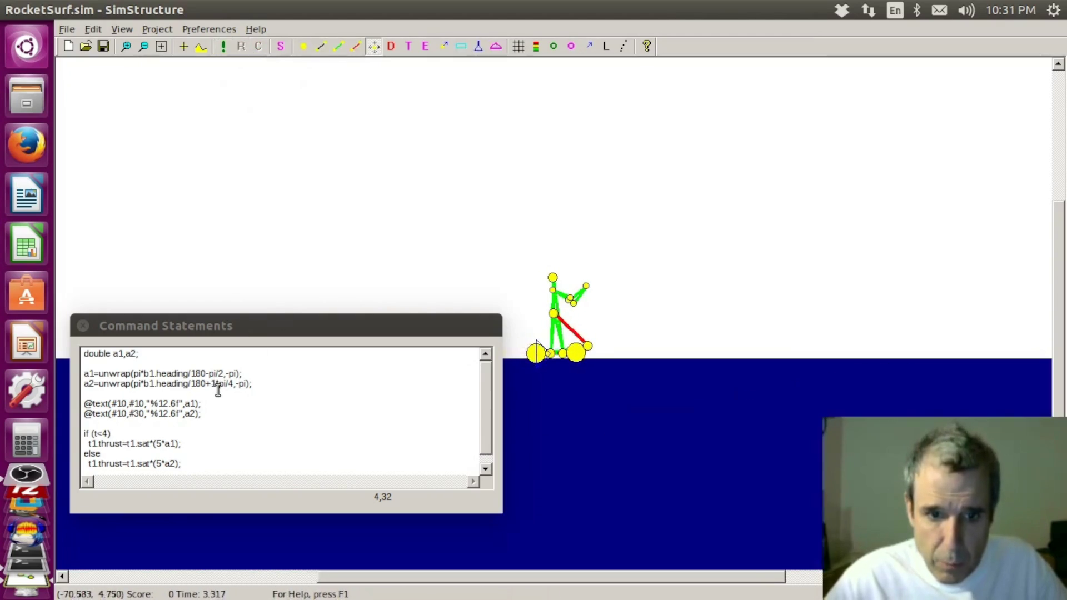
left_click(252, 392)
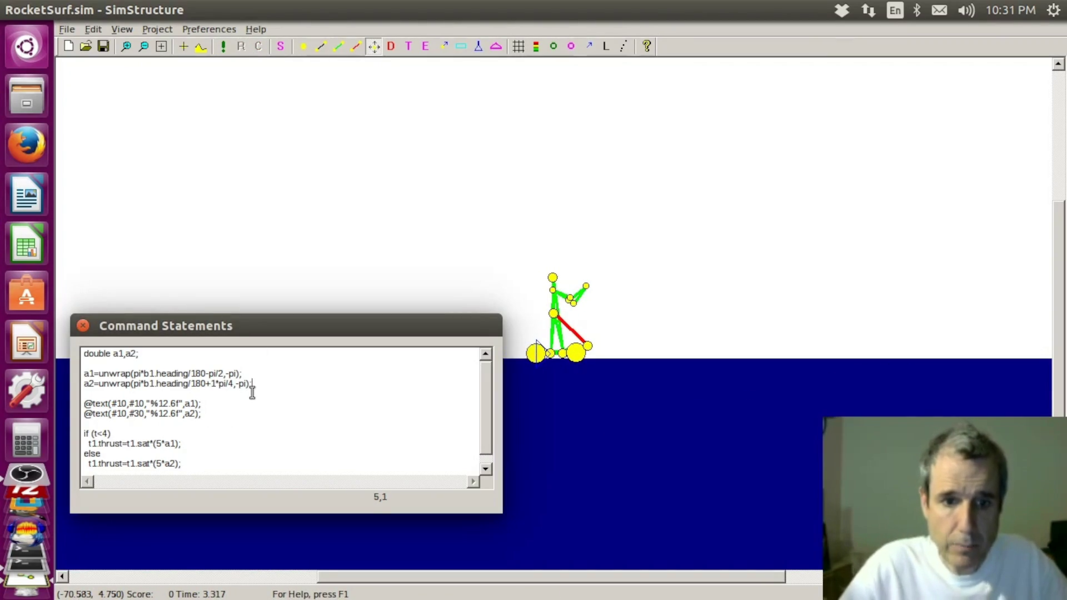
key("BackSpace")
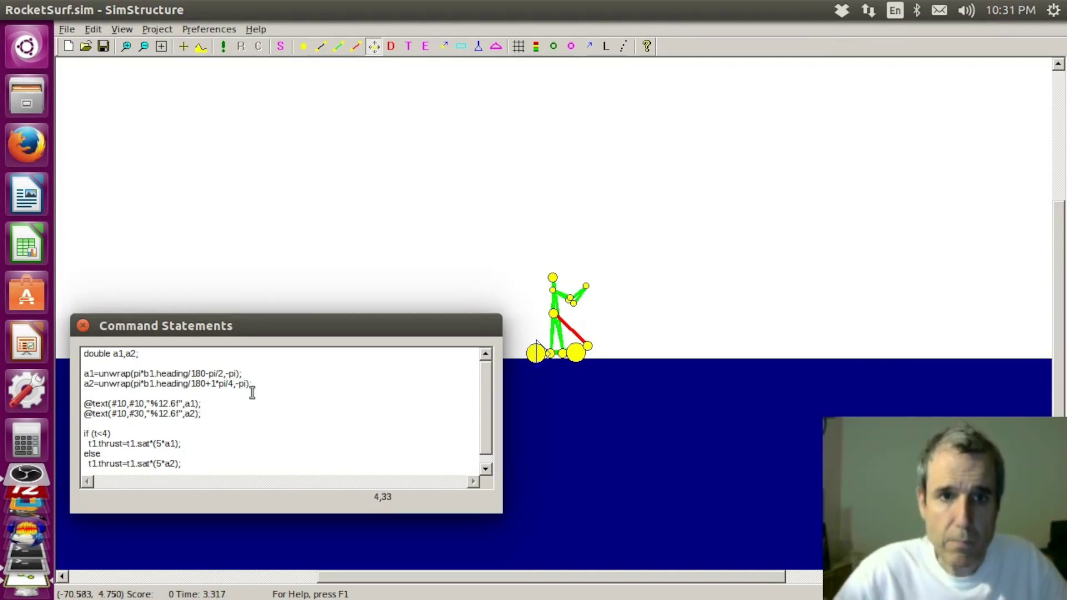
left_click(224, 45)
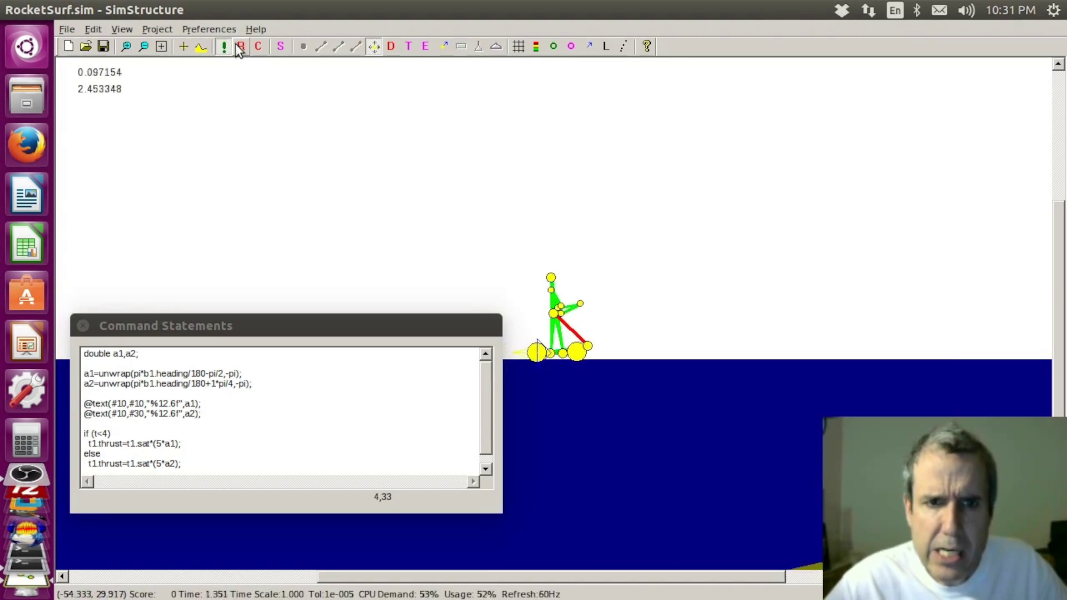
left_click(239, 46)
Flip the a2 offset to -1*pi/4 and run once more
left_click(223, 385)
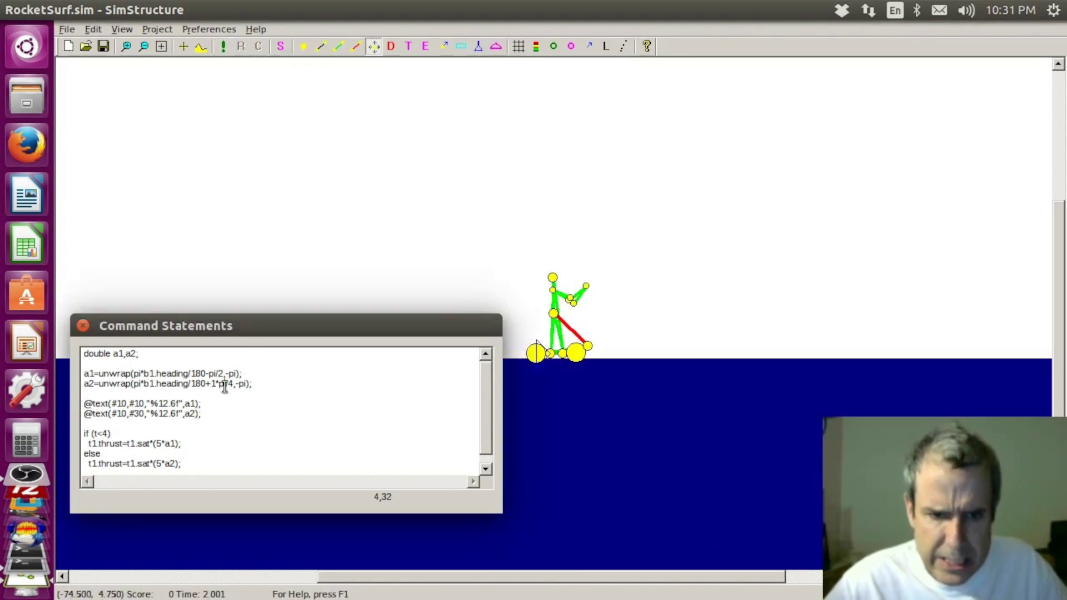
key("Left")
key("Left")
key("Left")
key("BackSpace")
type("-")
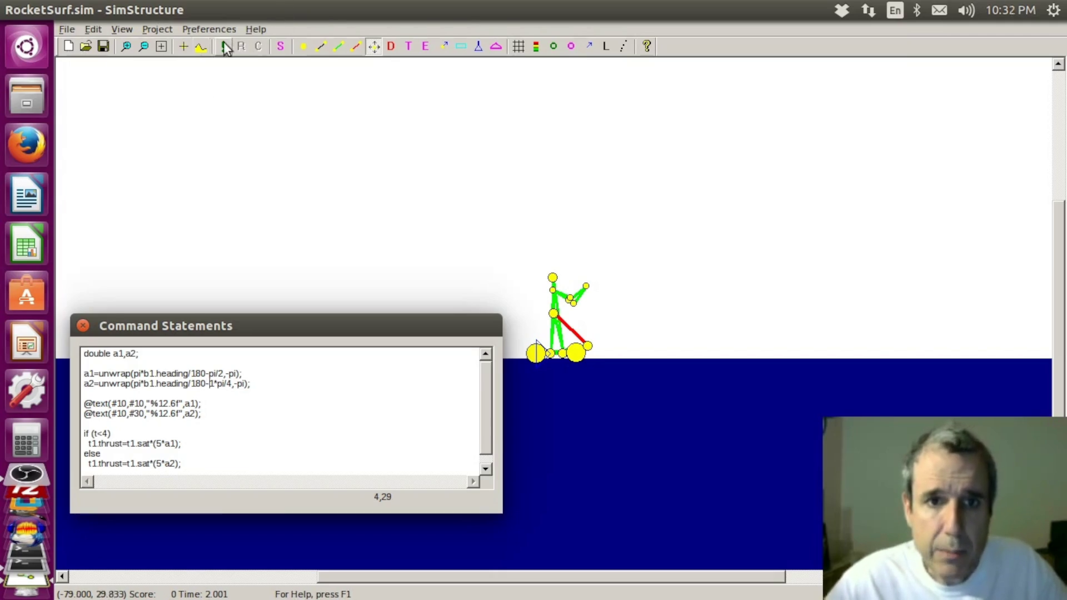
left_click(223, 42)
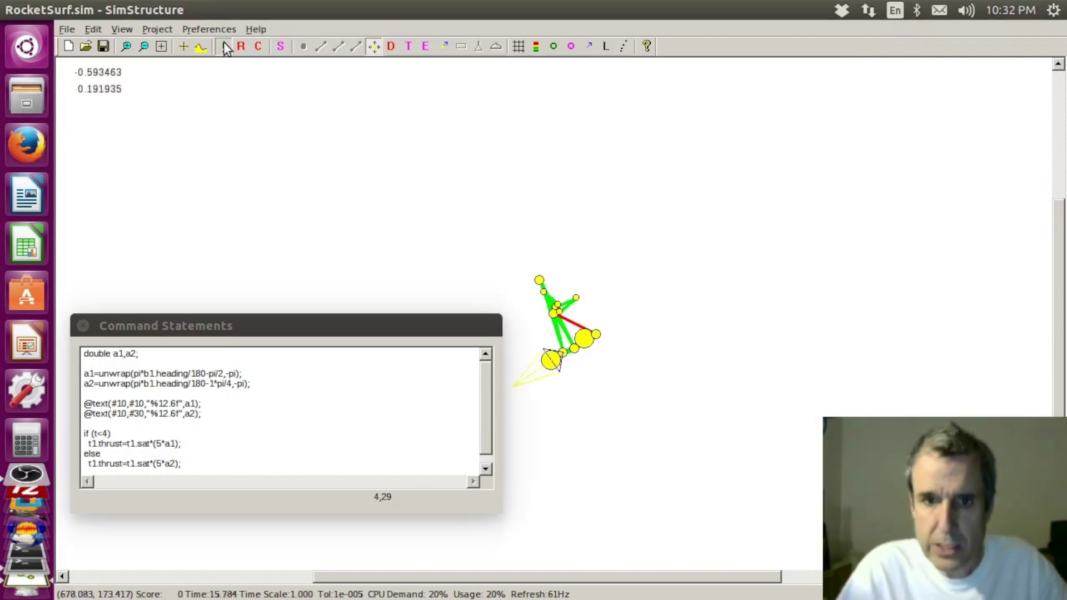
left_click(242, 46)
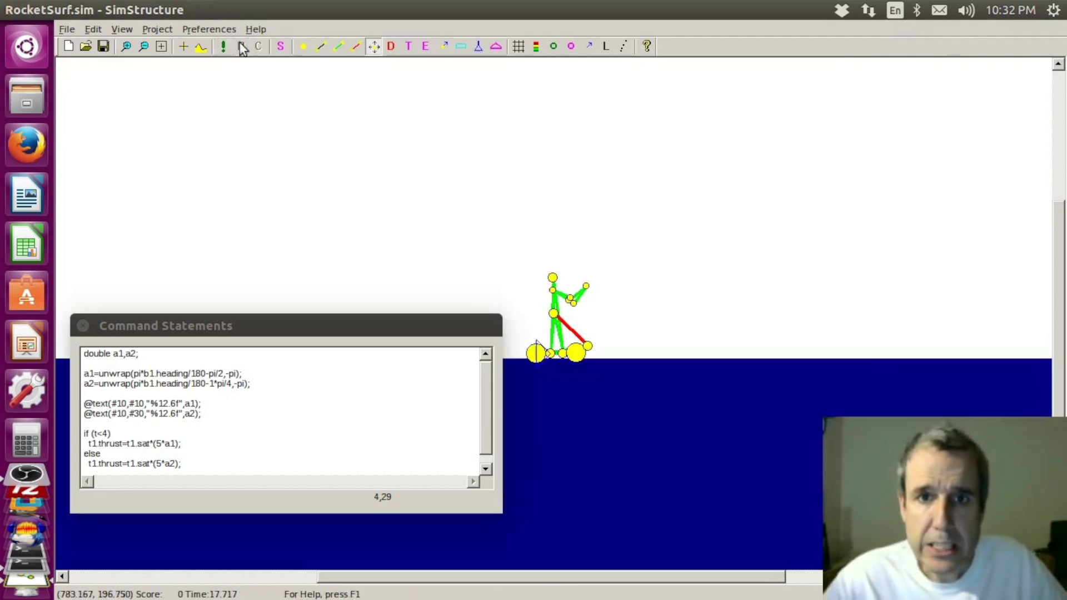
Turn on the background grid, run the rocket over it, and bring the script editor back
left_click(518, 47)
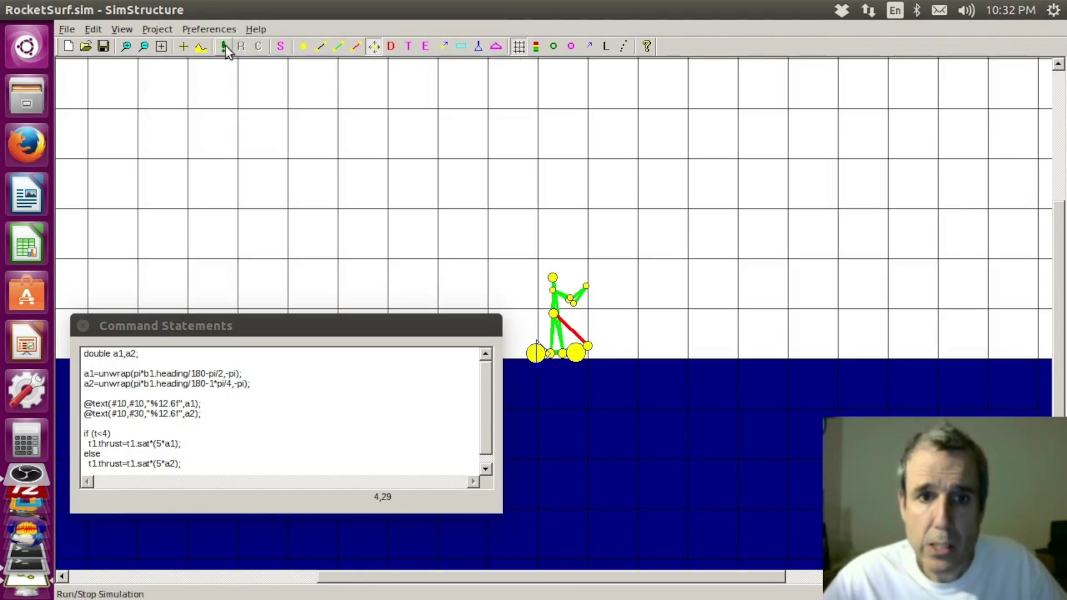
left_click_drag(266, 319, 202, 320)
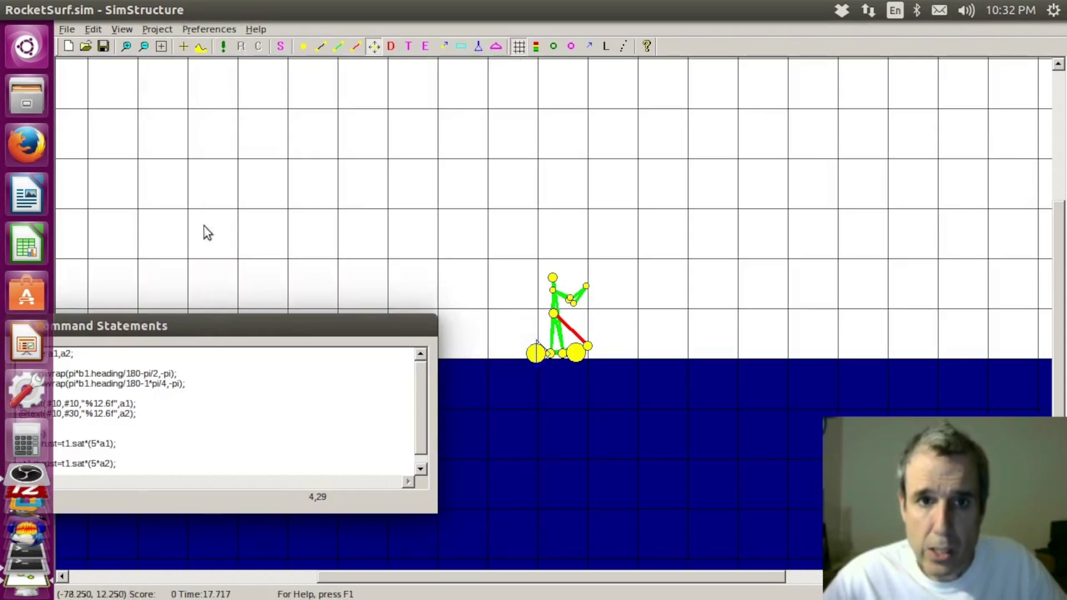
left_click(227, 46)
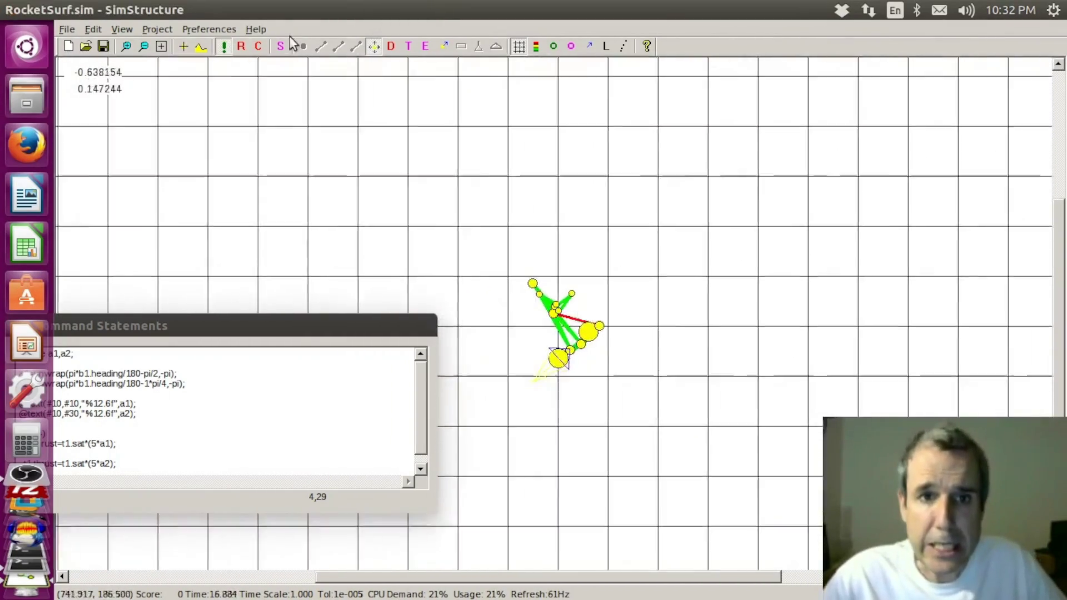
left_click(241, 48)
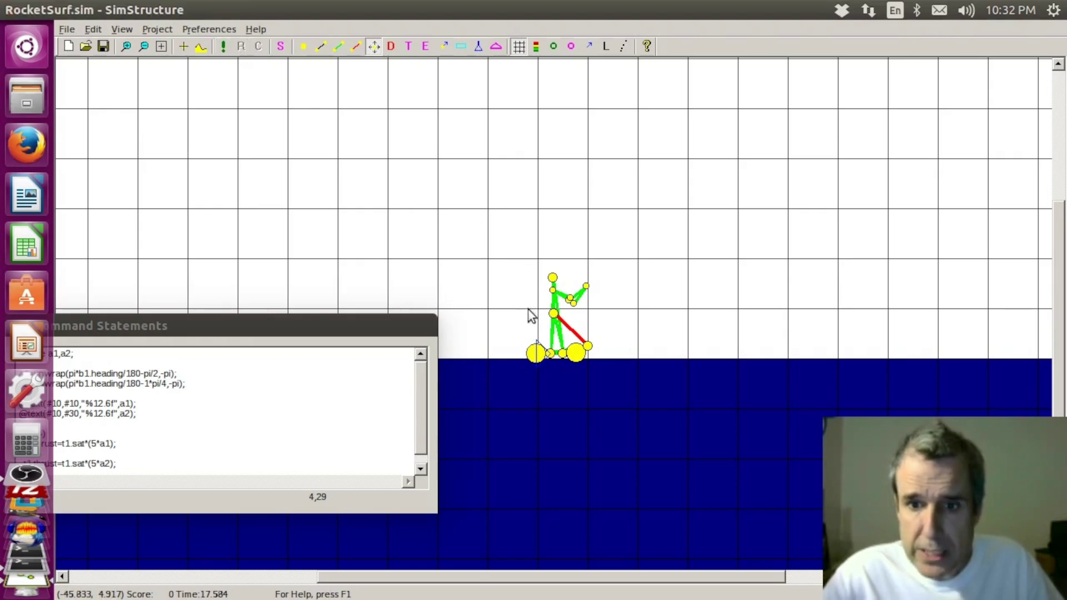
left_click_drag(310, 325, 401, 283)
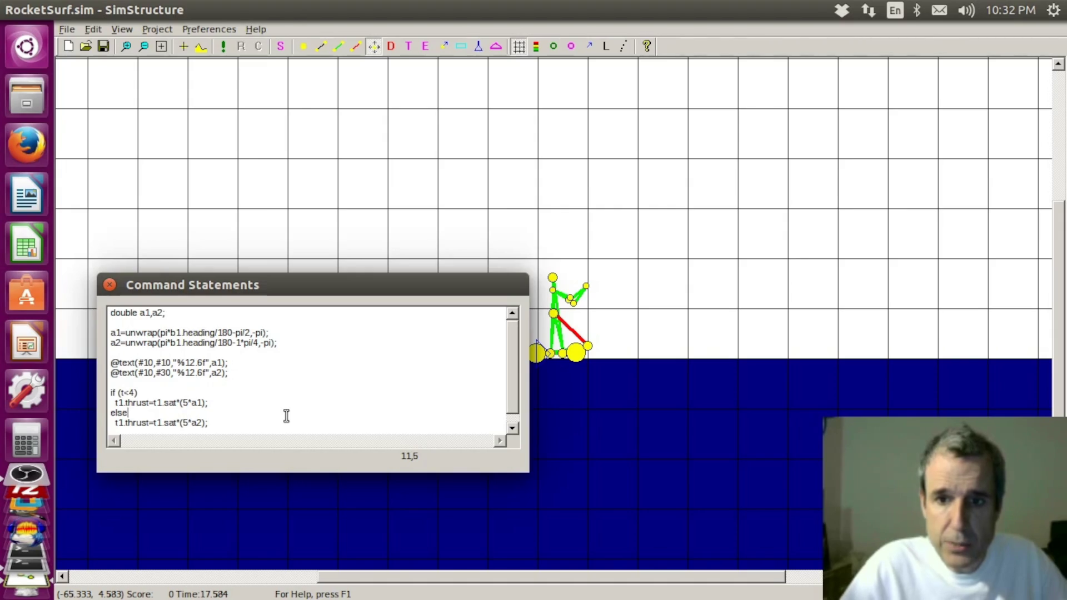
Make the else thrust 15*a2 plus a height-error term from 20 and run it
key("Down")
key("Down")
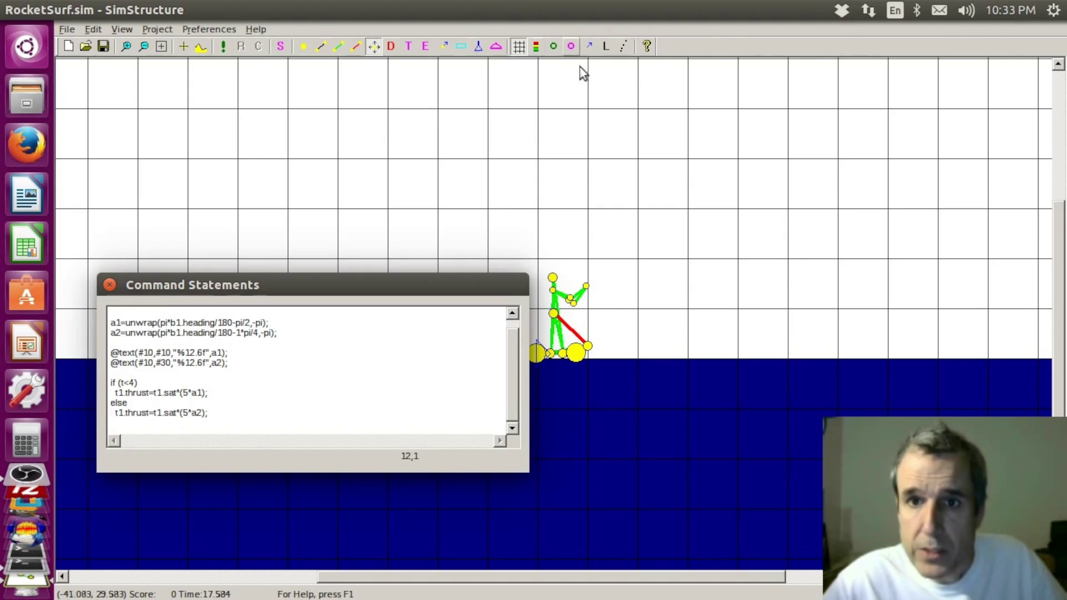
left_click(607, 50)
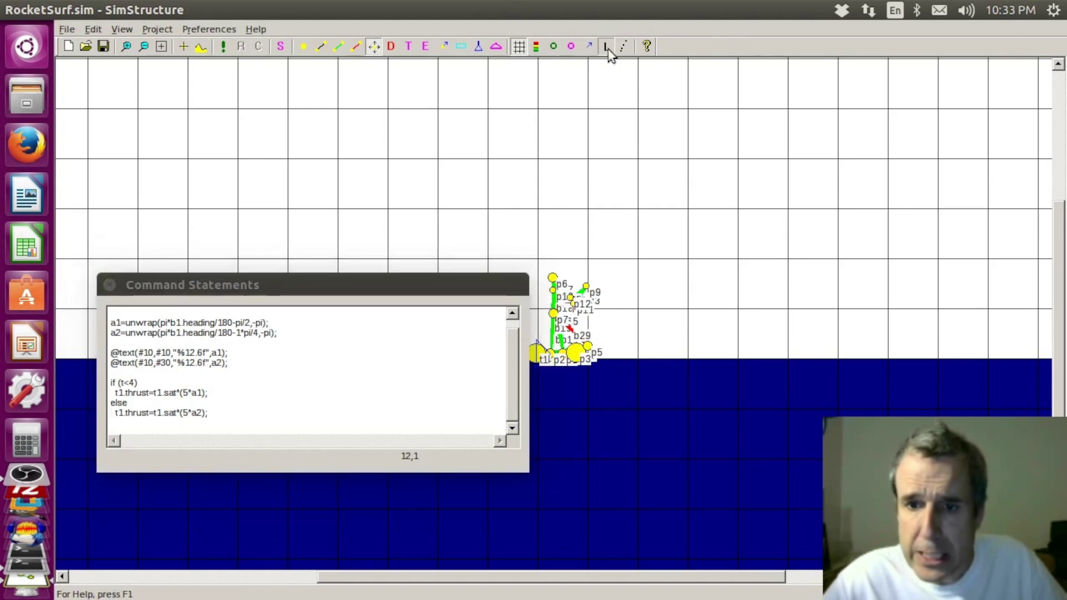
left_click(607, 50)
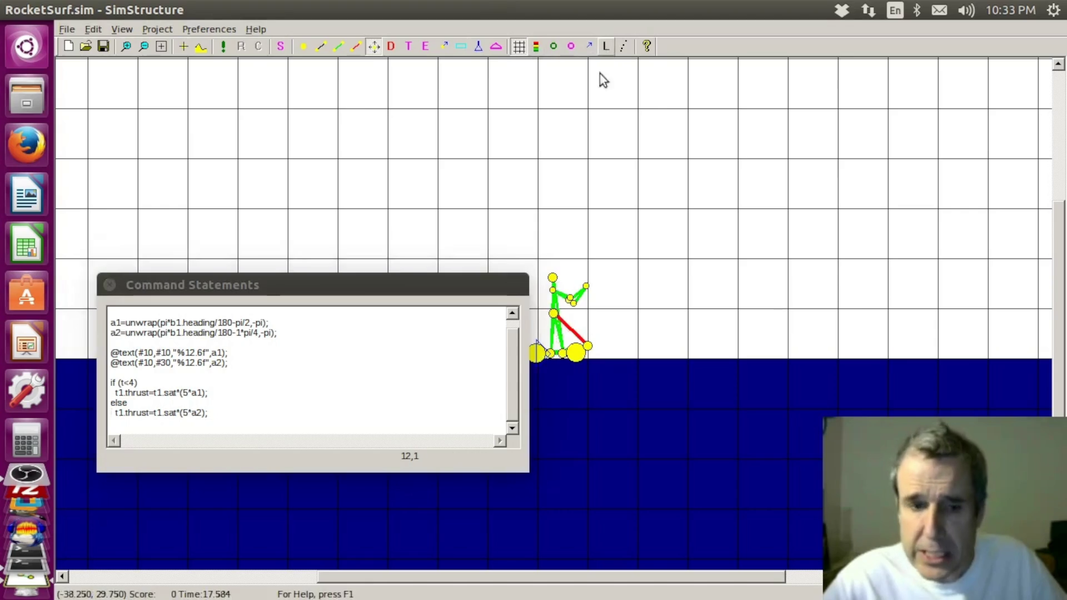
left_click(198, 413)
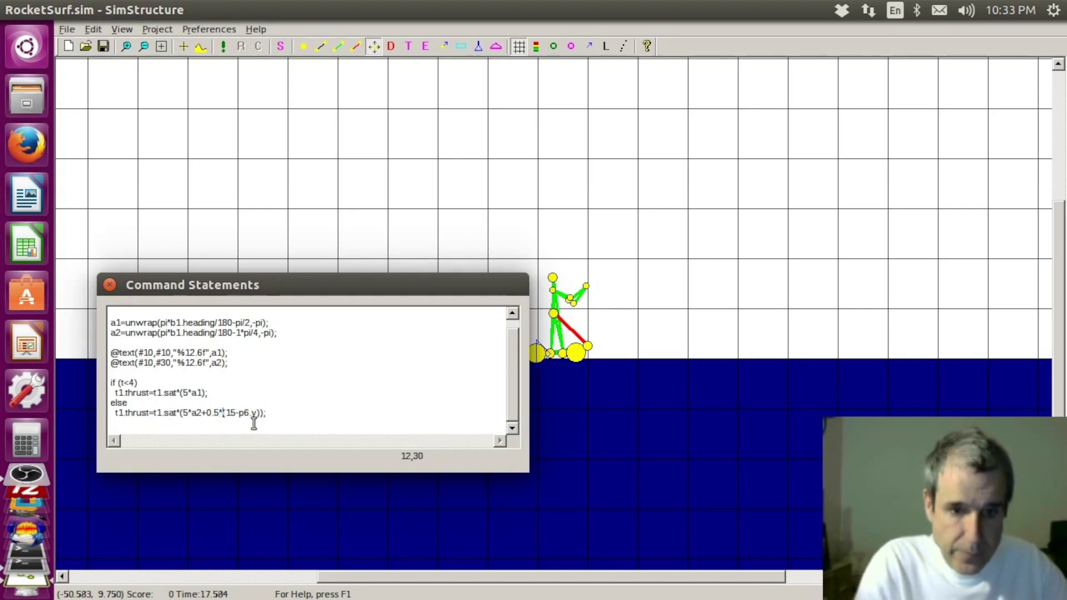
left_click(223, 50)
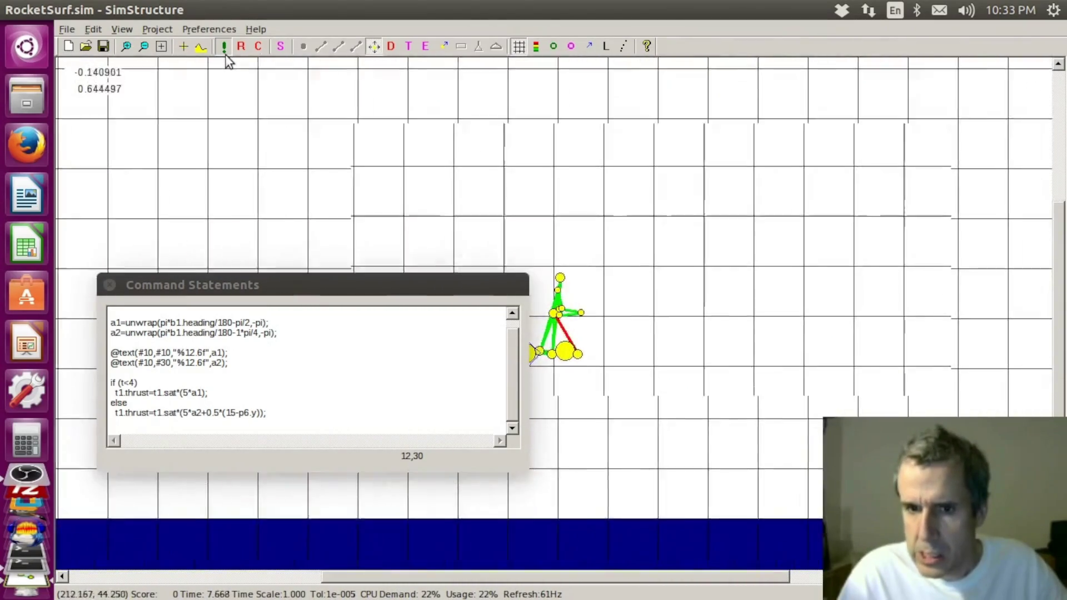
left_click(240, 47)
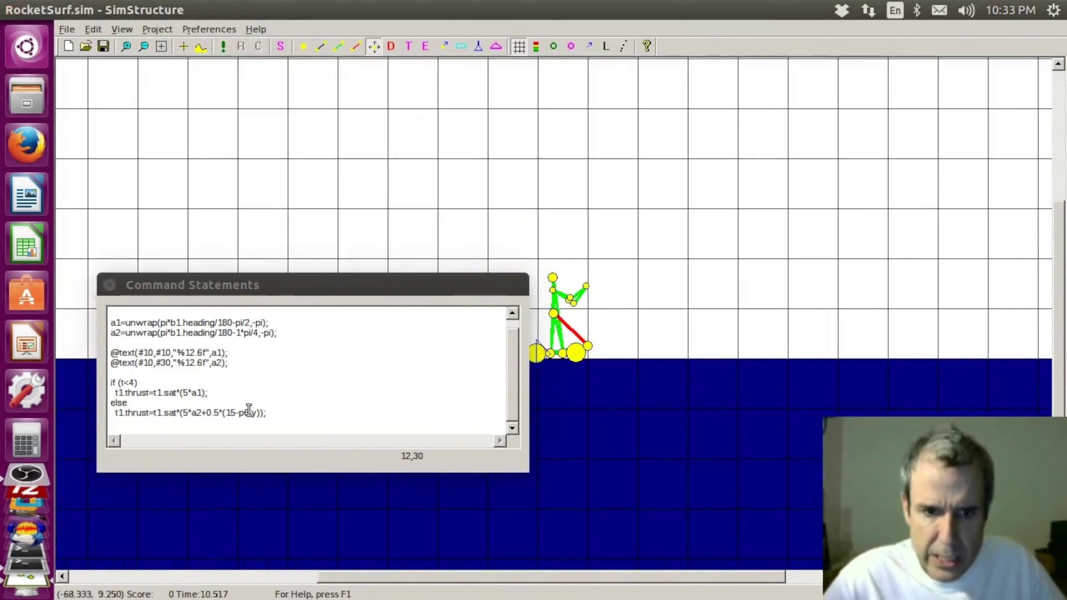
Adjust the thrust formula's angle gain over two more test runs
left_click(248, 412)
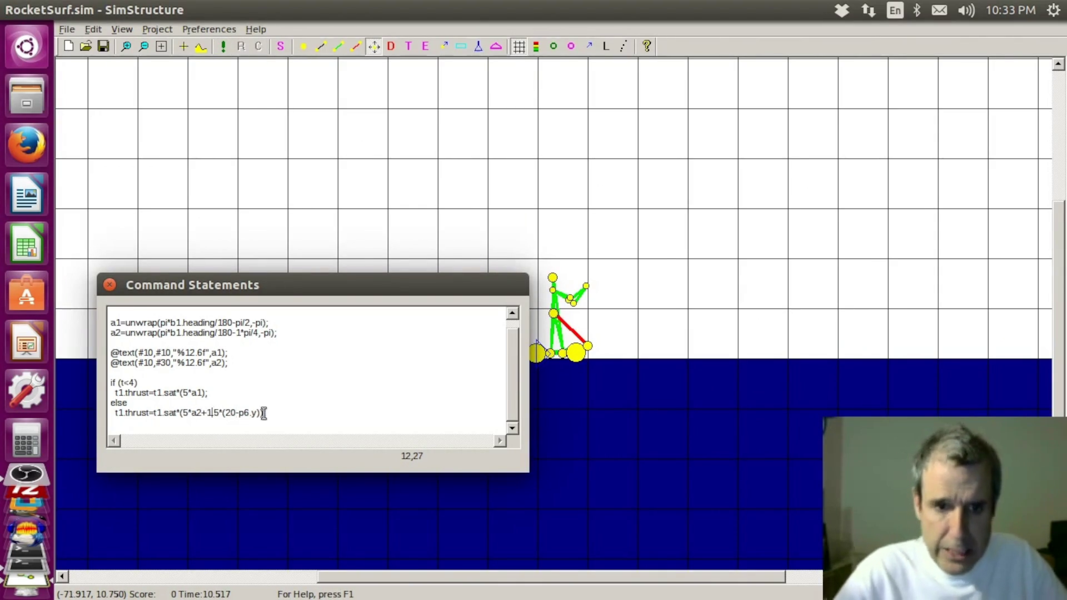
left_click(225, 47)
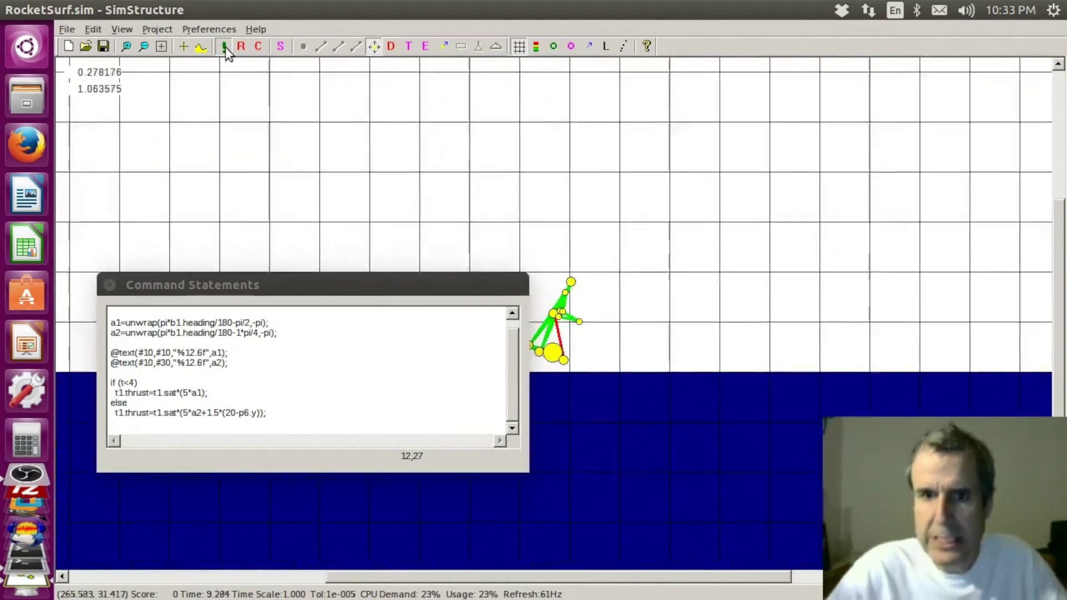
left_click(240, 46)
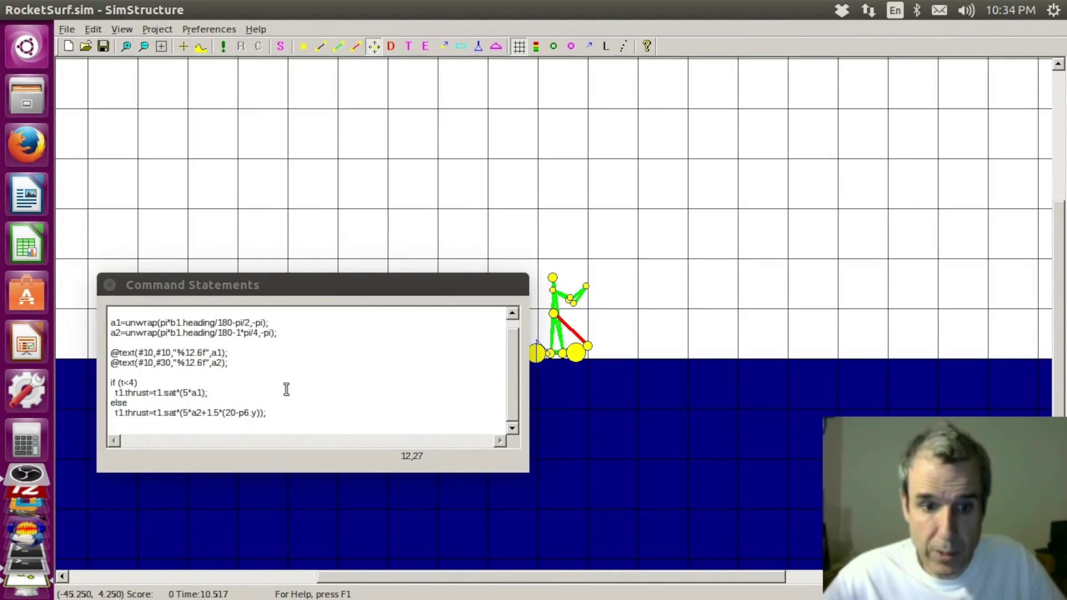
left_click(186, 414)
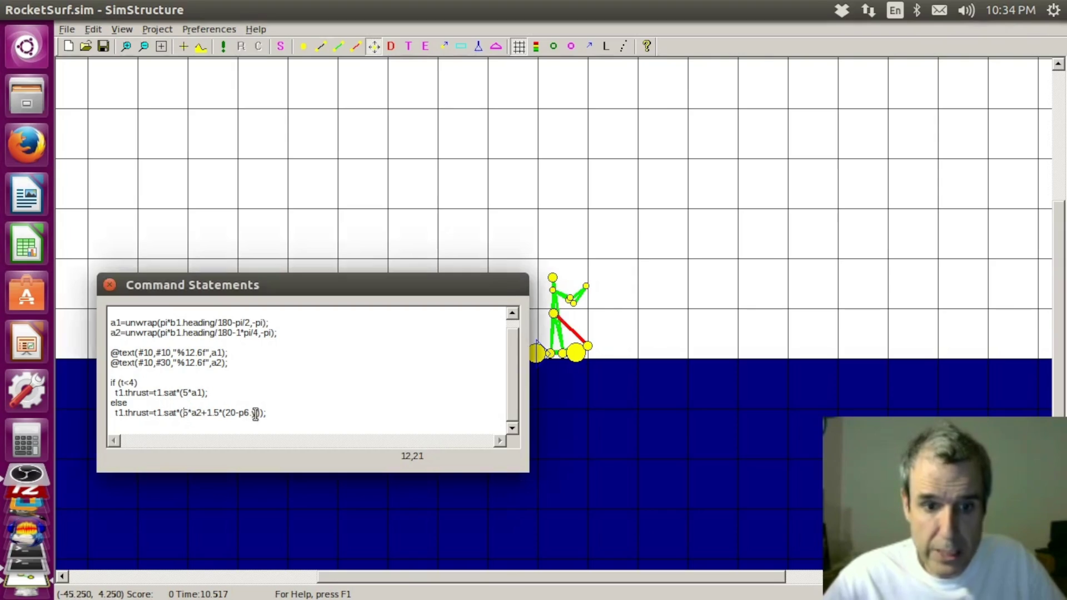
left_click(222, 47)
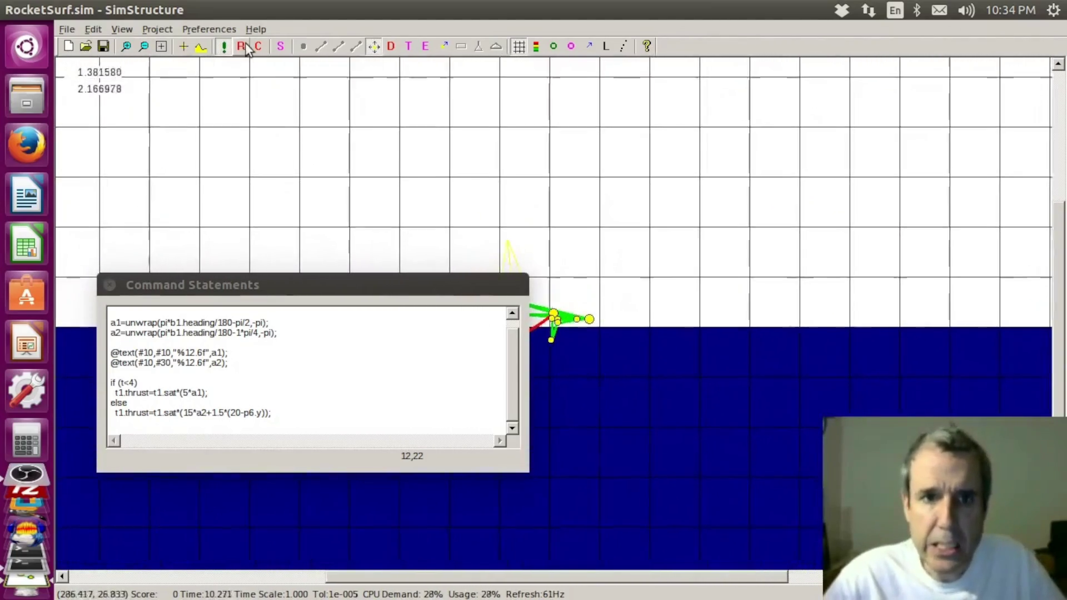
left_click(241, 45)
Set the height-error gain to 0.5 on (20-p6.y) and run again
left_click(215, 412)
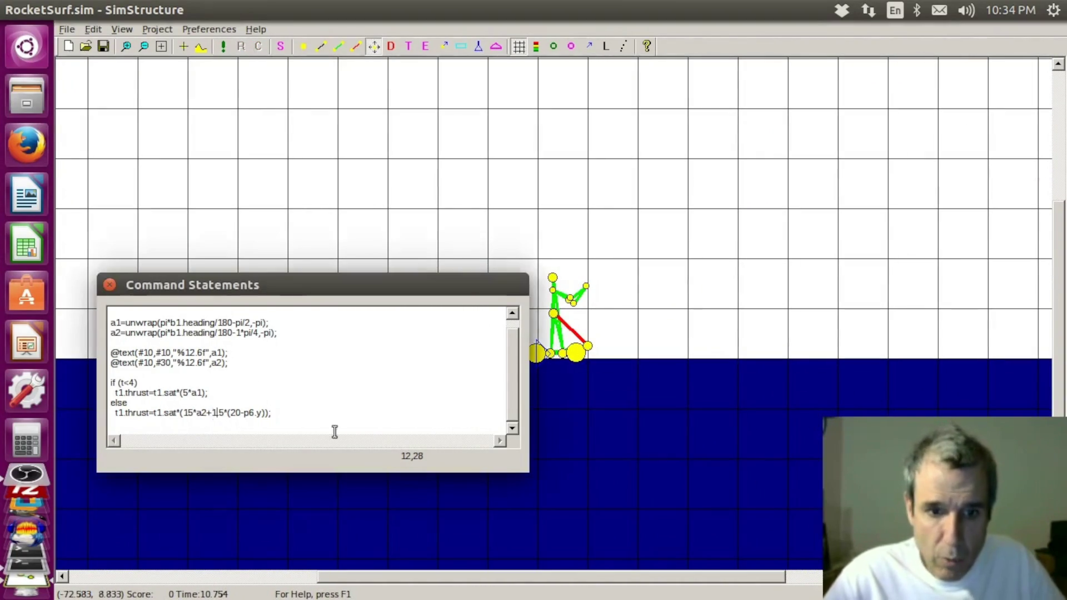
type(".")
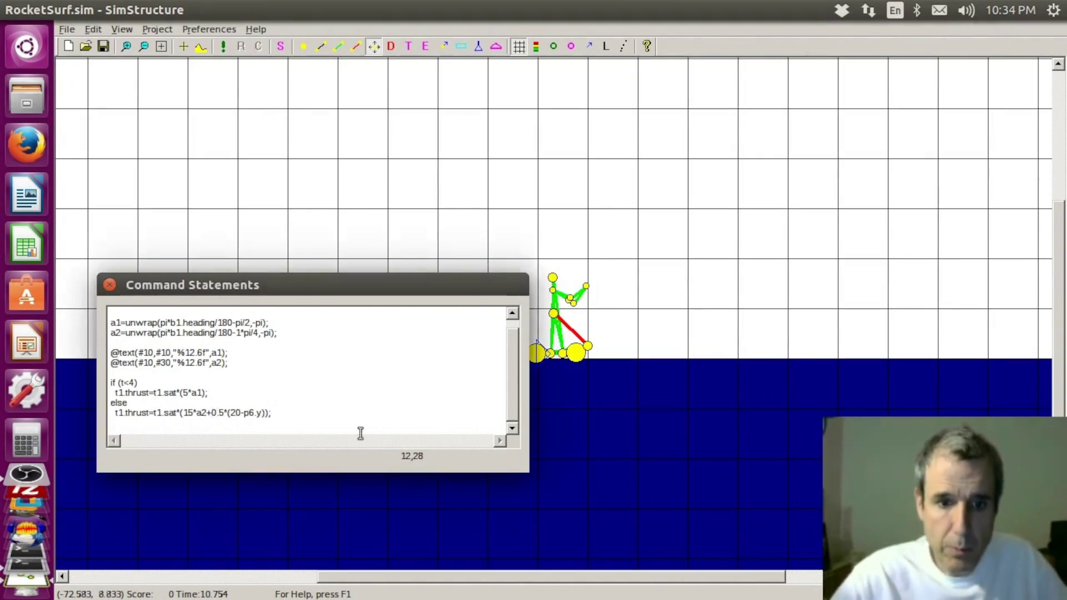
left_click(224, 46)
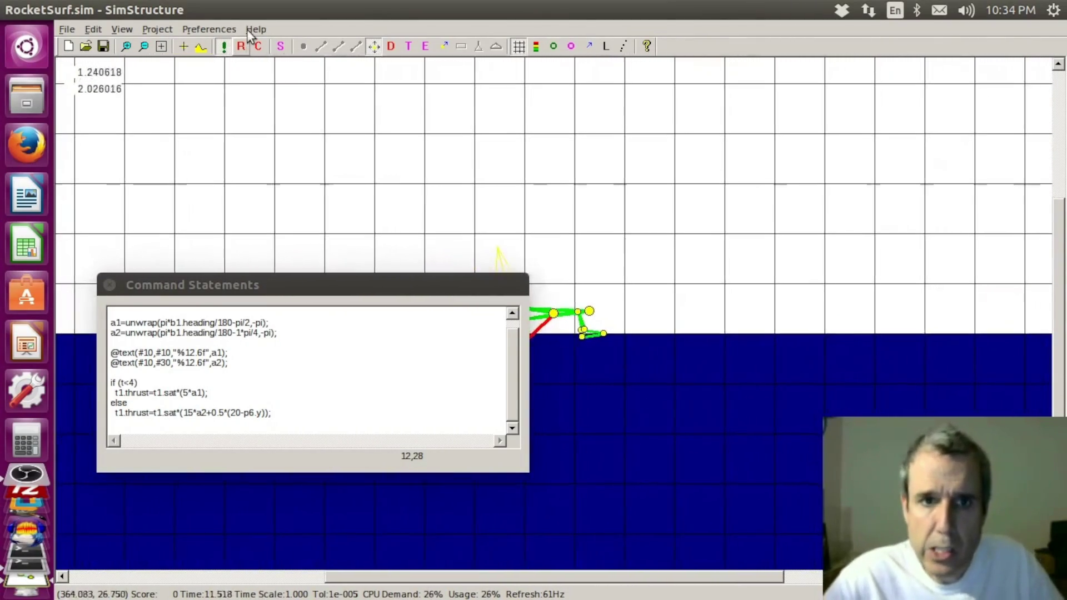
left_click(243, 45)
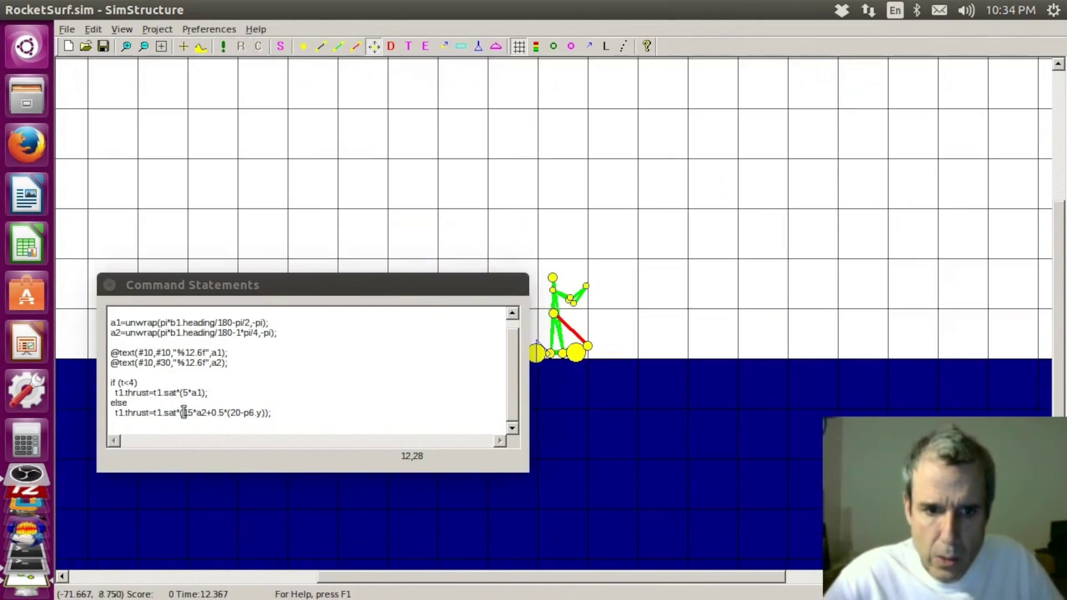
Lower the height-error gain to 0.25 and run; the rocket stays aloft
left_click(223, 412)
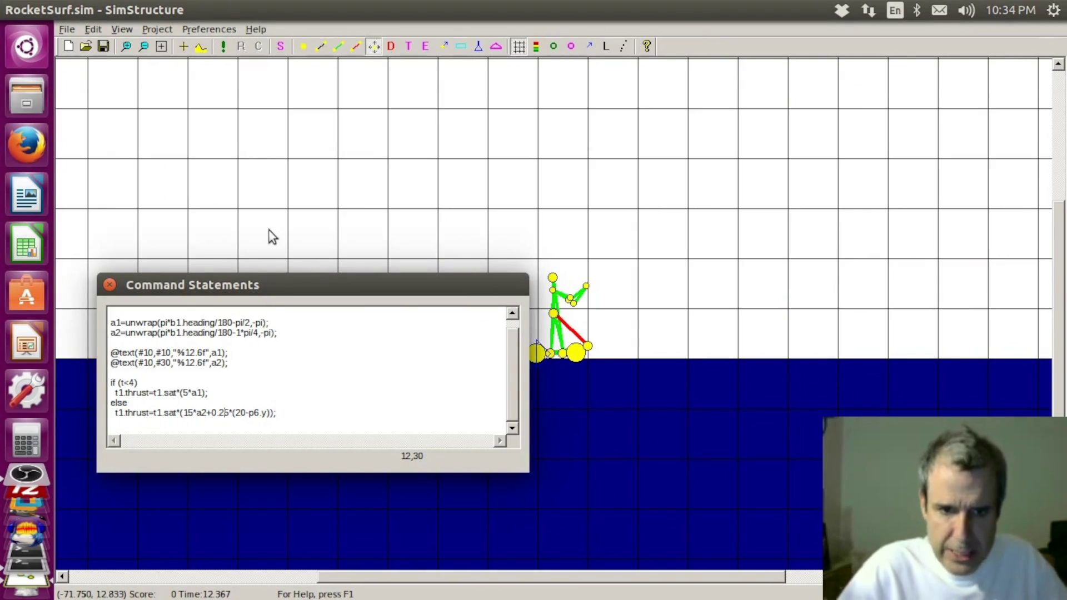
left_click(225, 43)
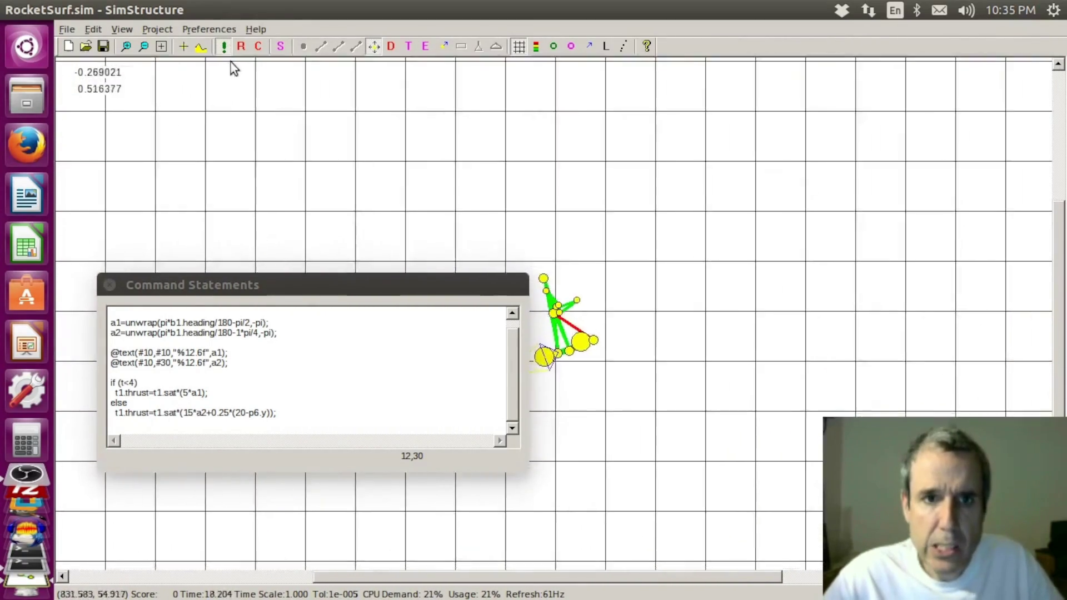
left_click(240, 46)
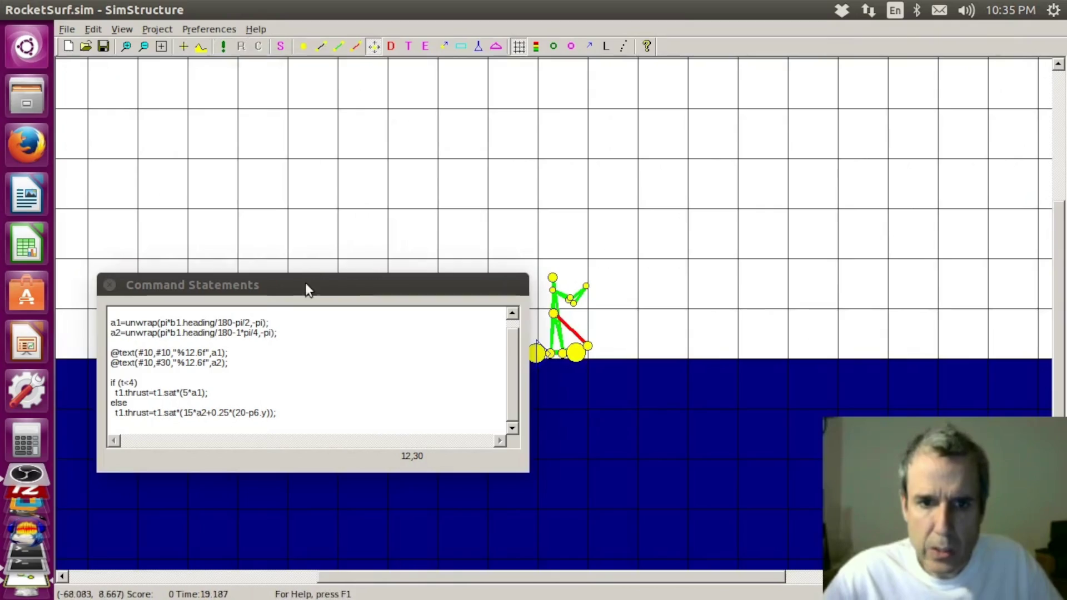
left_click_drag(306, 285, 269, 287)
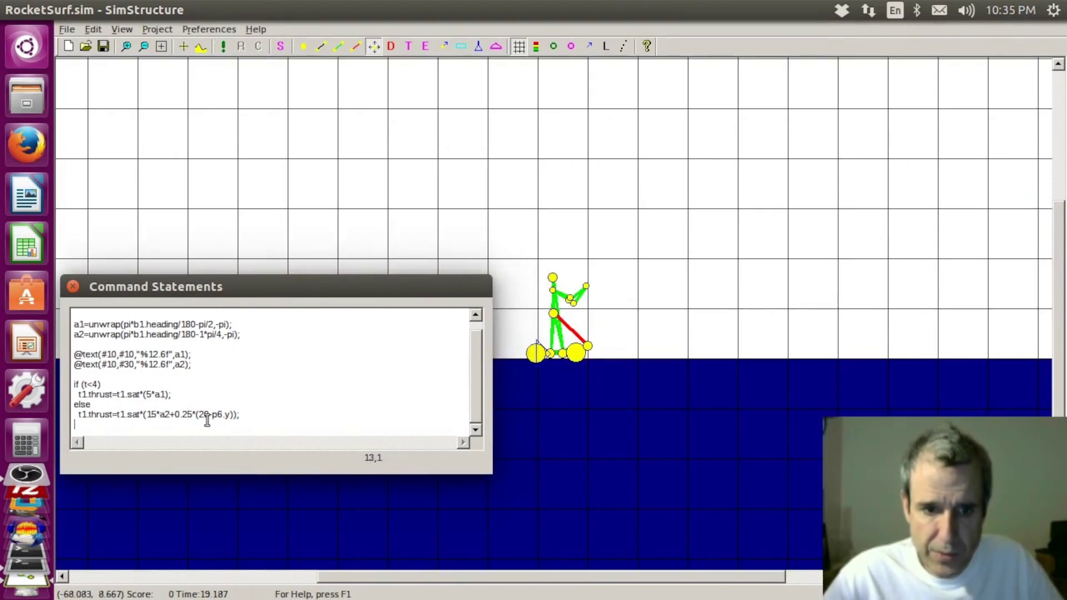
Change the thrust formula's target height to 10, run the rocket, then stop and return to the script
left_click(264, 410)
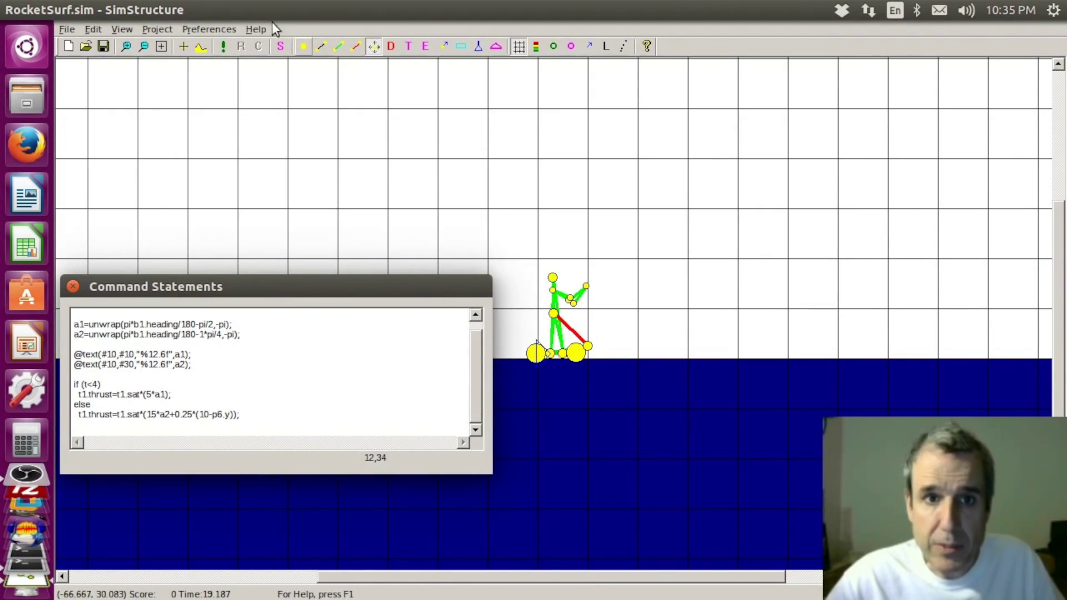
left_click(222, 47)
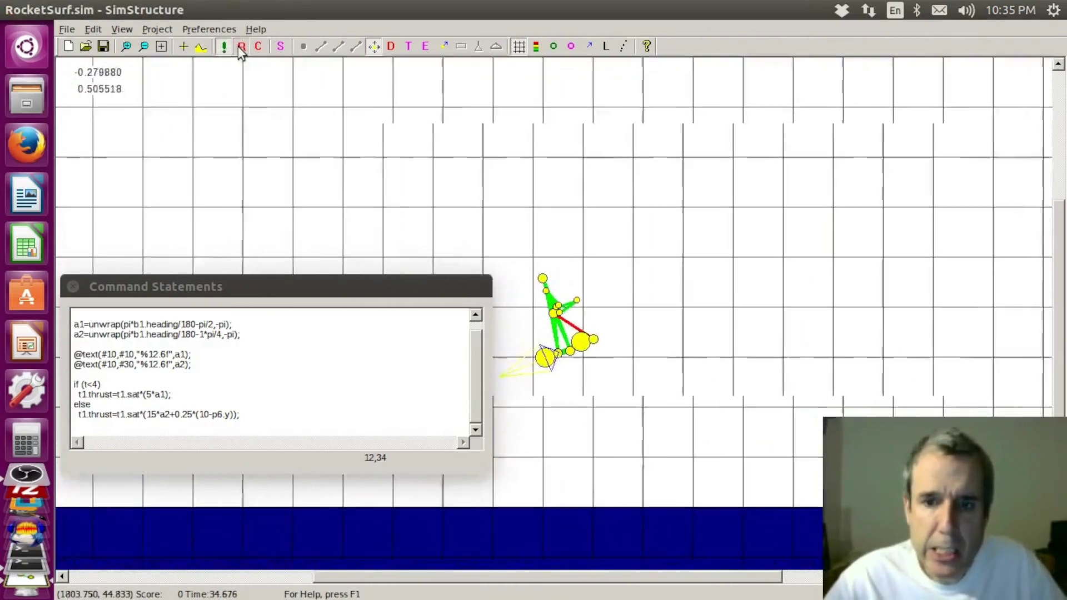
left_click(225, 49)
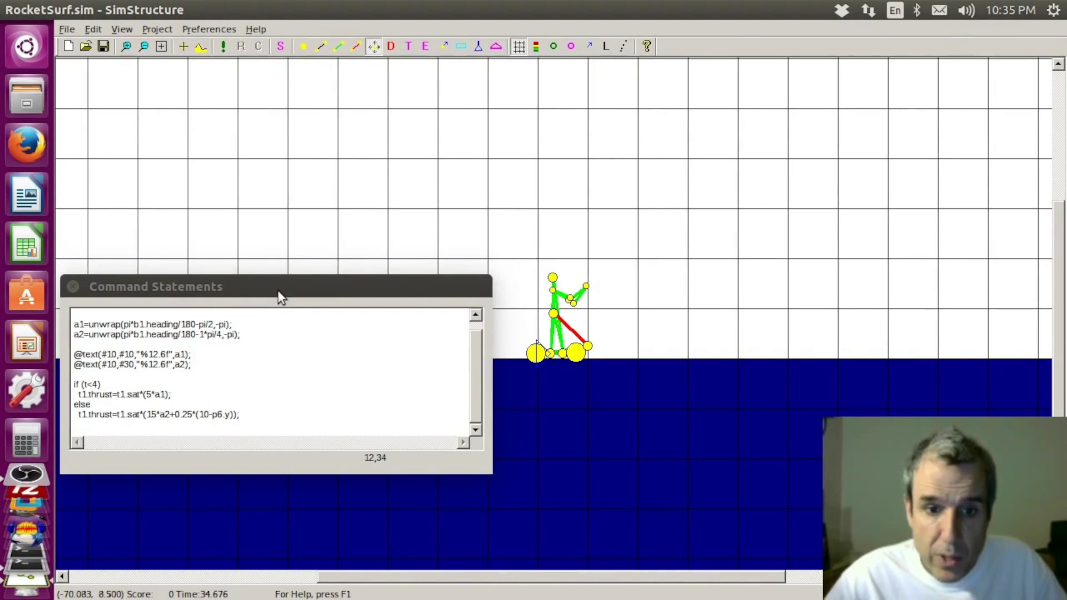
left_click(224, 417)
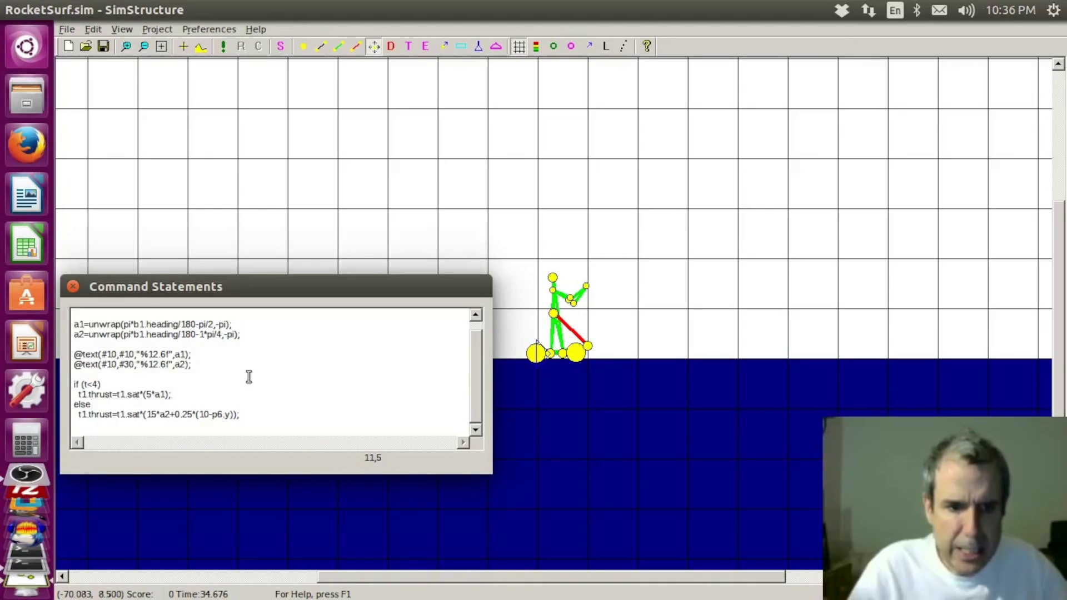
type("if (")
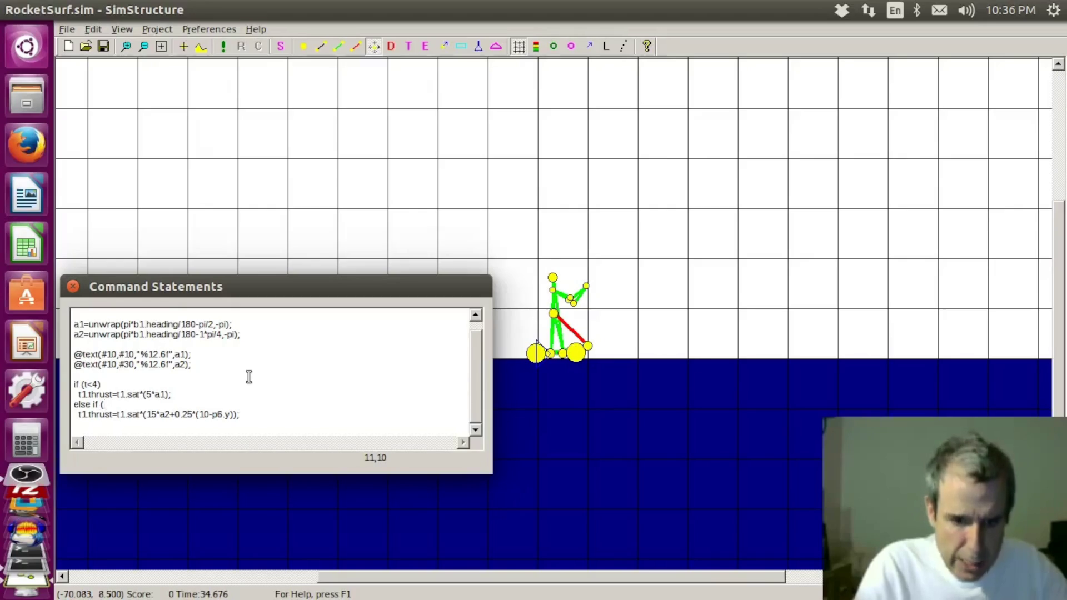
type("p6.y")
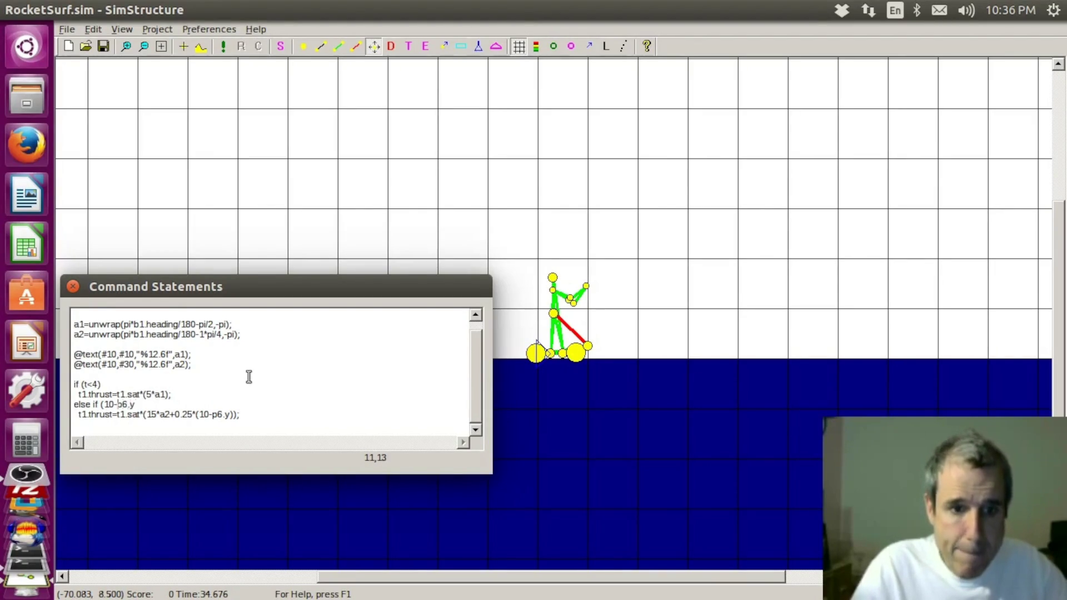
type("abs")
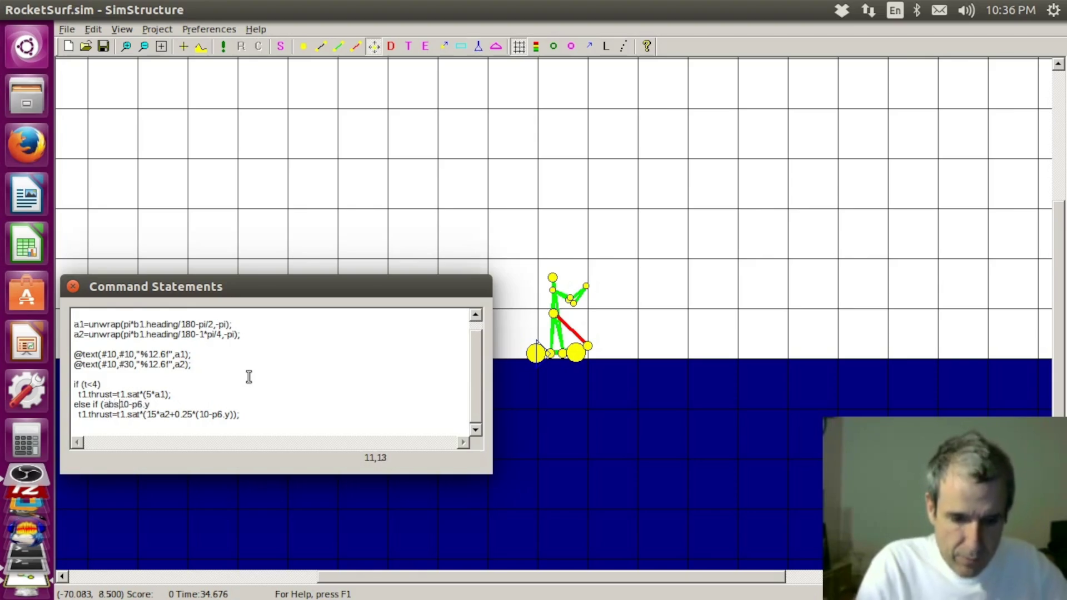
type("(")
Duplicate the thrust line into a near-target branch with gain 0.5, run the rocket, then stop
key("Right")
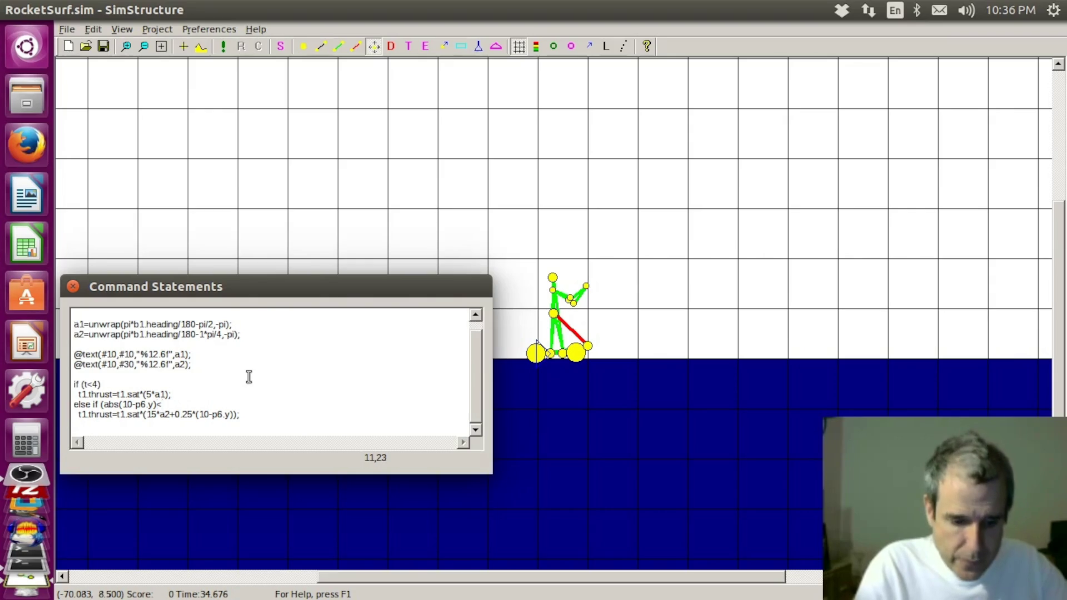
type("5")
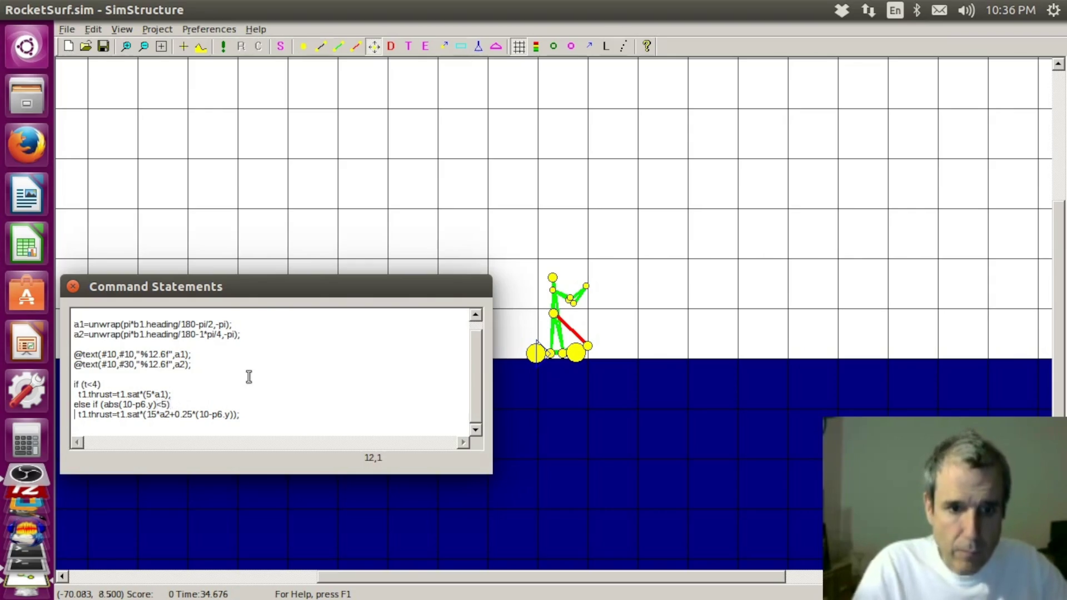
key("shift+Down")
key("ctrl+c")
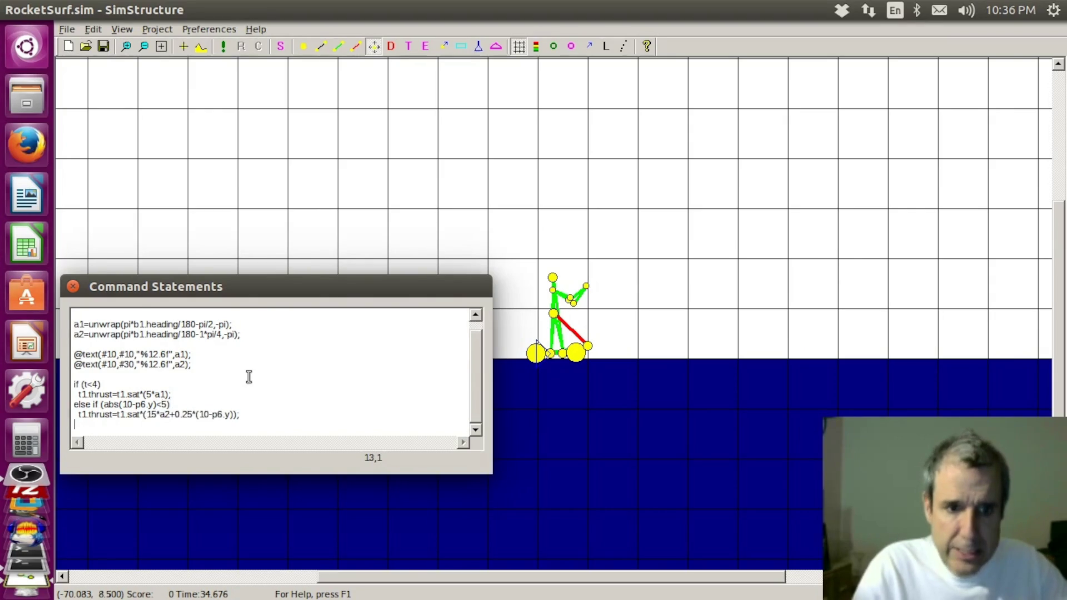
key("ctrl+v")
type("else")
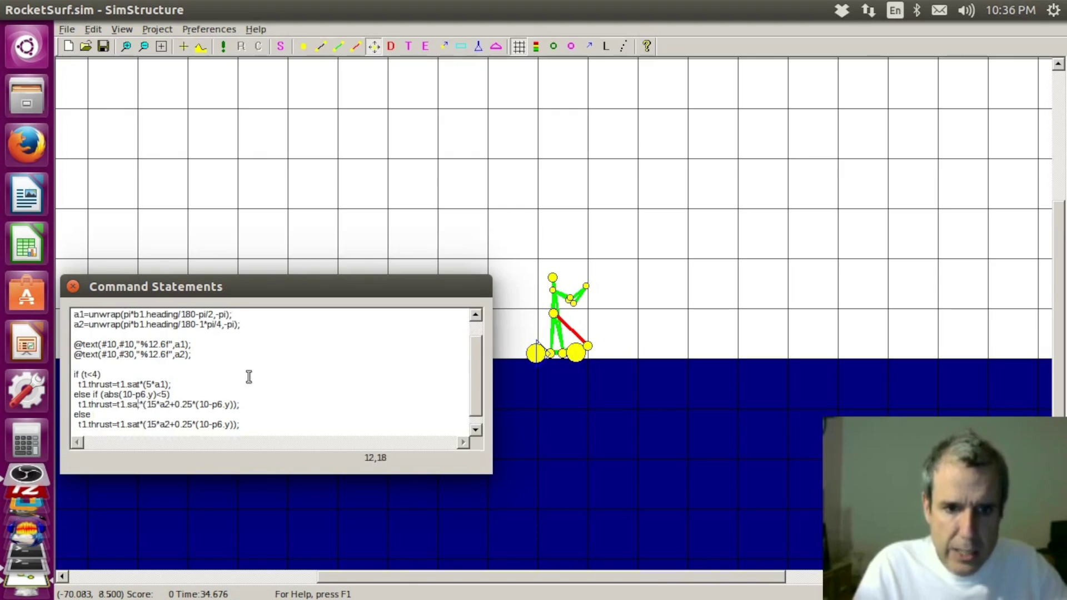
key("Delete")
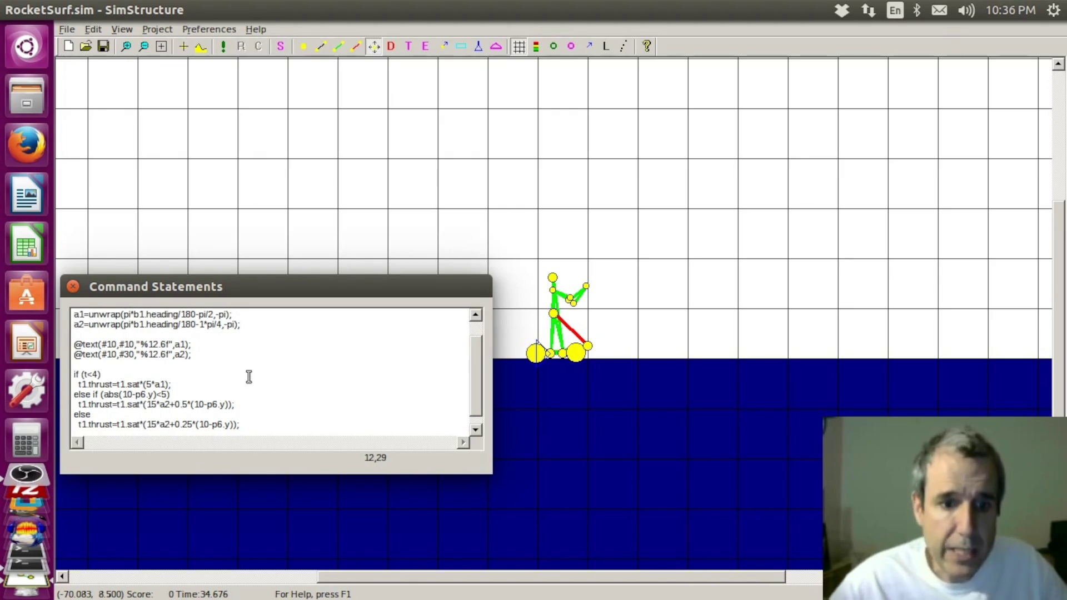
left_click(225, 47)
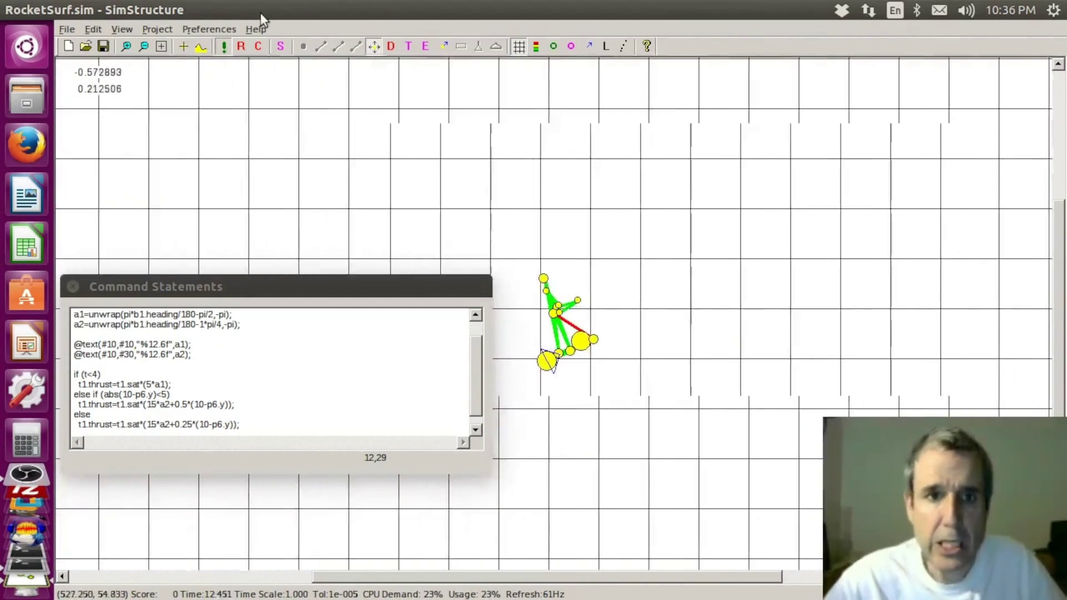
left_click(243, 47)
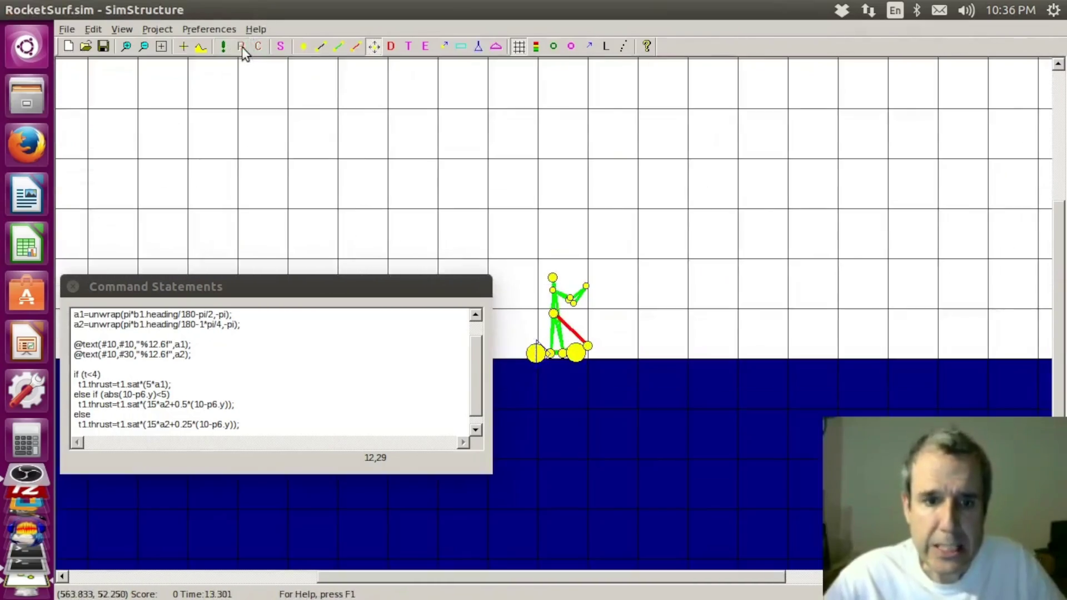
Raise the near-target height gain from 0.5 to 1.5 and run the rocket, then stop
left_click(190, 415)
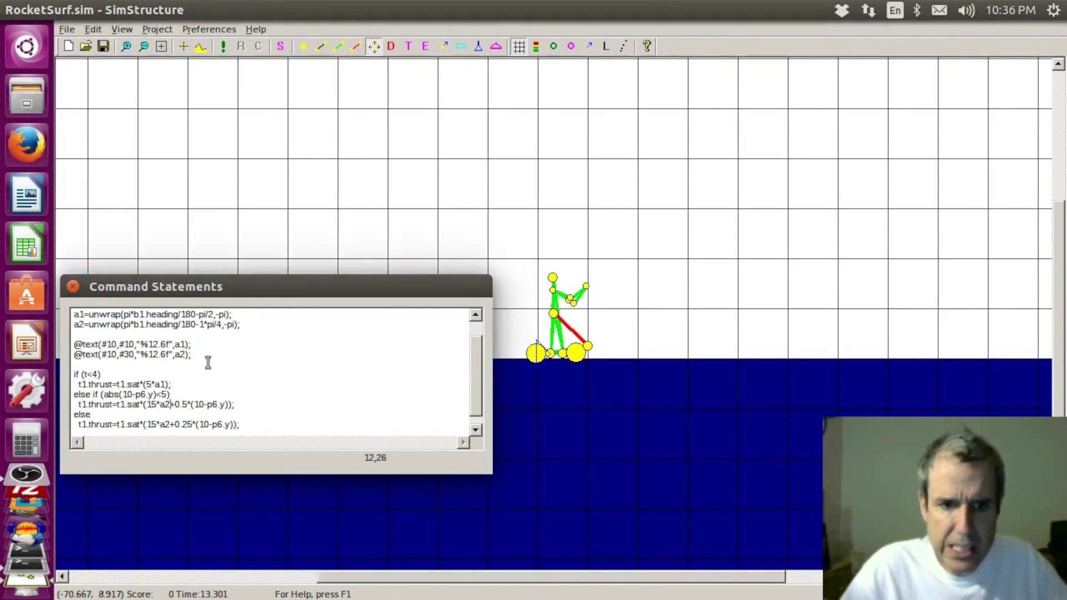
key("Right")
key("BackSpace")
type("1")
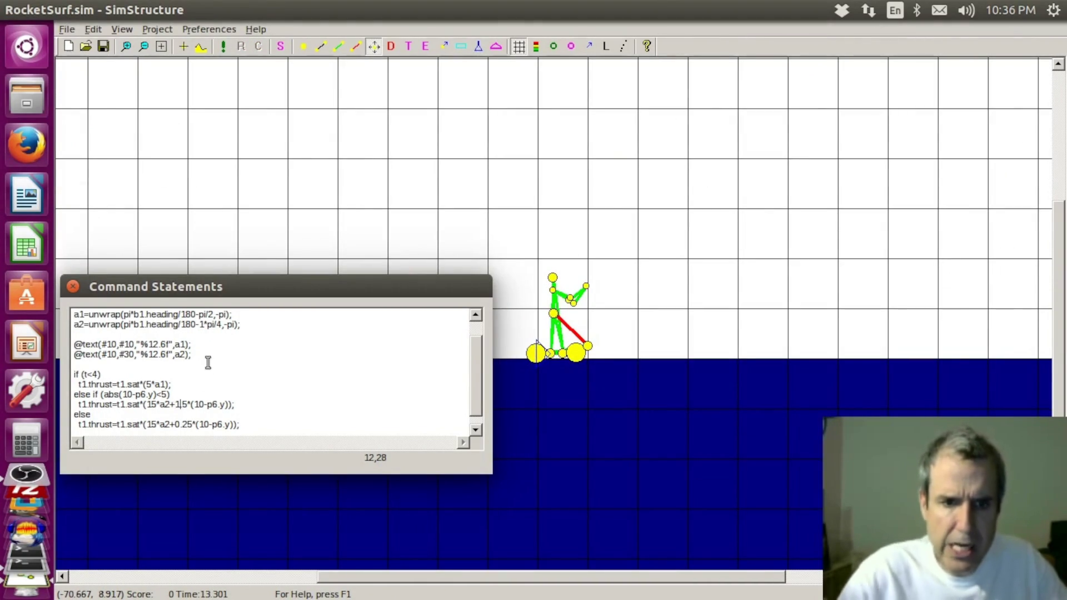
left_click(223, 47)
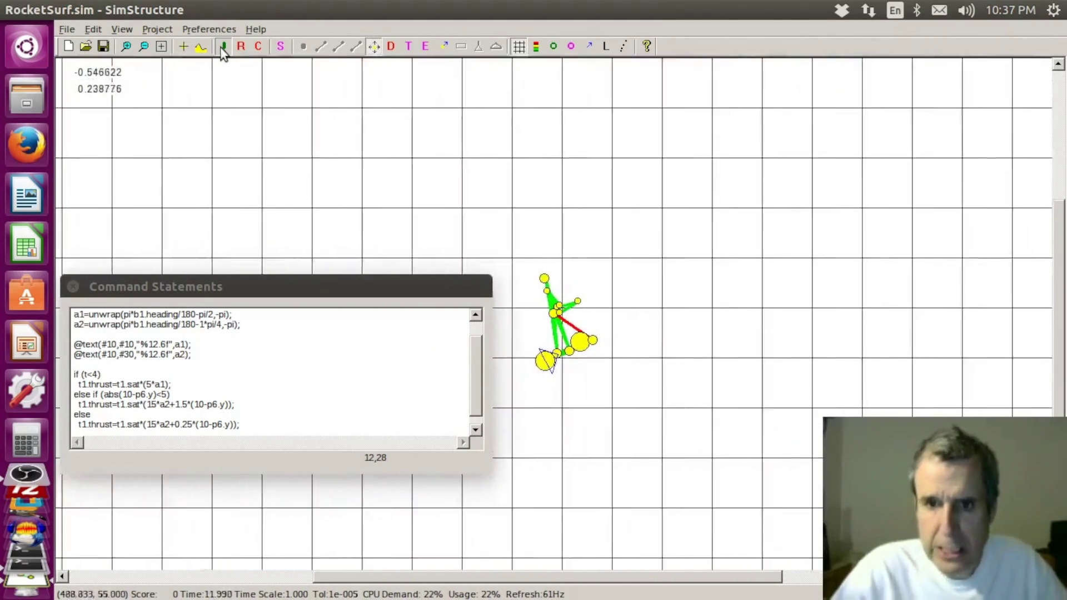
left_click(222, 46)
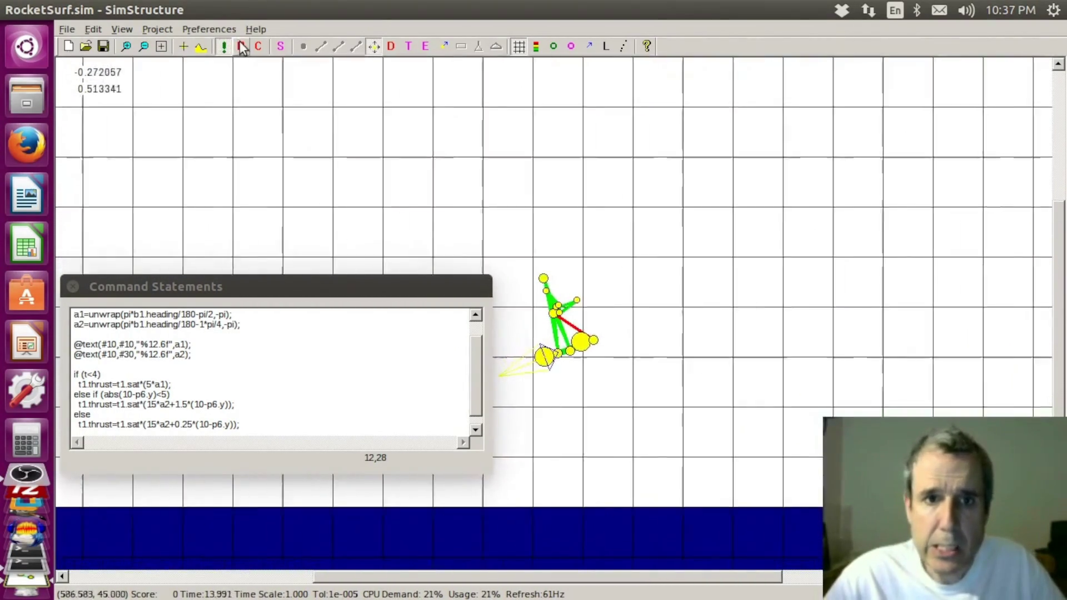
Raise the near-target gain further to 5.0 and start another run
left_click(215, 416)
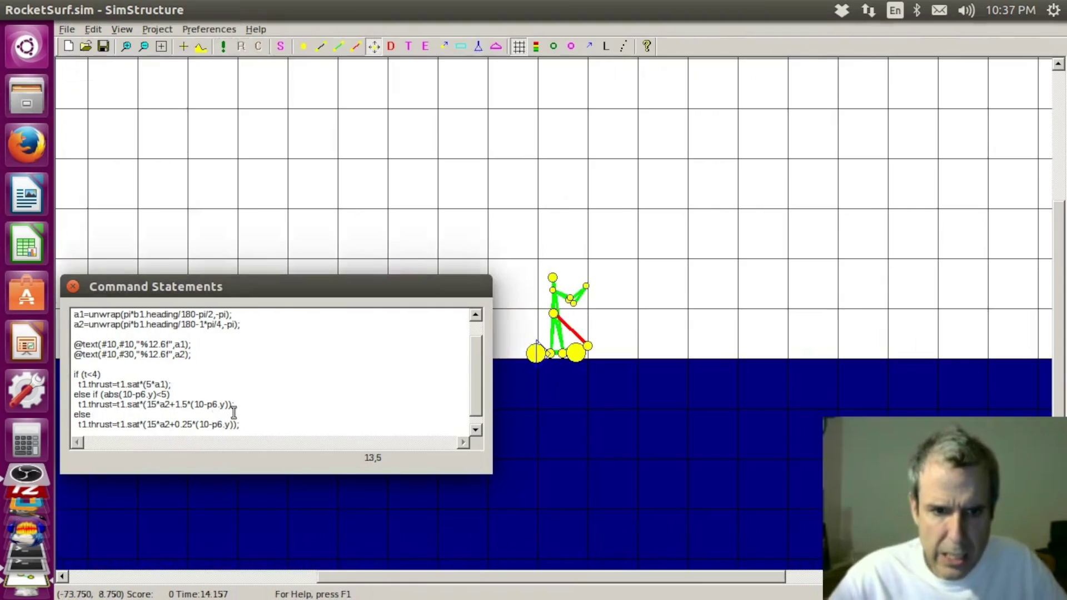
key("Left")
key("Left")
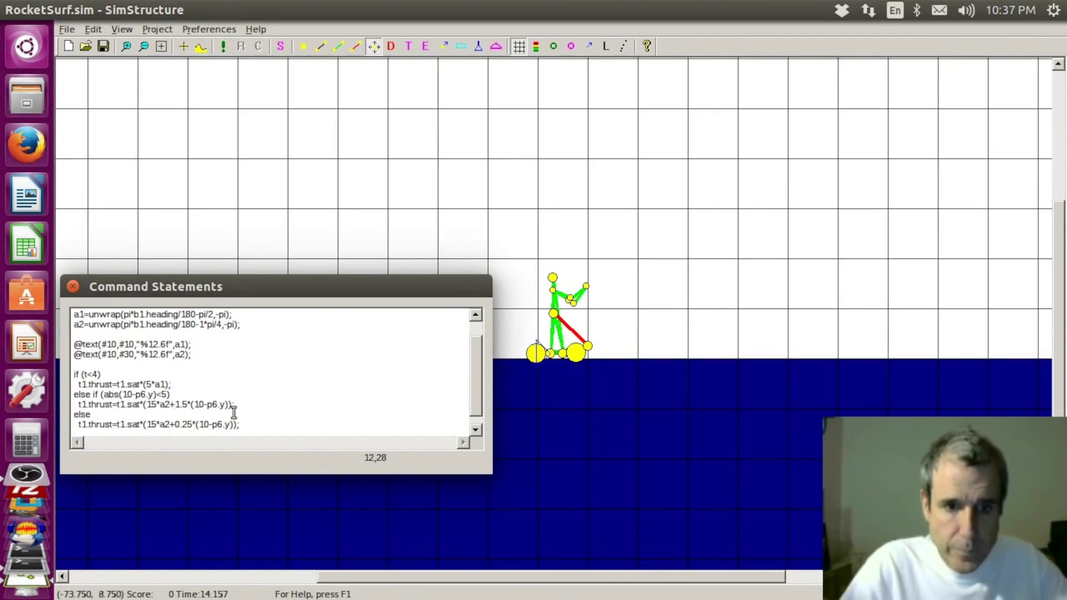
key("BackSpace")
type("5.0")
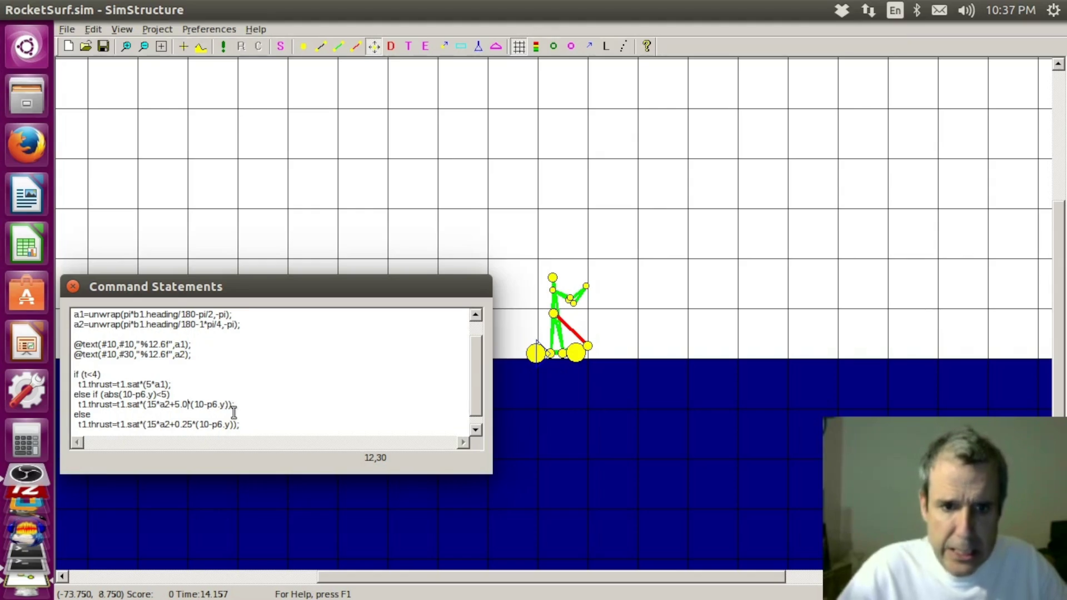
left_click(224, 46)
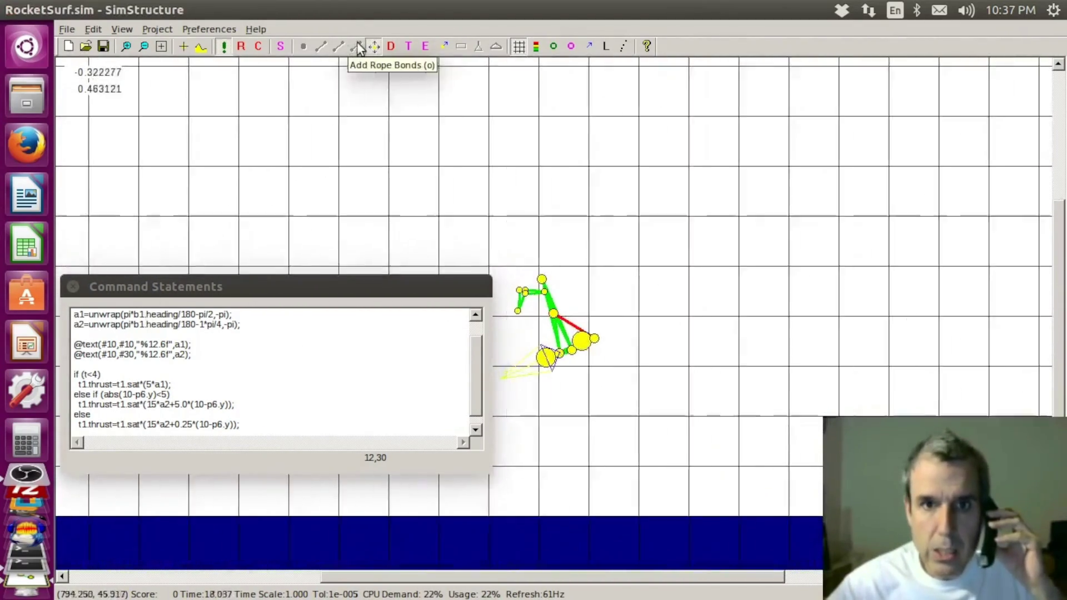
Stop the 5.0-gain run at about 20 seconds and return to the thrust script
left_click(225, 47)
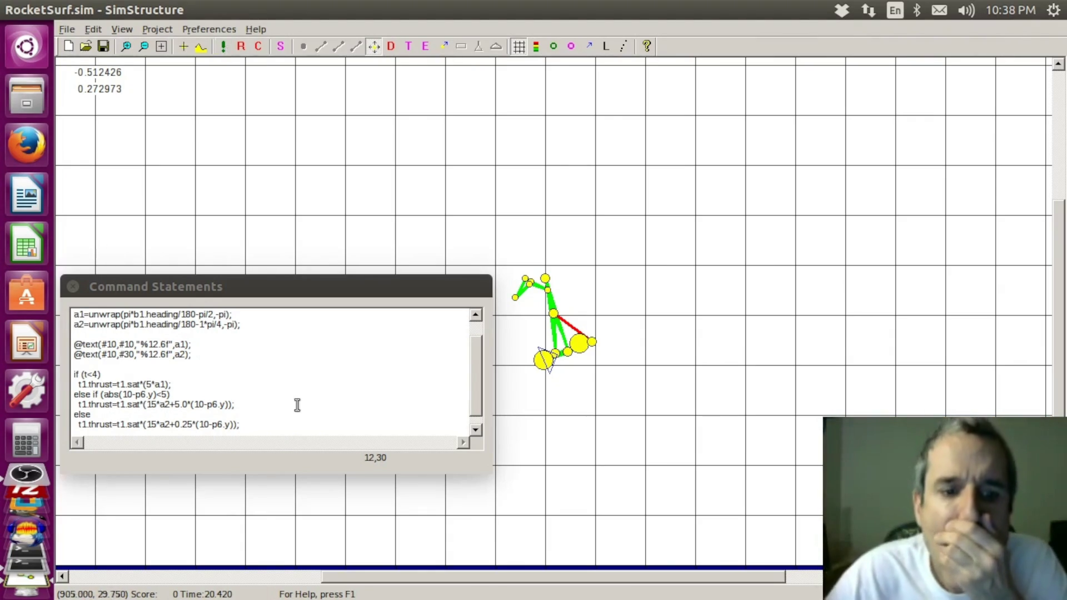
left_click(184, 403)
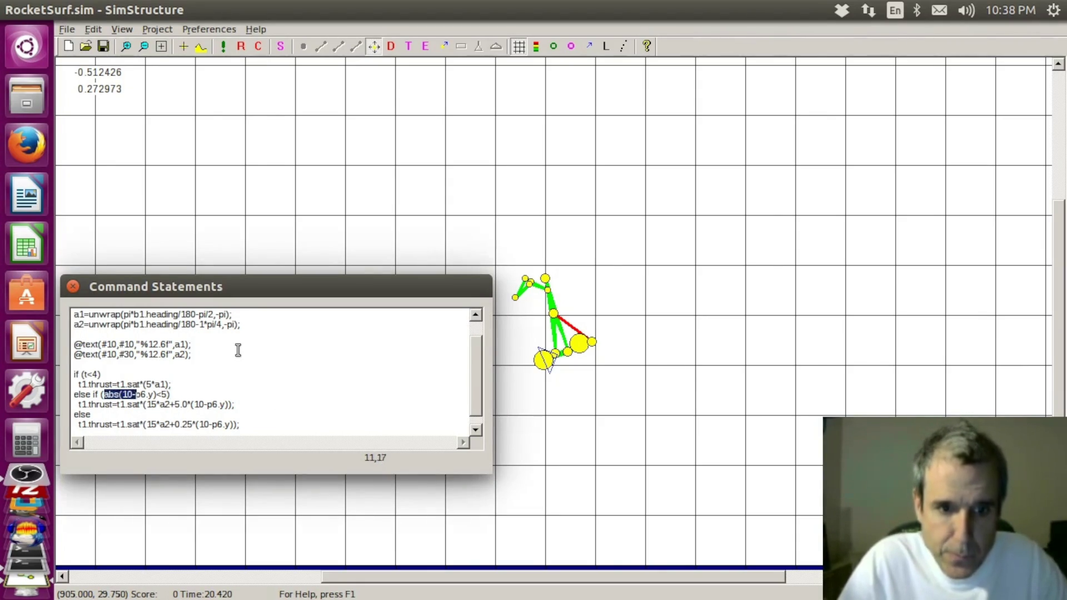
Collapse the thrust logic to if/else with smooth height gain 10/(1+abs(10-p6.y)), removing the 0.25 line
key("Delete")
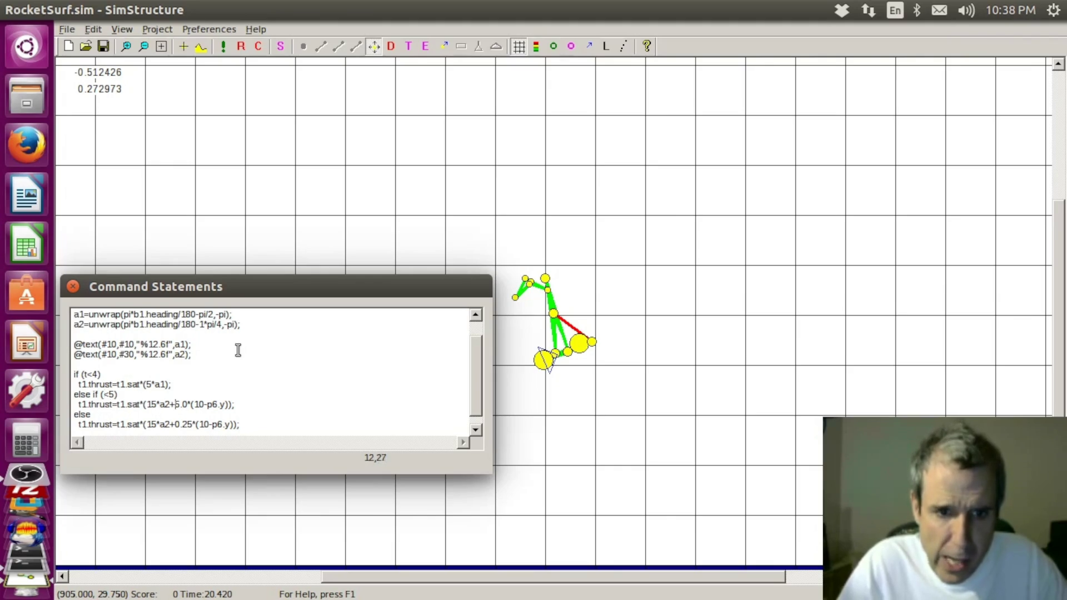
type("abs(10-p6.y)")
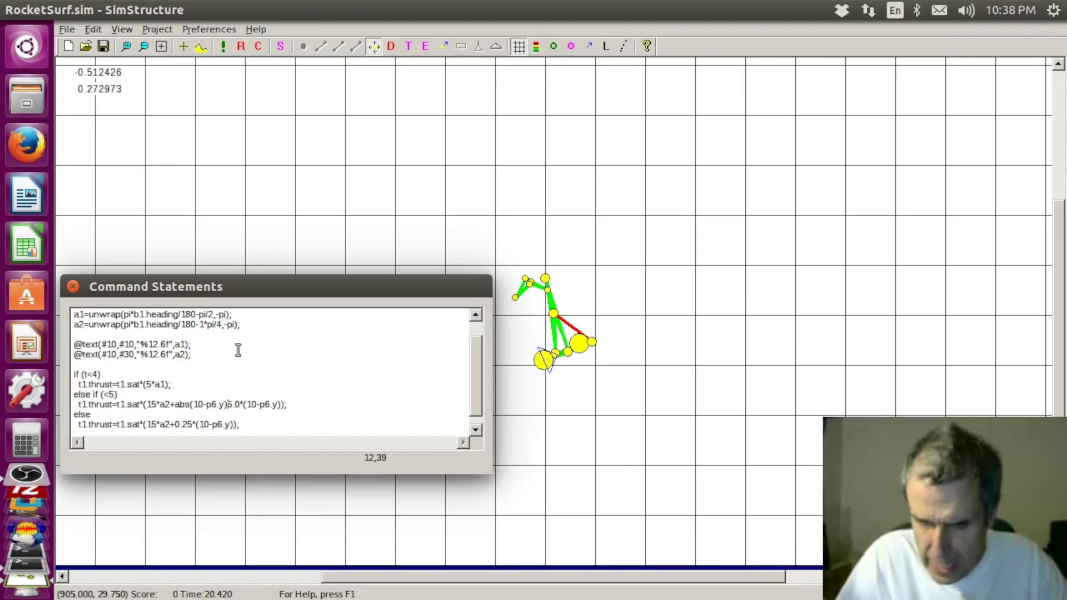
key("Delete")
key("Delete")
key("Delete")
key("Delete")
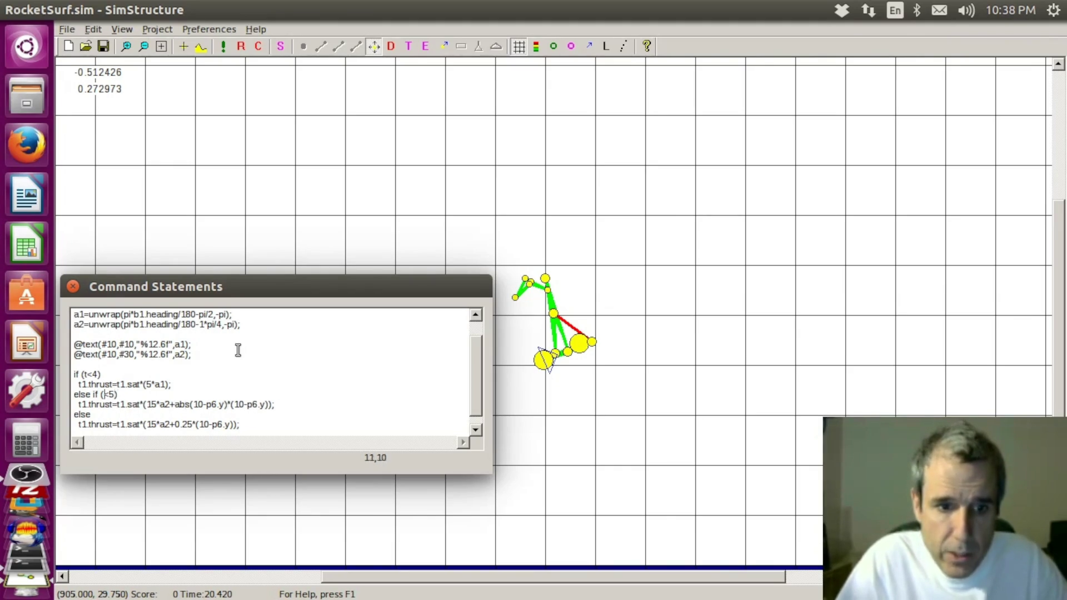
key("Return")
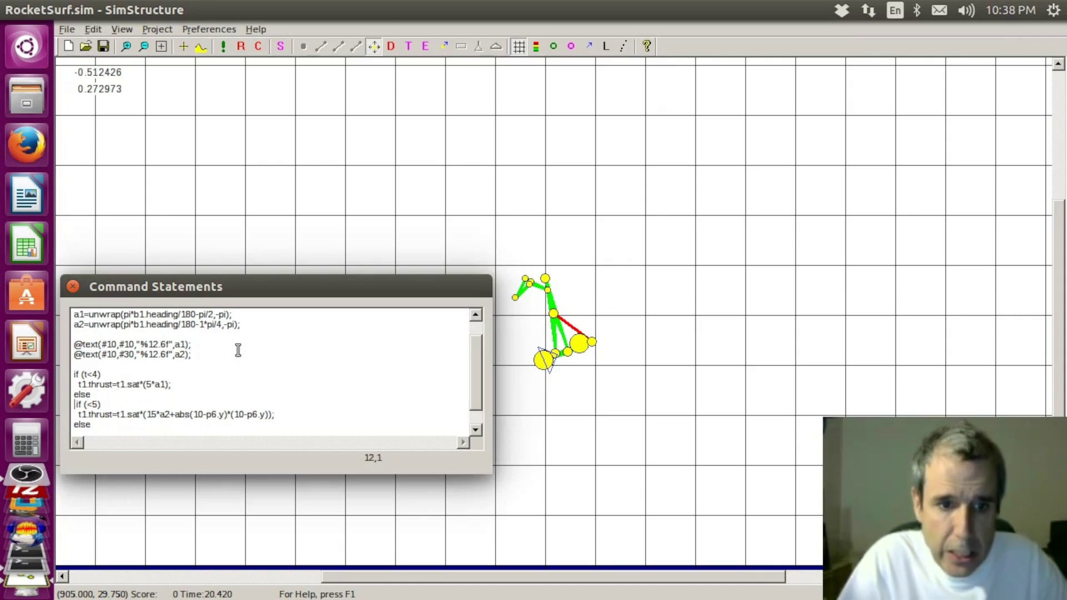
key("Delete")
key("shift+Down")
key("Delete")
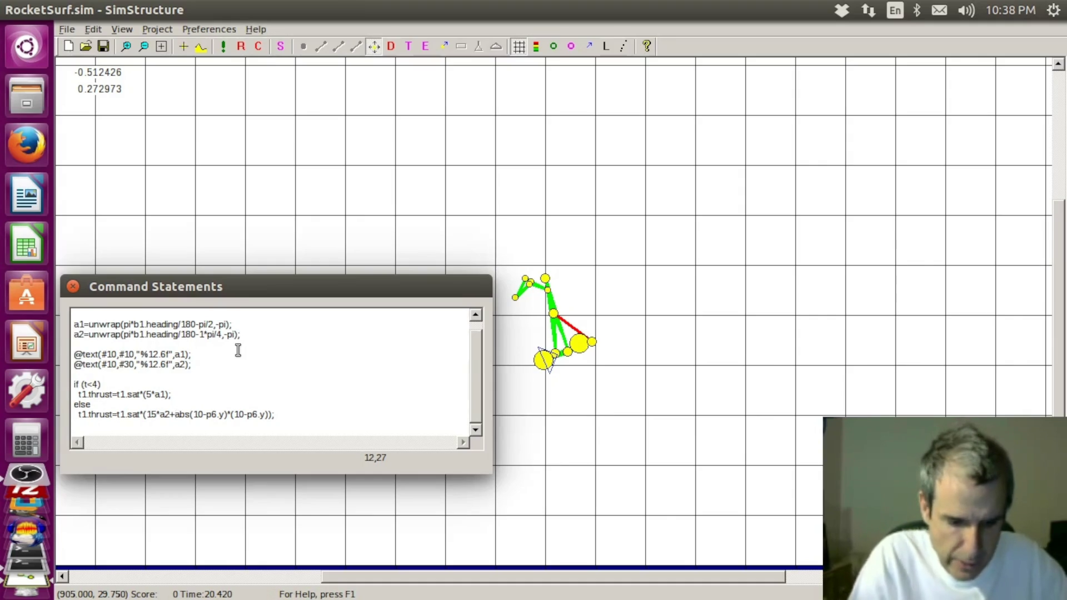
type("10")
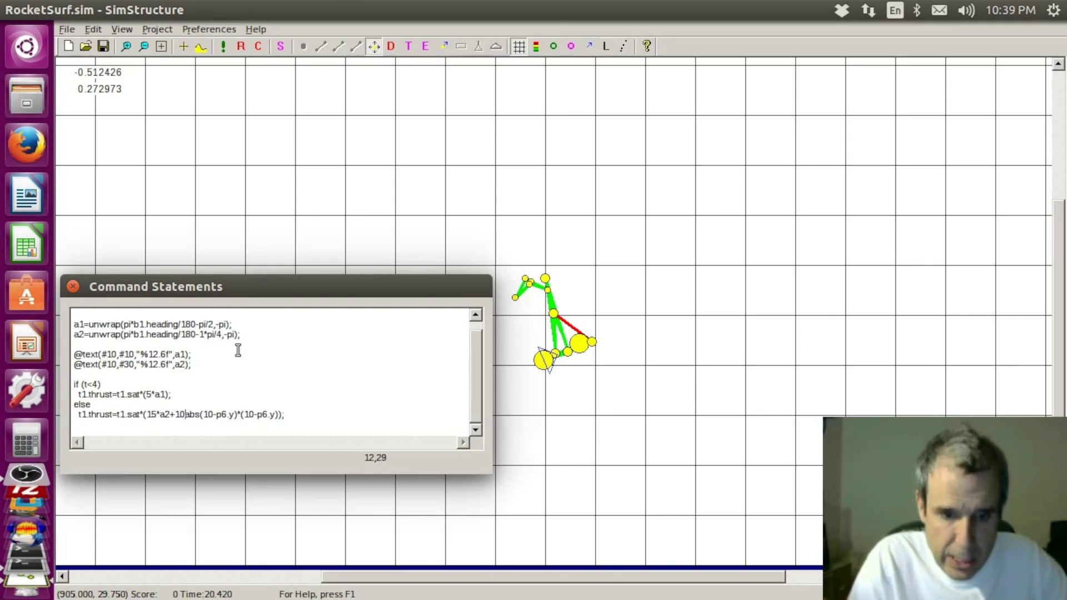
type("/(1+")
key("Right")
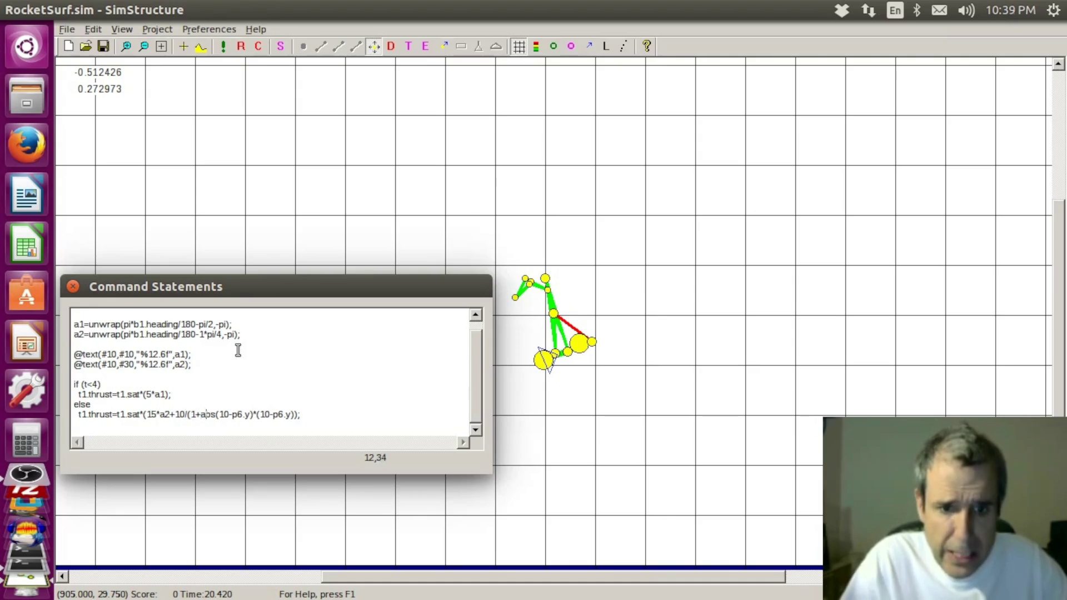
type(")")
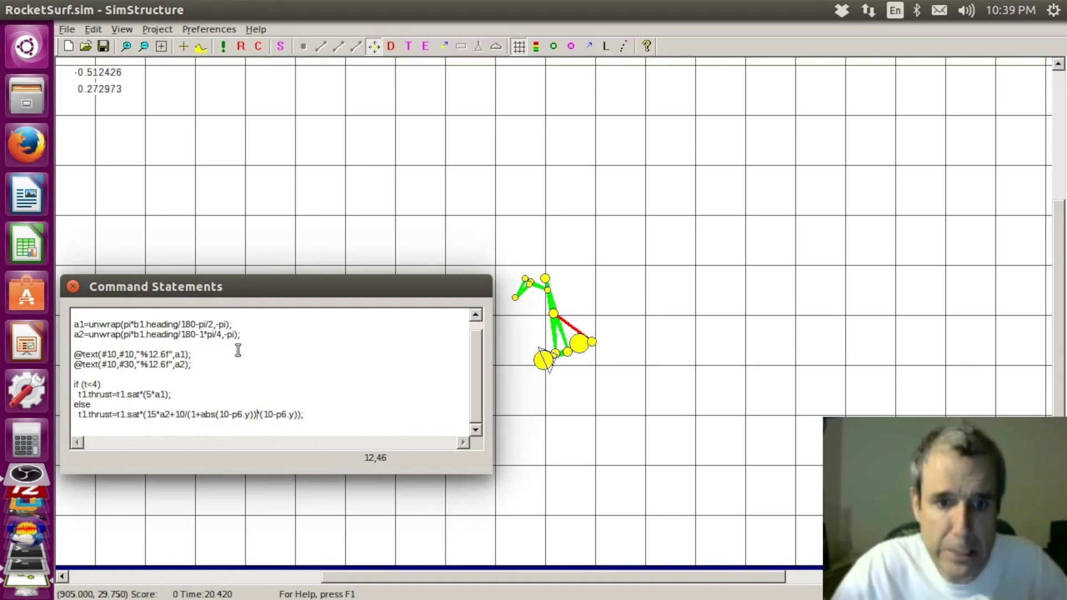
Run the rocket with the new gain formula, reset it, and restart the run
left_click(224, 50)
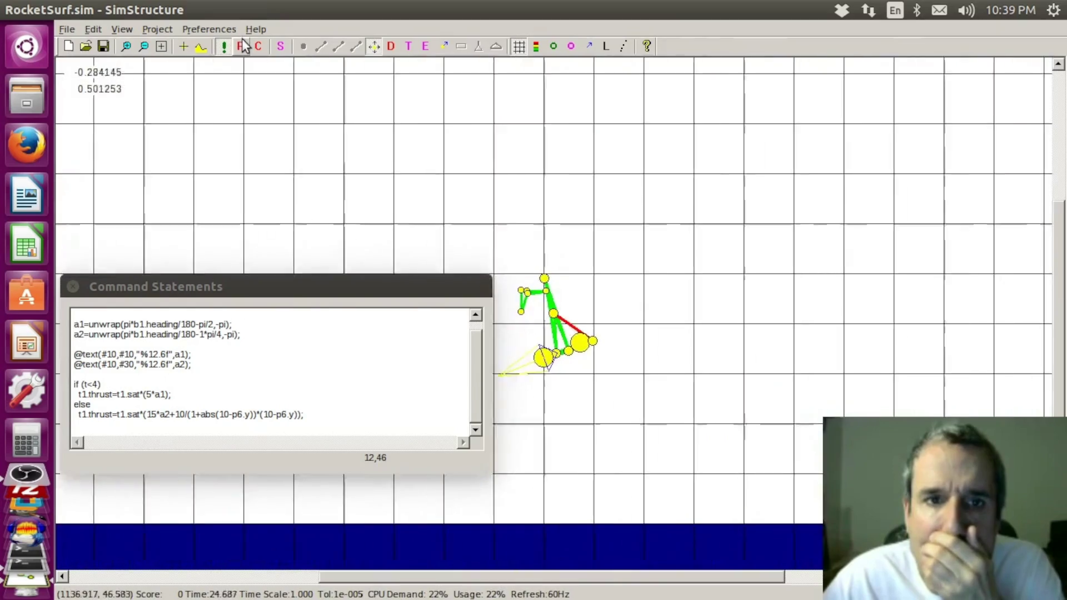
left_click(241, 46)
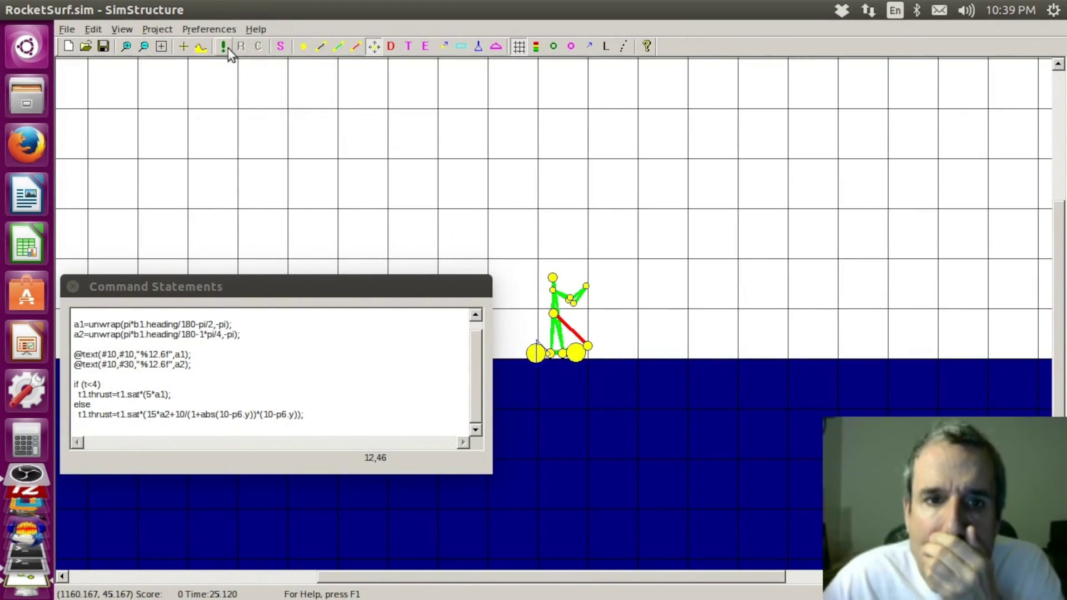
left_click(227, 47)
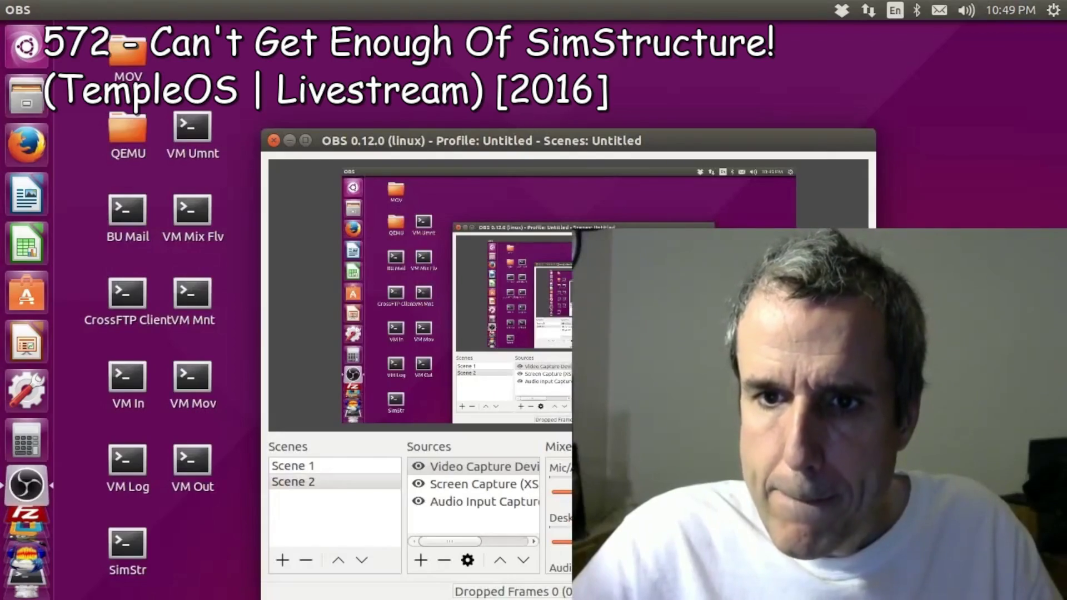
Shrink the webcam overlay in the OBS preview and launch the web browser
left_click_drag(584, 267, 716, 371)
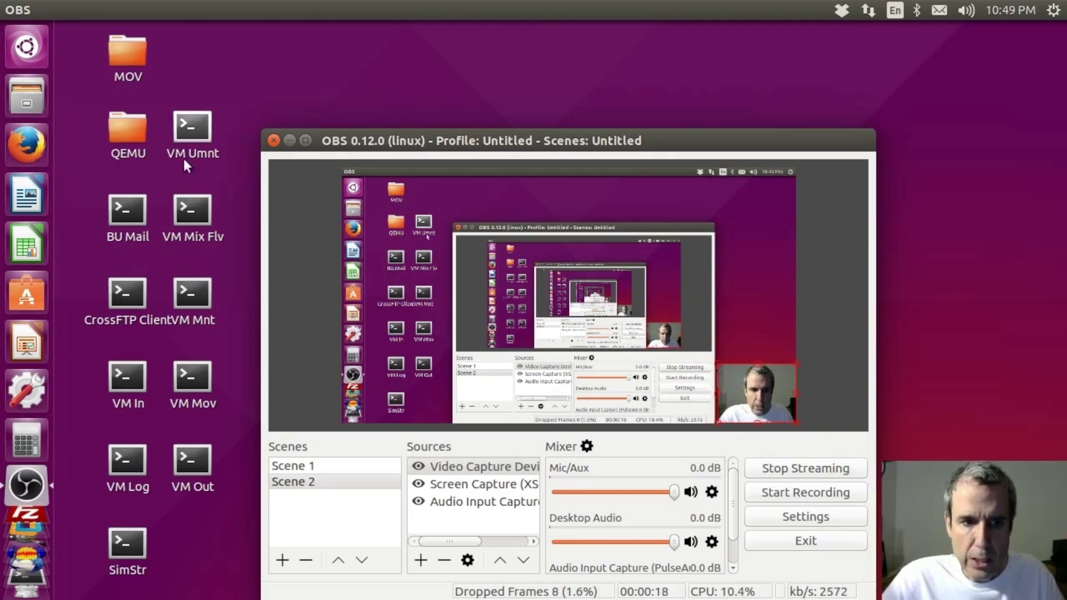
left_click(17, 144)
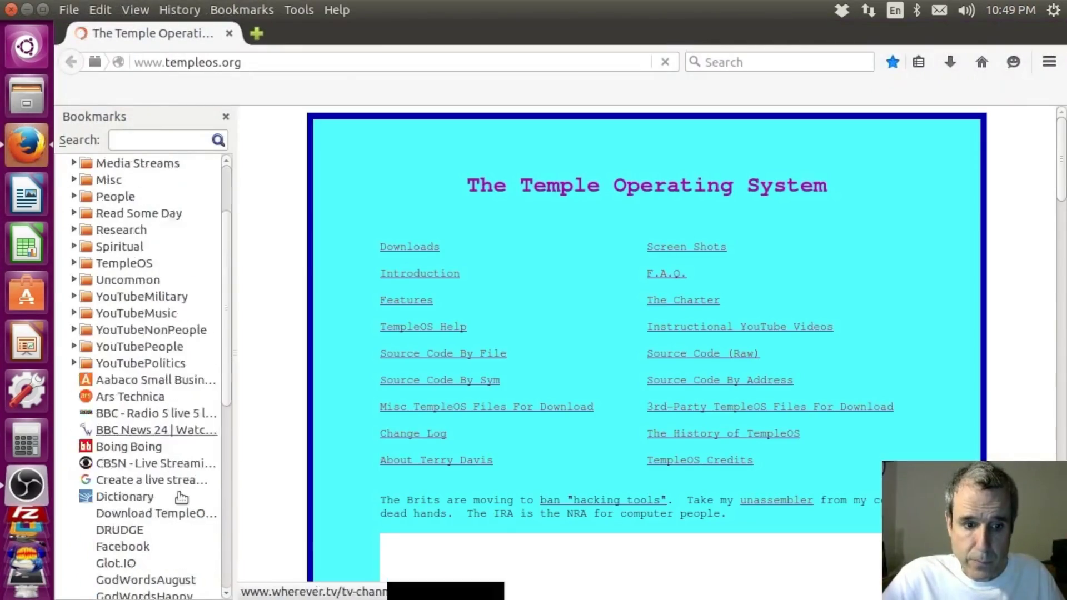
scroll(170, 483, "down", 3)
scroll(154, 459, "down", 5)
scroll(140, 445, "down", 1)
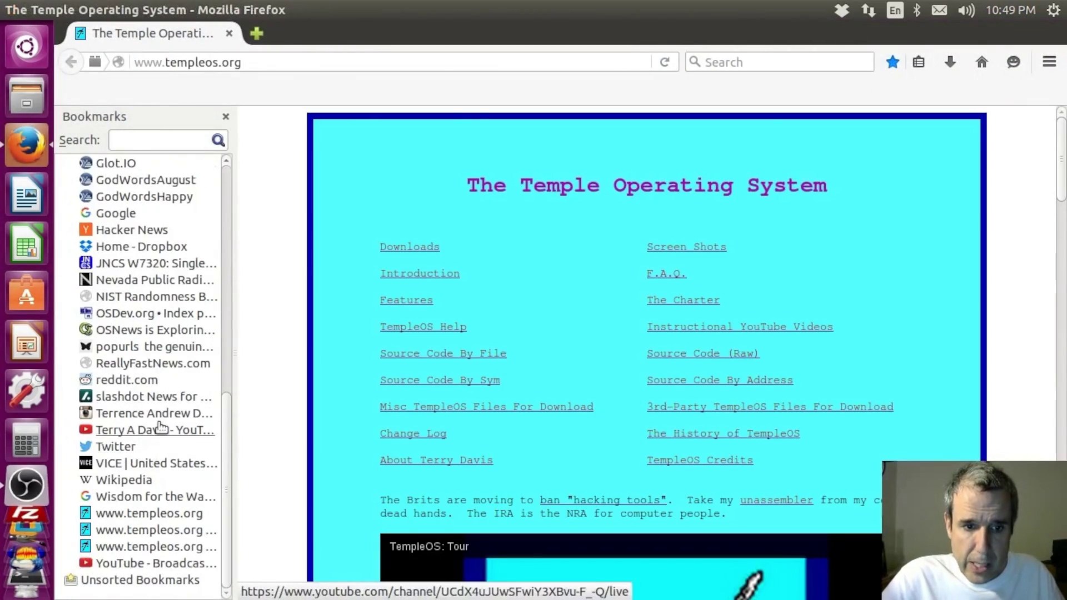
Check the YouTube live stream page, close Firefox, and relaunch SimStructure from the desktop
left_click(161, 429)
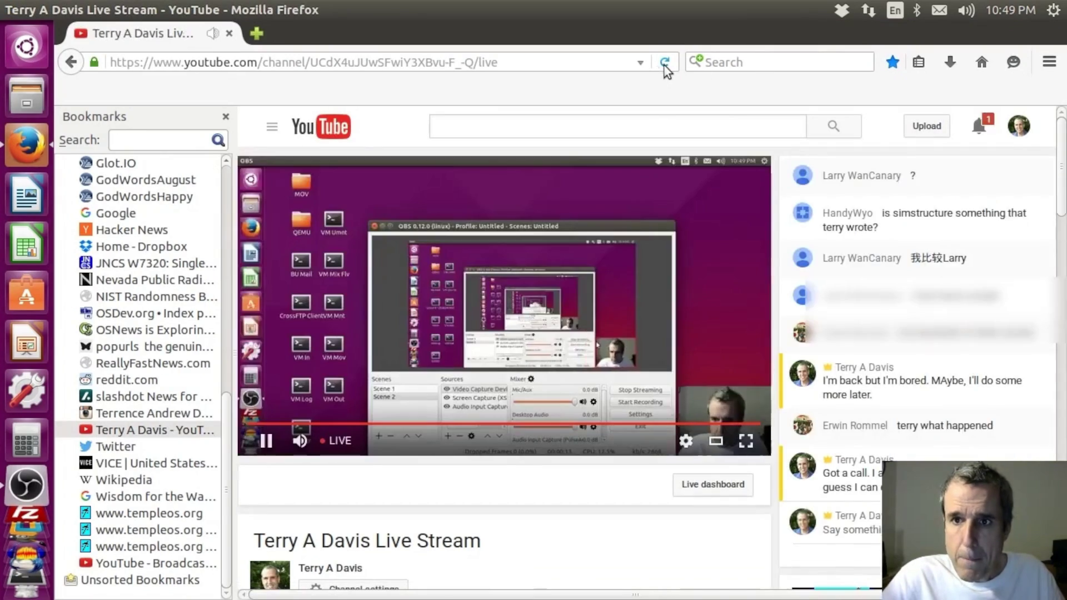
left_click(229, 34)
double_click(130, 559)
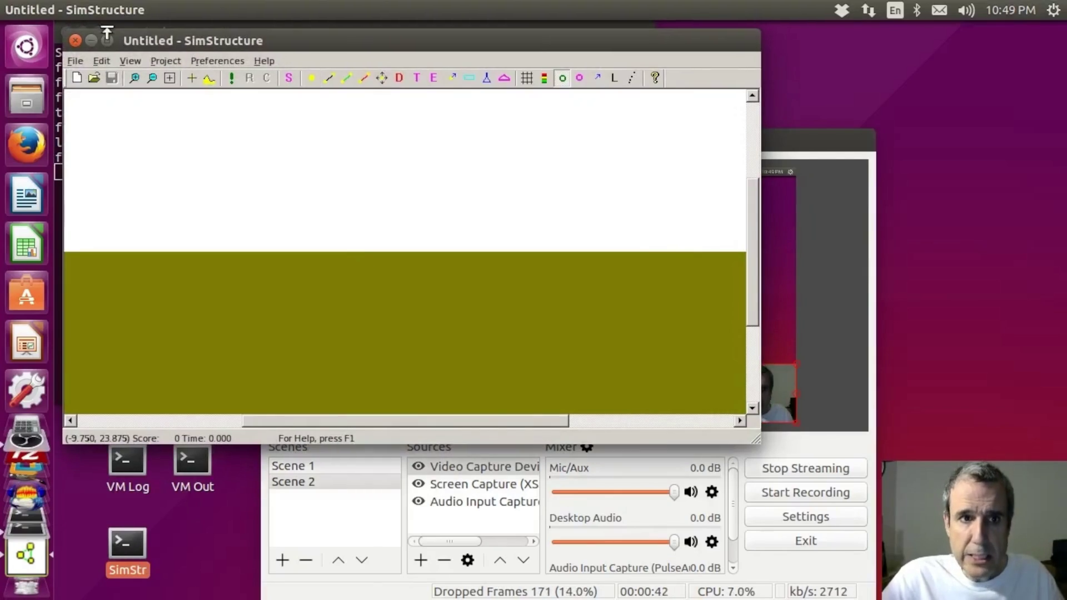
Maximize SimStructure and place four particles forming a square above the ground
double_click(108, 38)
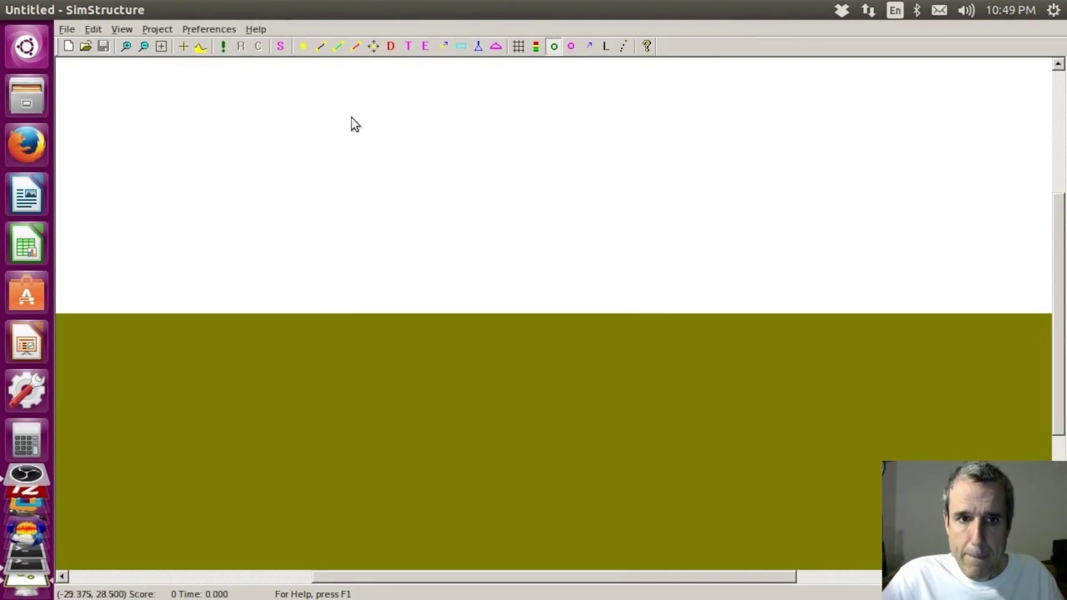
left_click(309, 47)
left_click(554, 468)
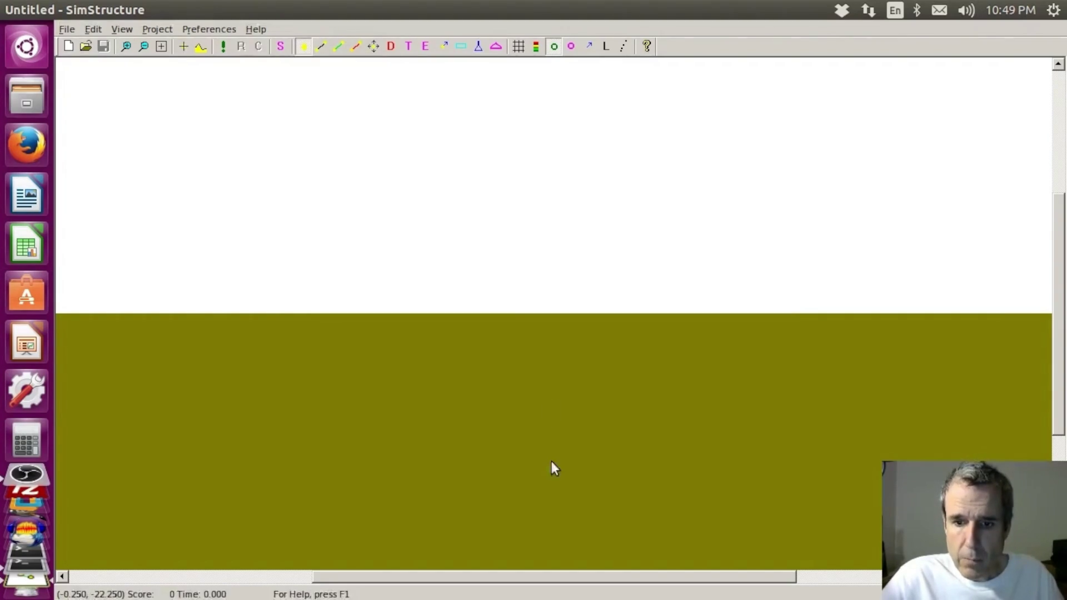
left_click(475, 251)
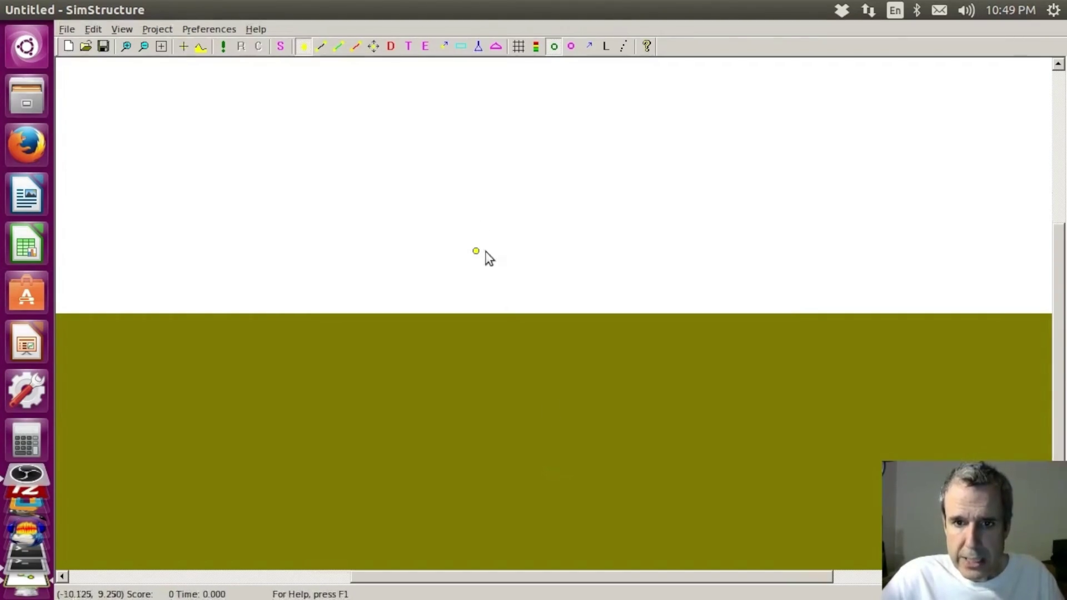
left_click(537, 252)
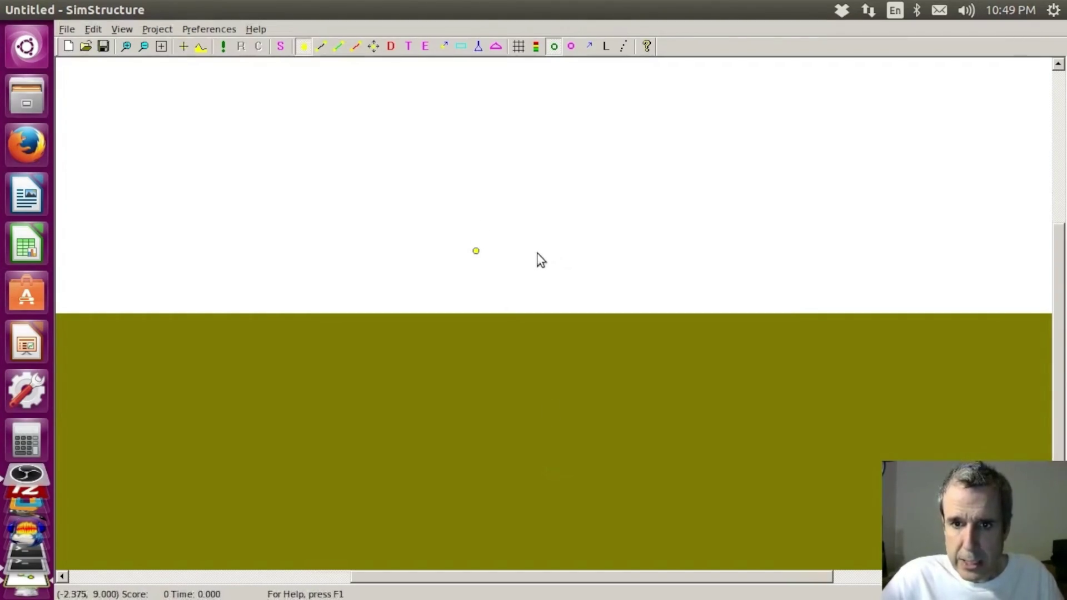
left_click(476, 205)
left_click(535, 205)
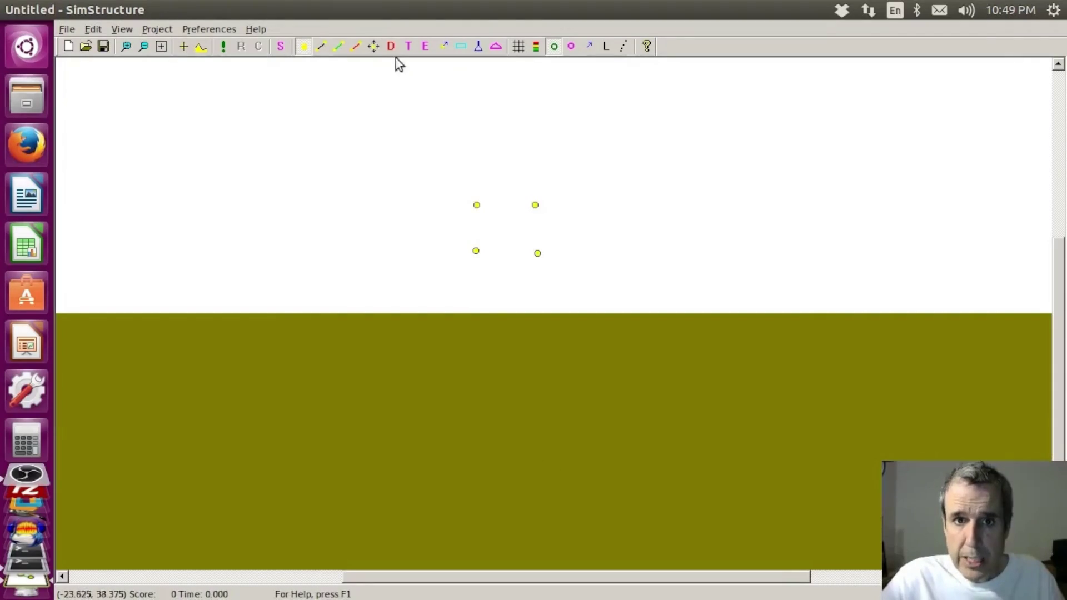
Connect the particles with rigid bonds including both diagonal braces
left_click(339, 45)
left_click(541, 414)
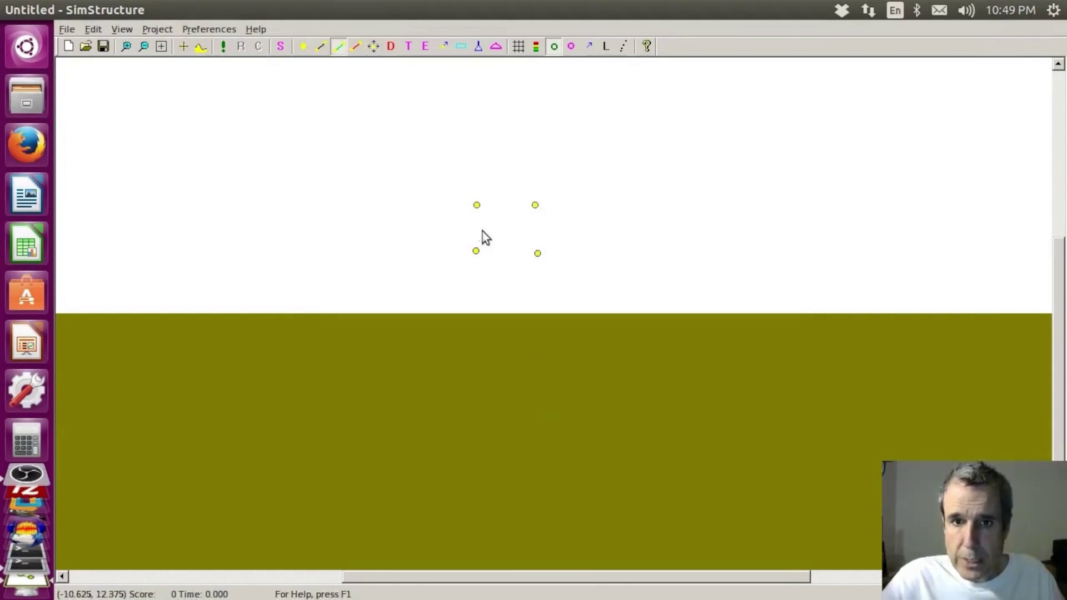
mouse_move(476, 252)
left_mouse_down()
mouse_move(538, 255)
mouse_move(536, 205)
mouse_move(476, 207)
mouse_move(475, 252)
mouse_move(535, 206)
left_mouse_up()
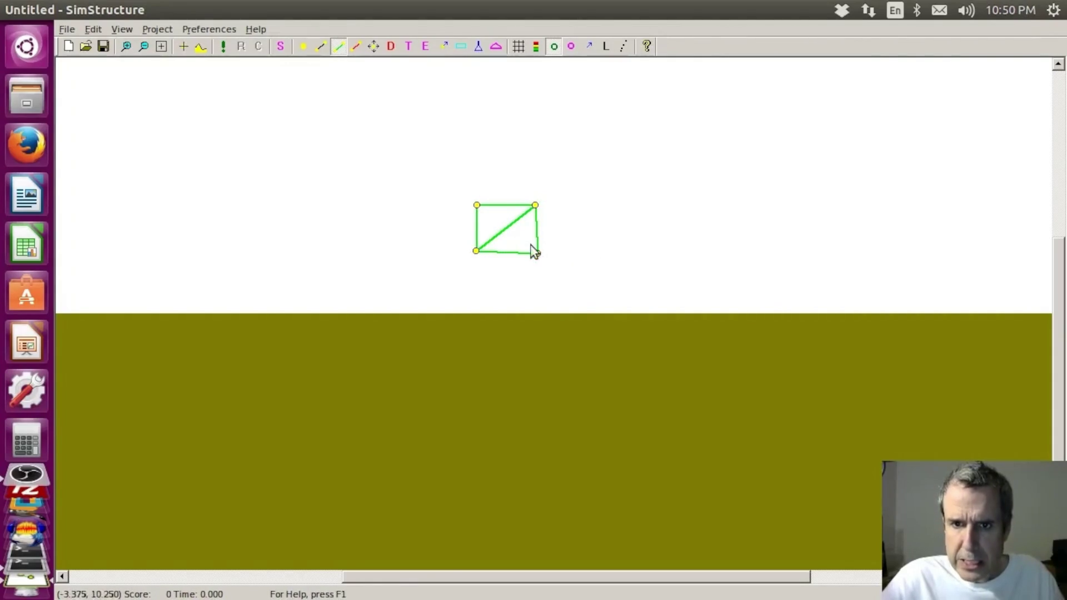
left_click_drag(539, 255, 476, 209)
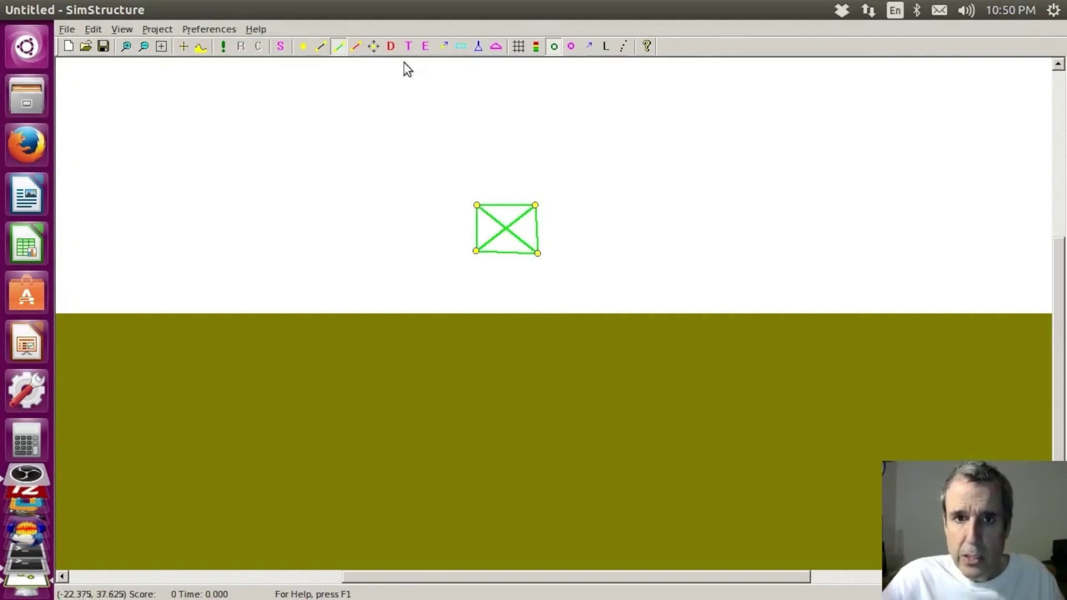
Attach thrusters with a reduced default thrust to the two bottom corners of the box
left_click(480, 47)
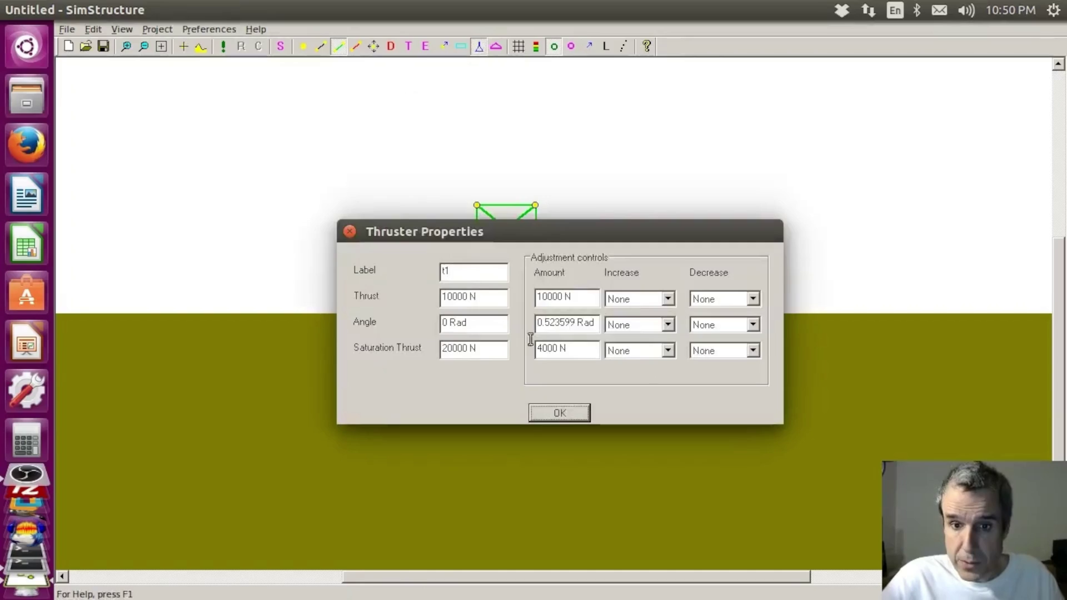
left_click(444, 297)
key("BackSpace")
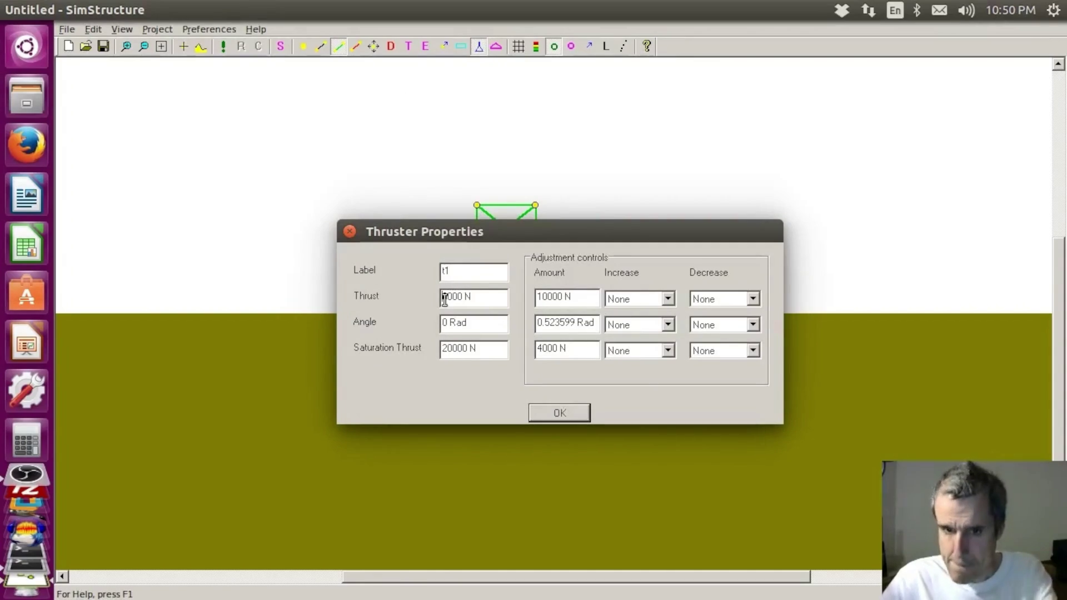
left_click(556, 412)
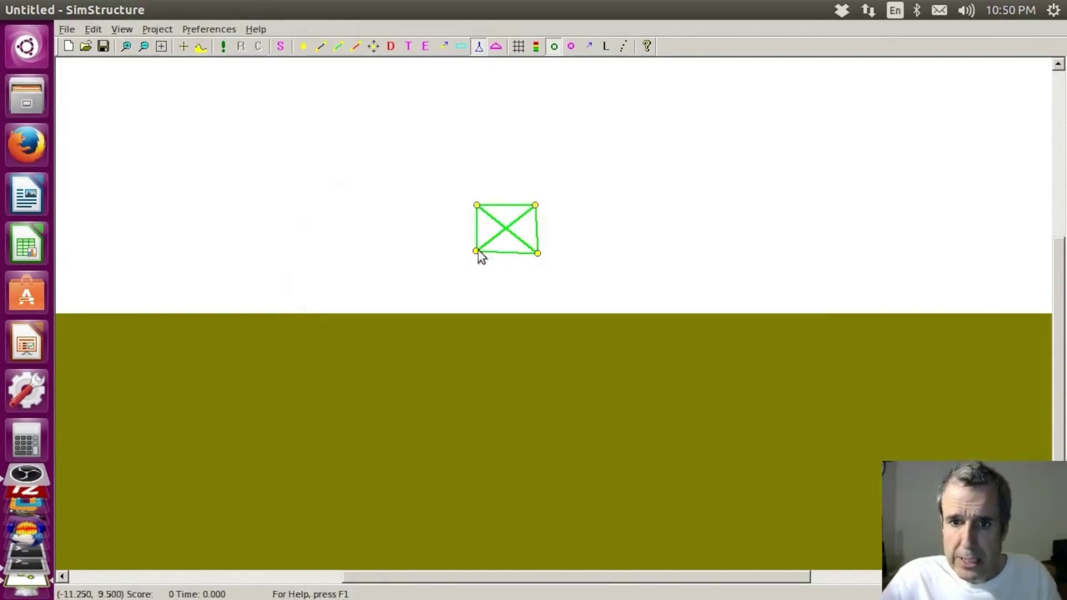
left_click_drag(474, 254, 479, 215)
left_click(480, 215)
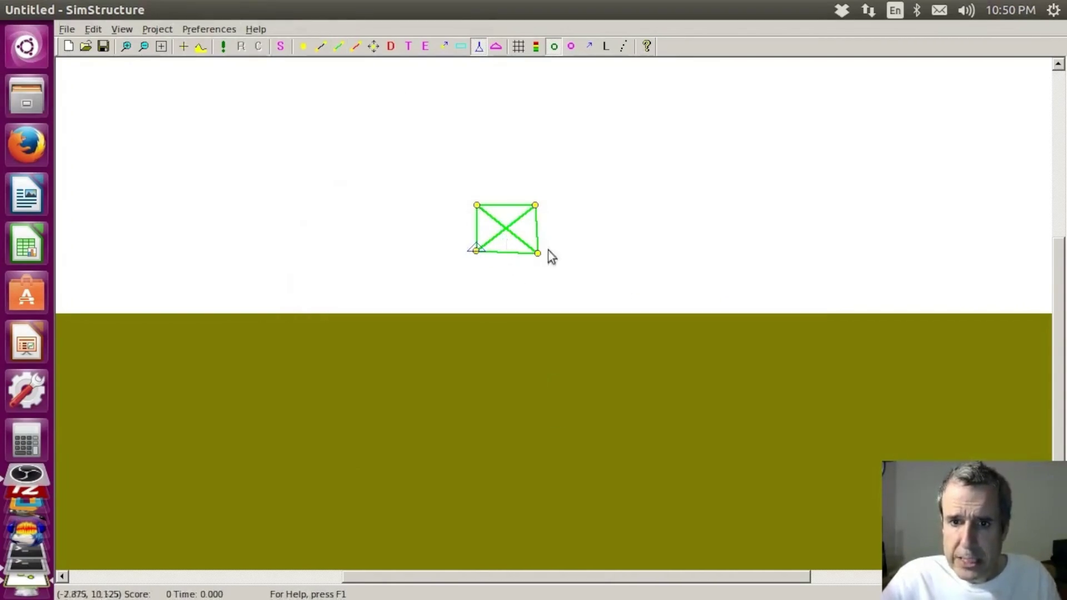
left_click_drag(538, 255, 544, 202)
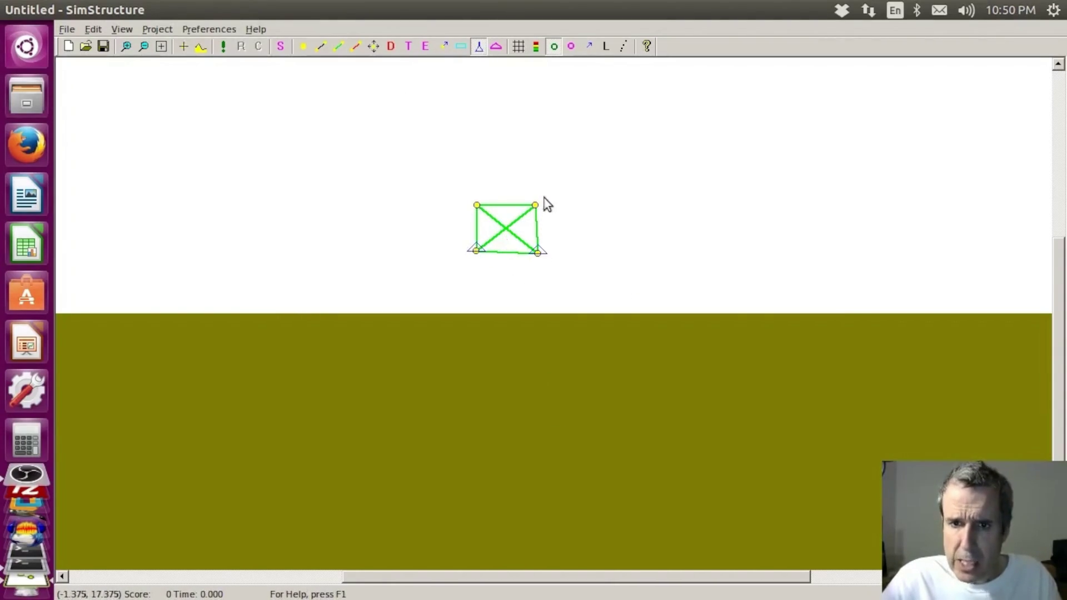
left_click(122, 28)
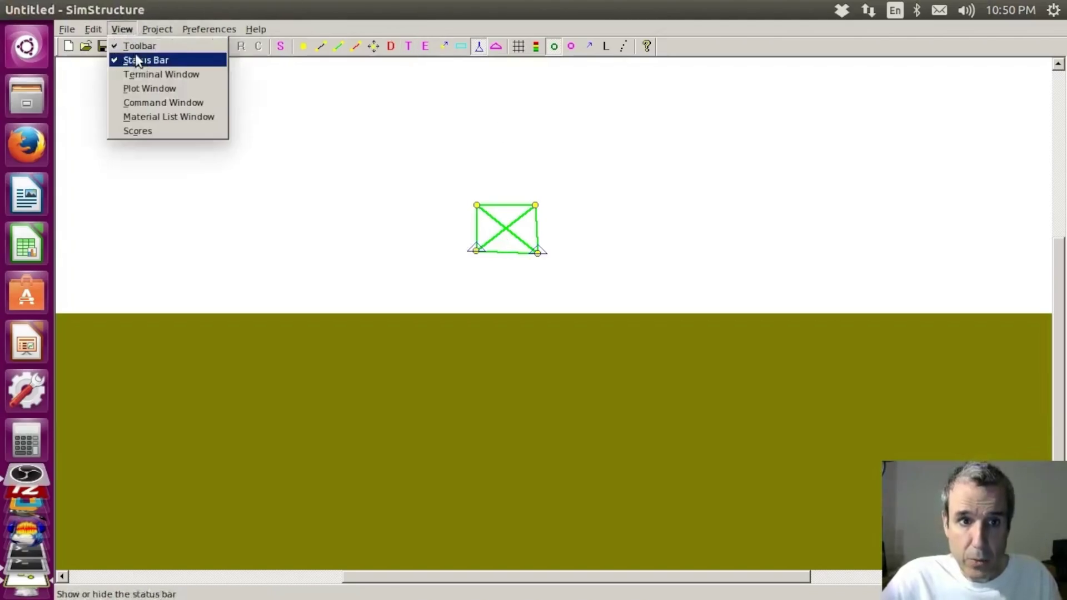
Bring up the Command Statements window and clear the template script
left_click(154, 102)
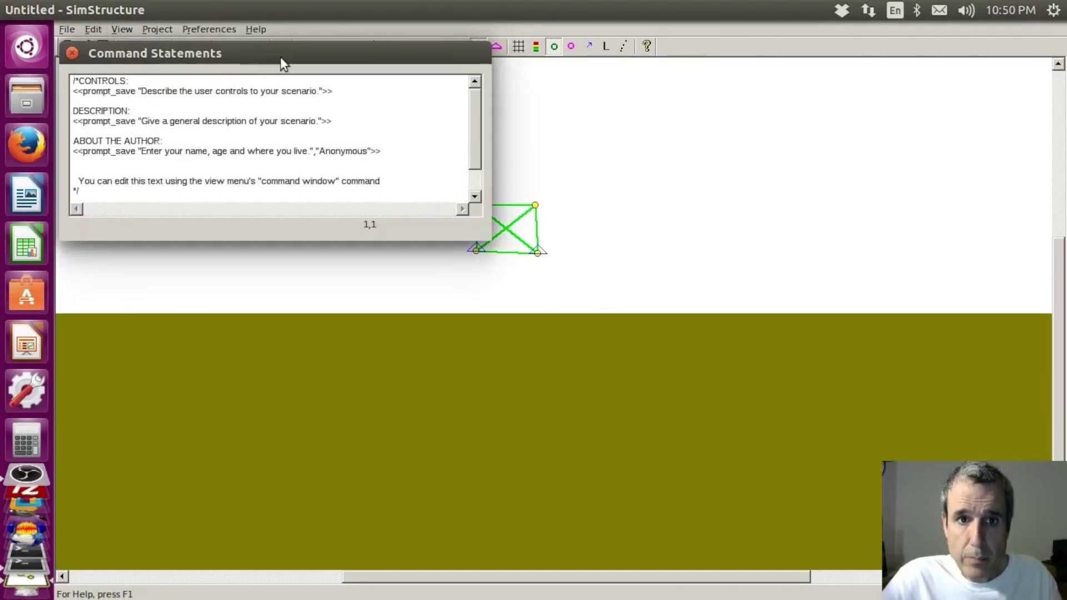
left_click_drag(280, 55, 360, 320)
left_click(362, 382)
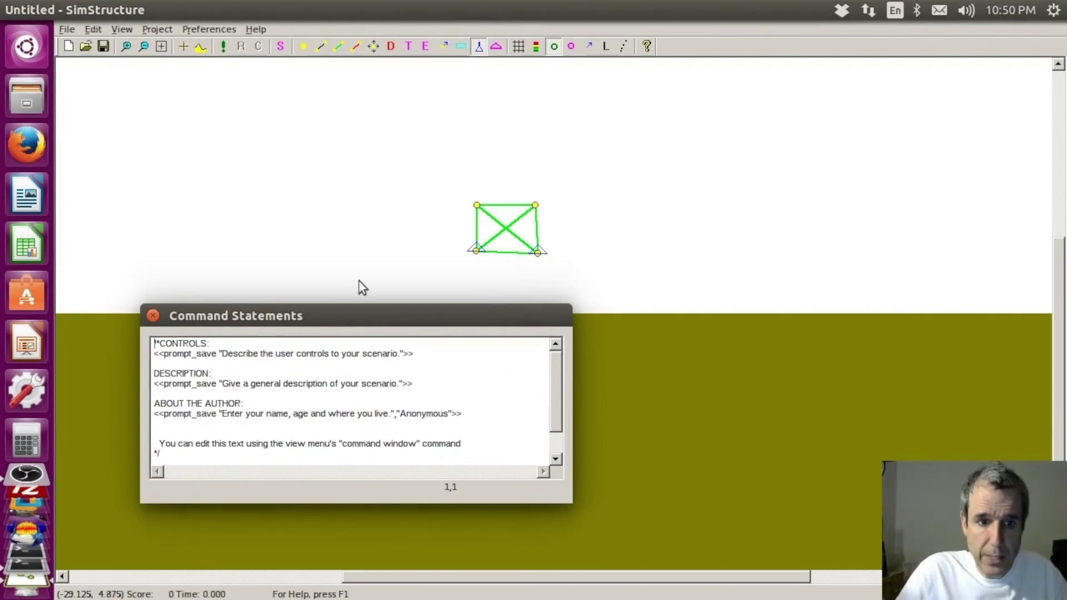
key("shift+Down")
key("shift+Down")
key("shift+Down")
key("shift+Down")
key("shift+Down")
key("shift+Down")
key("shift+Down")
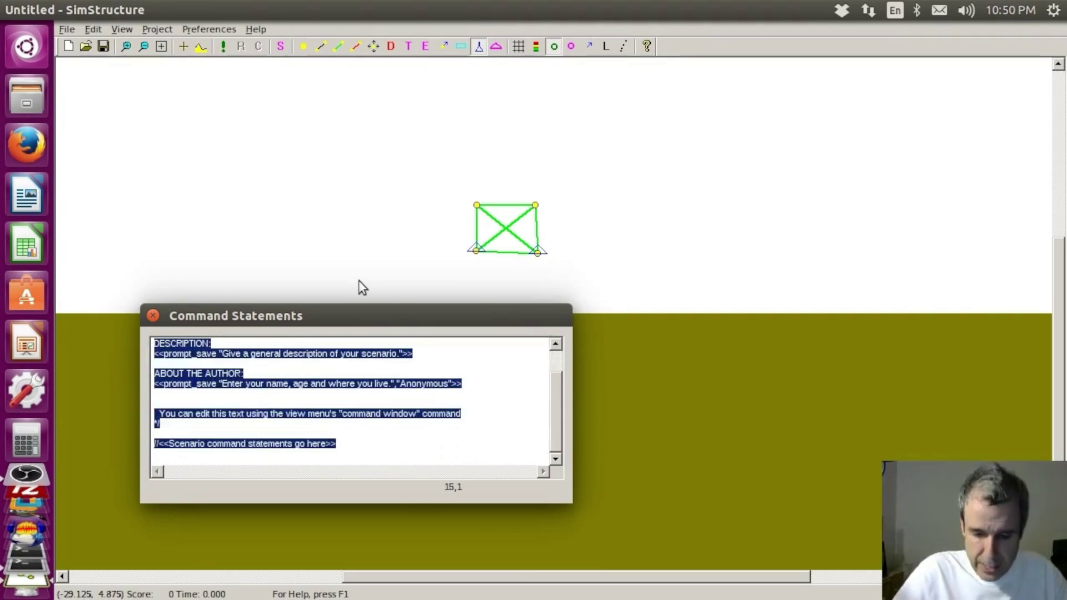
key("Delete")
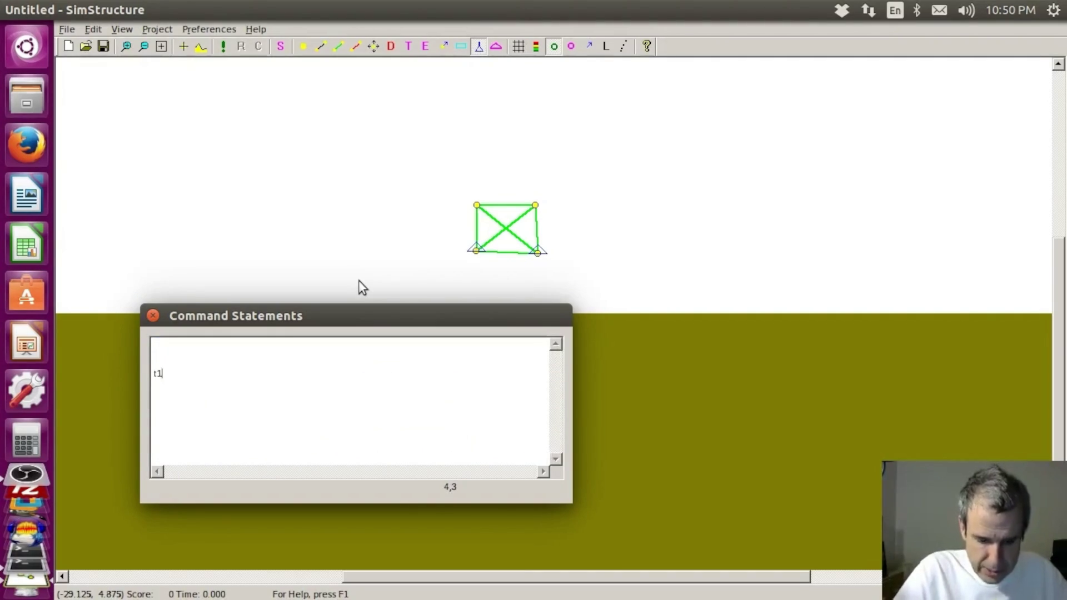
type(".thrust")
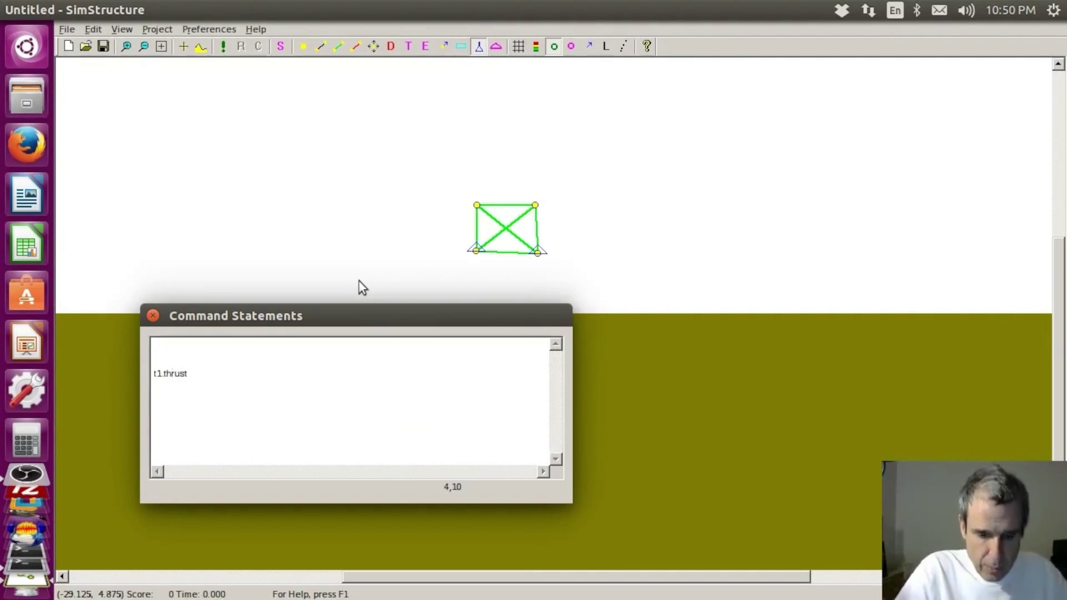
type("=t1.sat*(")
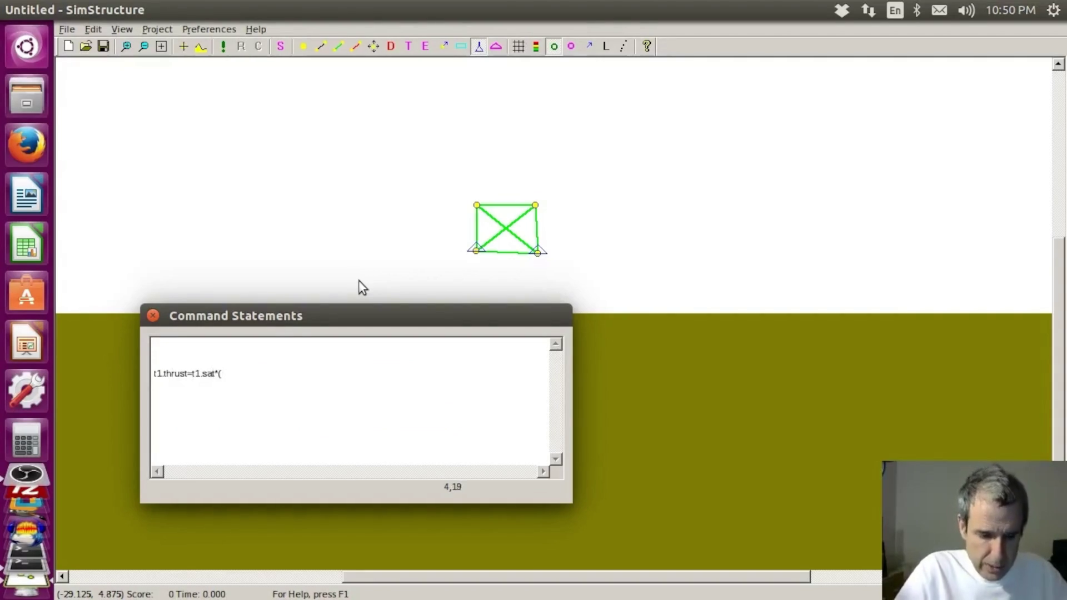
type("20-p1.y);")
Write t1.thrust=t1.sat*(20-p1.y), duplicate it for t2 with p2, and start the simulation
key("Home")
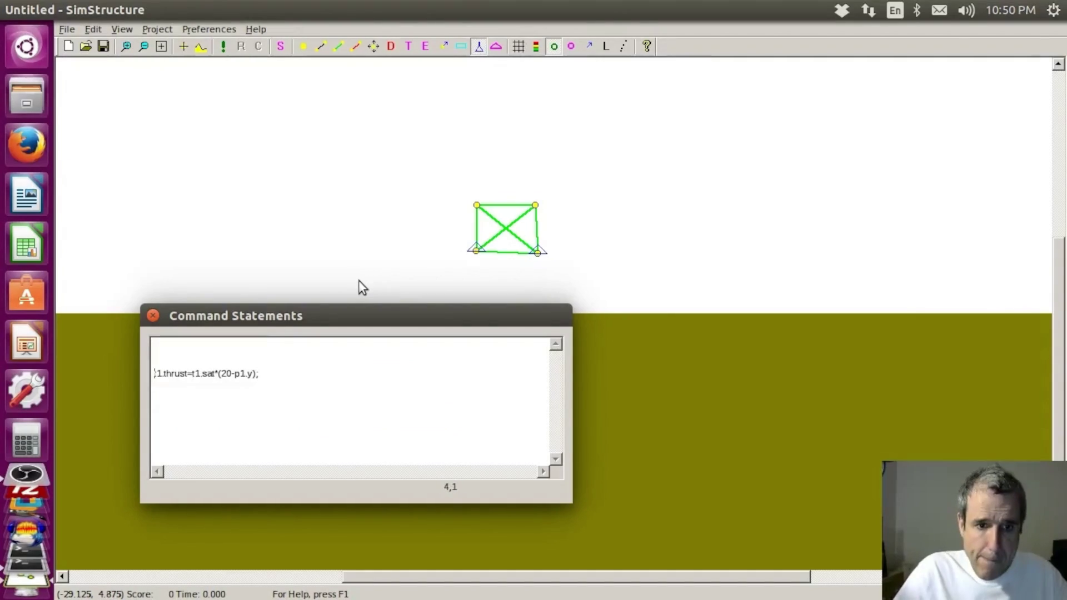
key("shift+End")
key("ctrl+c")
key("Home")
key("Home")
key("ctrl+v")
key("Return")
key("Right")
key("Delete")
type("2")
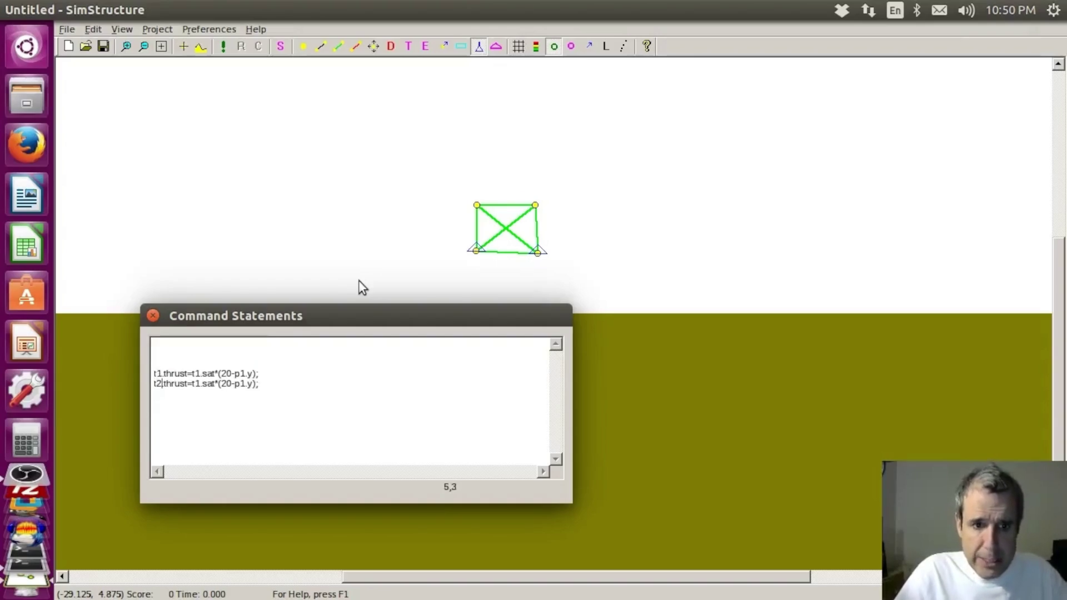
key("Right")
key("Right")
key("Right")
key("Right")
key("Right")
key("Right")
key("Delete")
type("2")
key("Right")
key("Right")
key("Right")
key("Right")
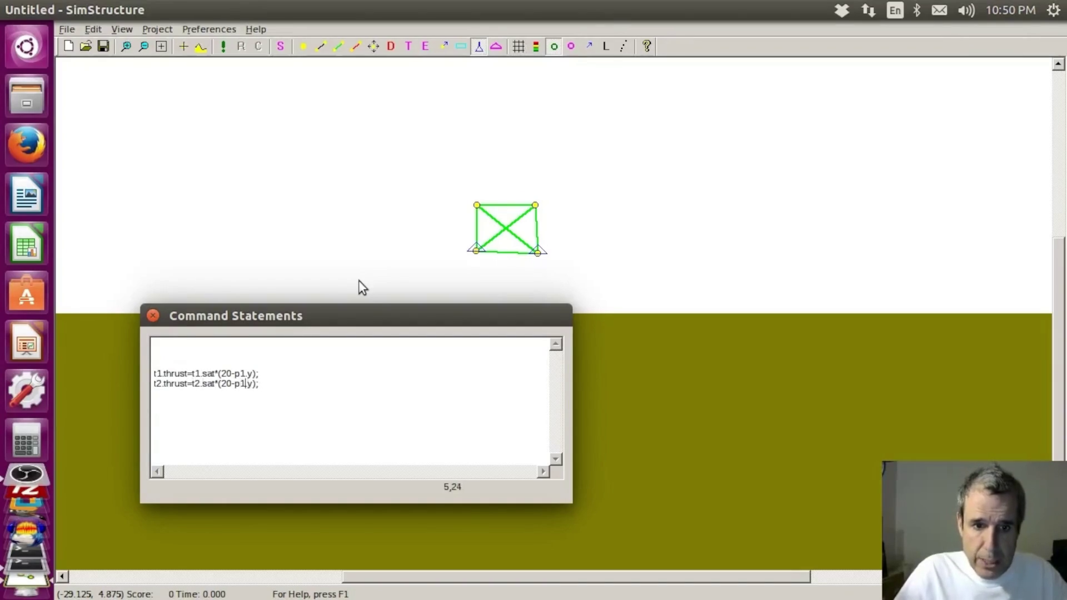
left_click(224, 47)
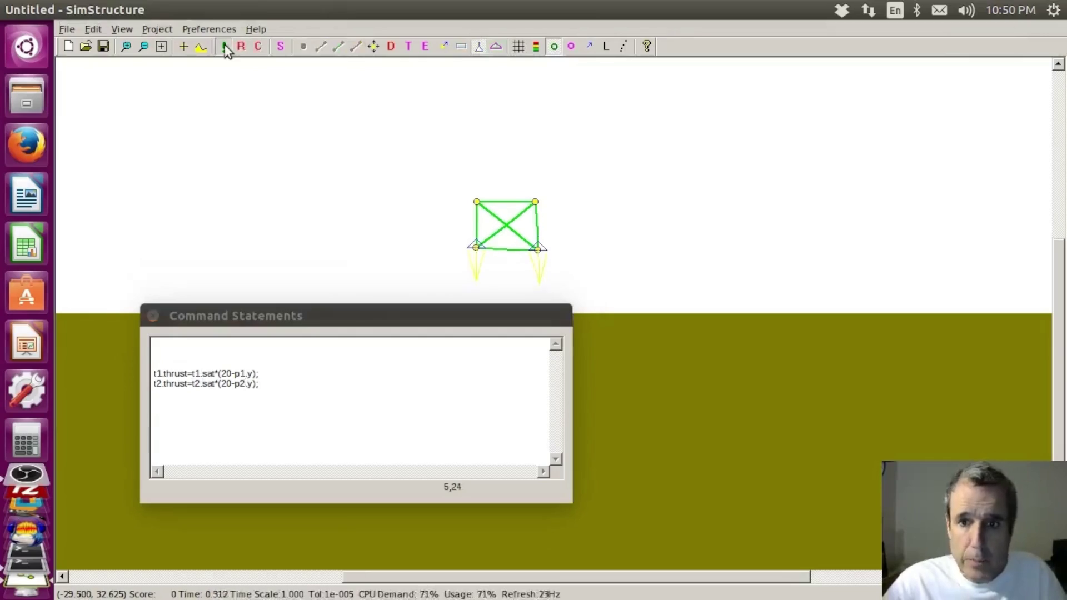
Show the grid, move the script window aside, and stop and reset the simulation
left_click(518, 47)
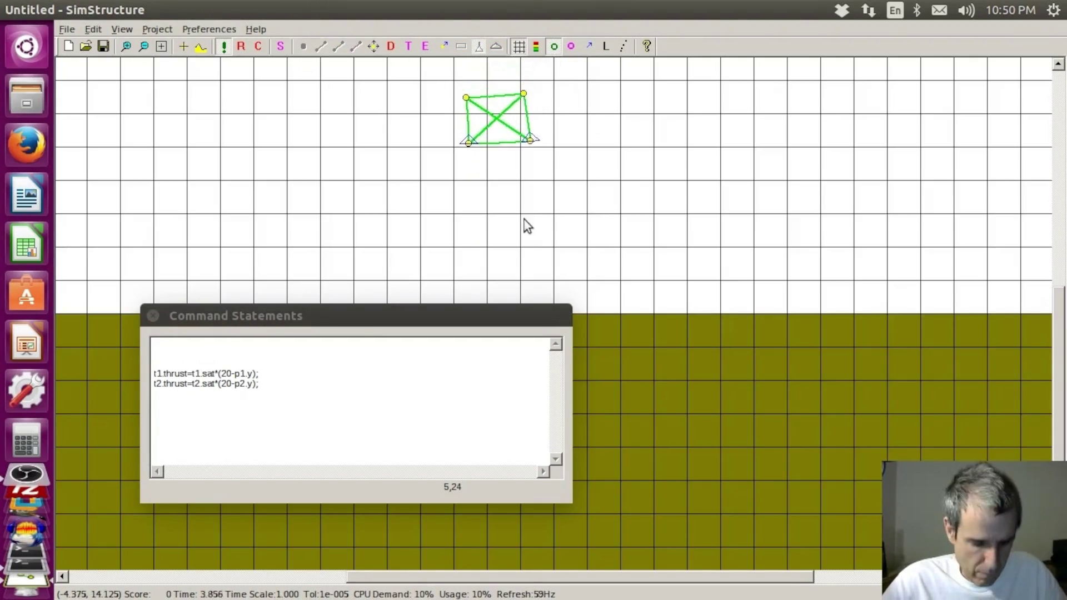
scroll(525, 225, "up", 2)
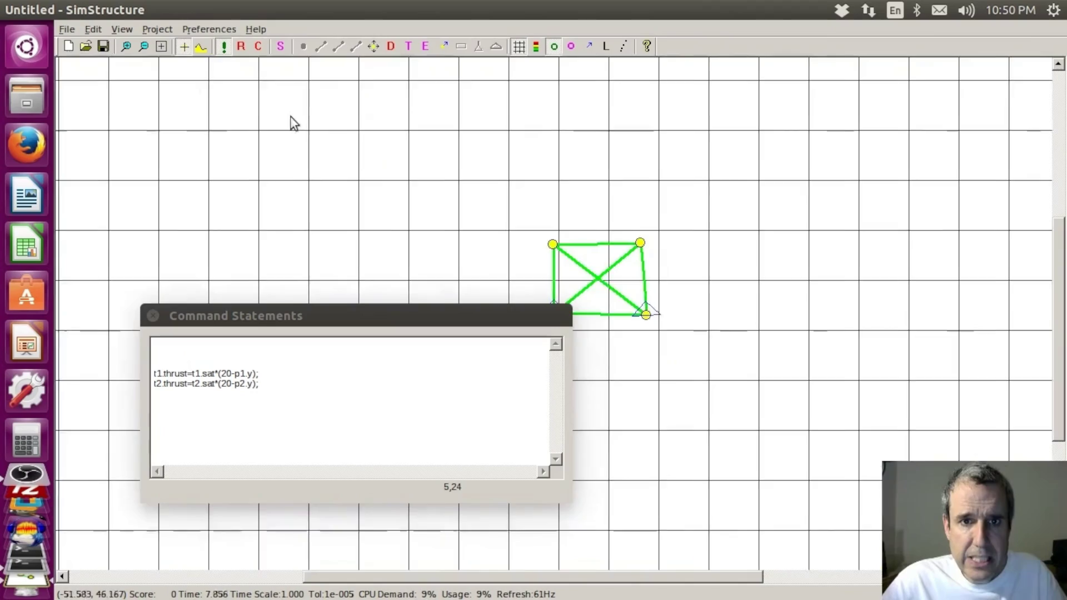
left_click_drag(399, 308, 385, 431)
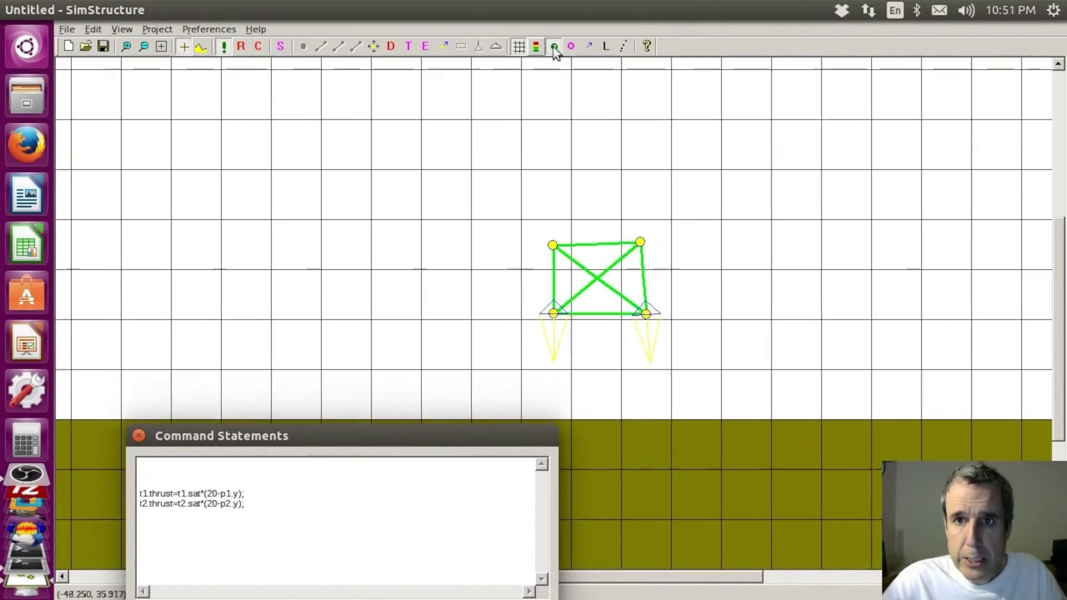
left_click(239, 46)
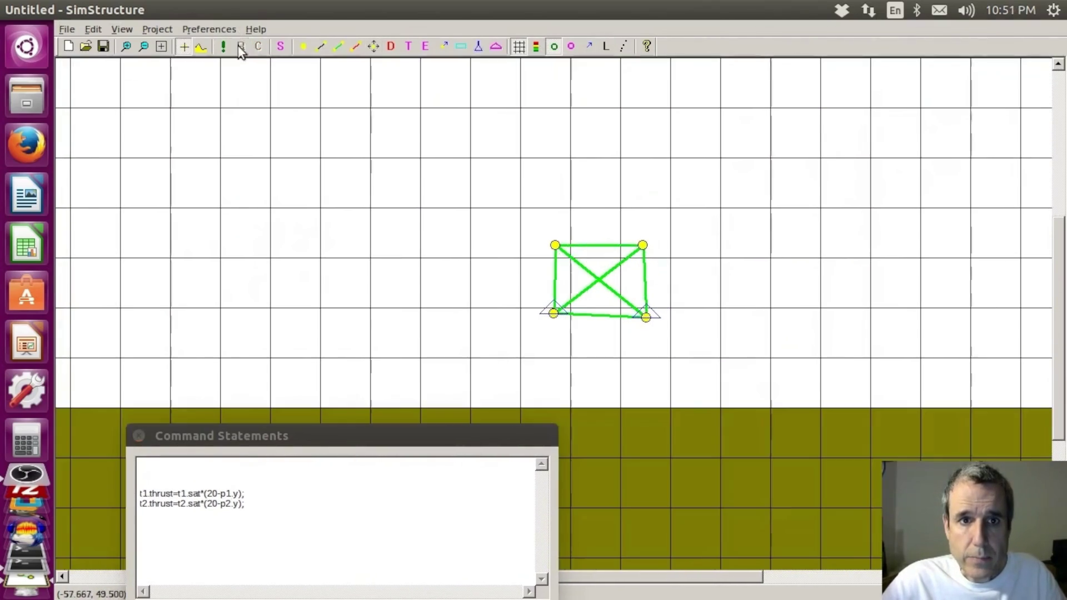
Set the display Trails Time to 0.05 seconds in Settings and return to the main window
left_click(283, 47)
left_click(398, 149)
left_click(474, 240)
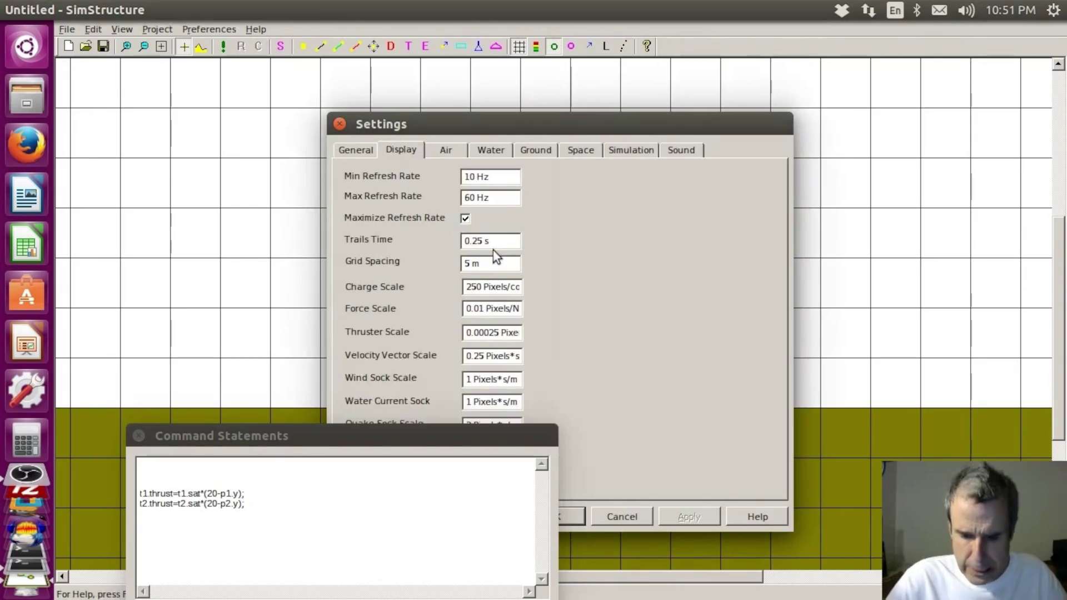
type("0")
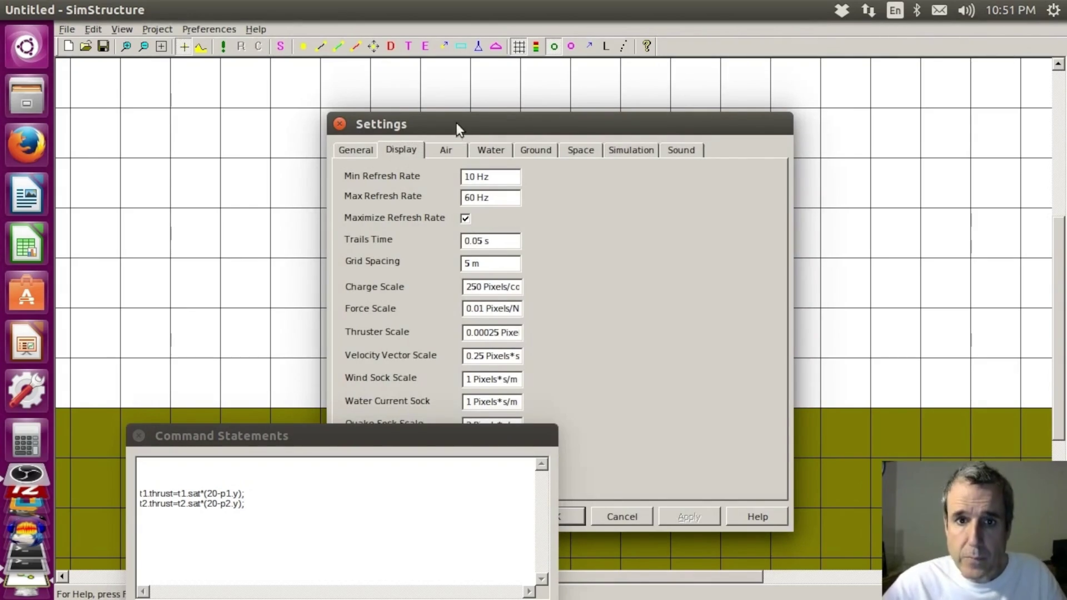
left_click(566, 517)
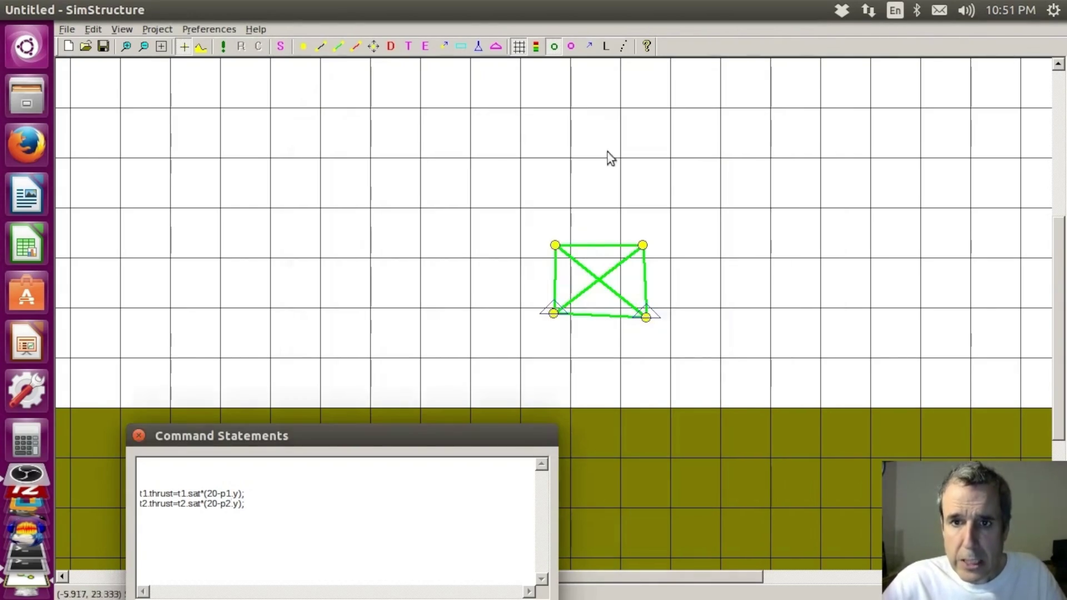
left_click(620, 44)
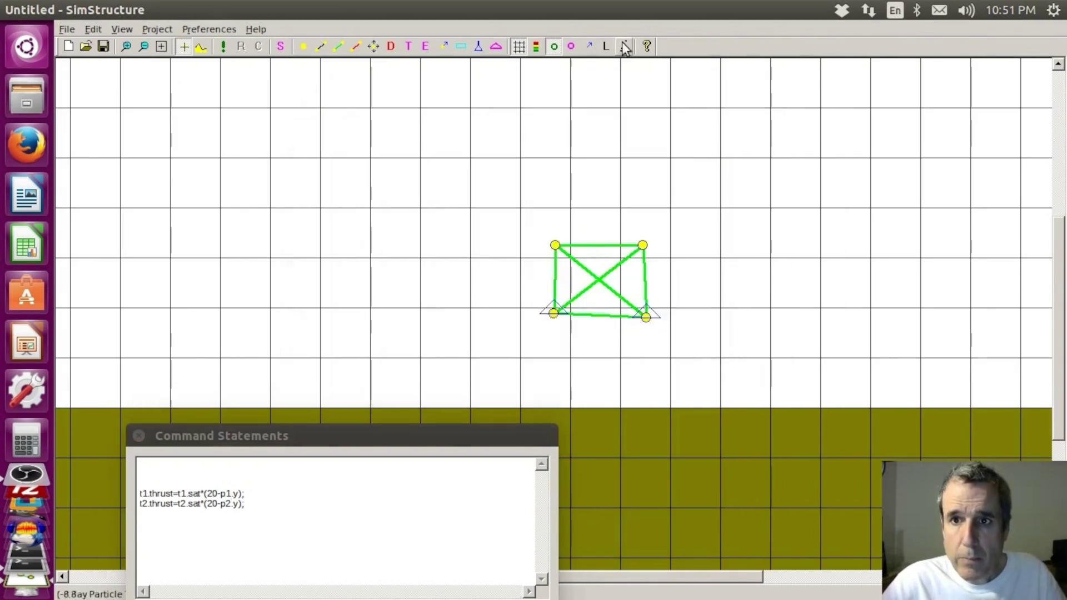
Fly the rocket briefly, shift the script window left, then reset and return to editing the thrust commands
left_click(223, 46)
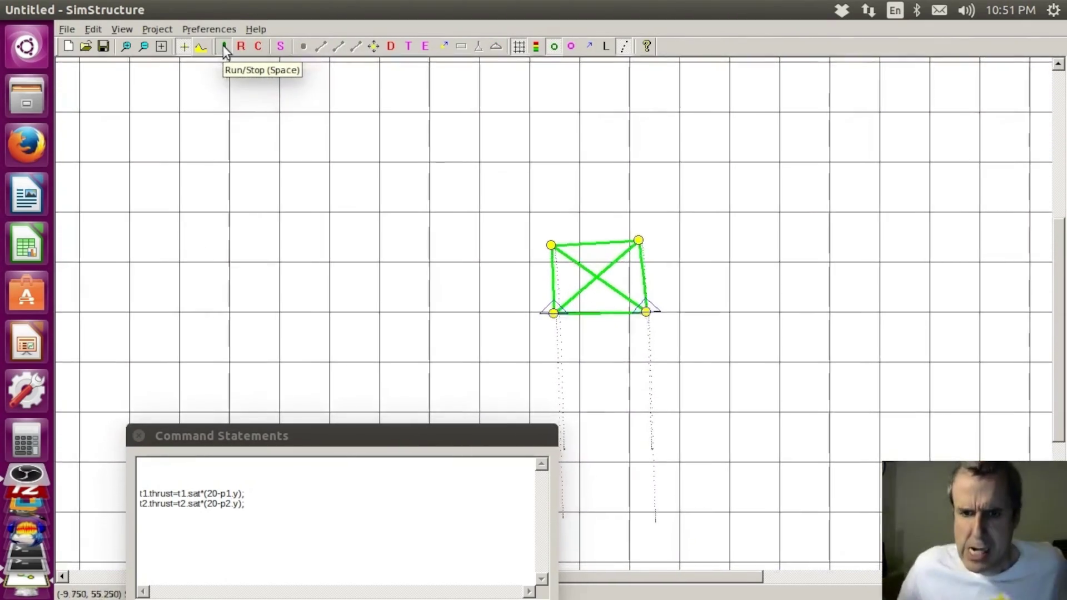
left_click_drag(353, 450, 306, 445)
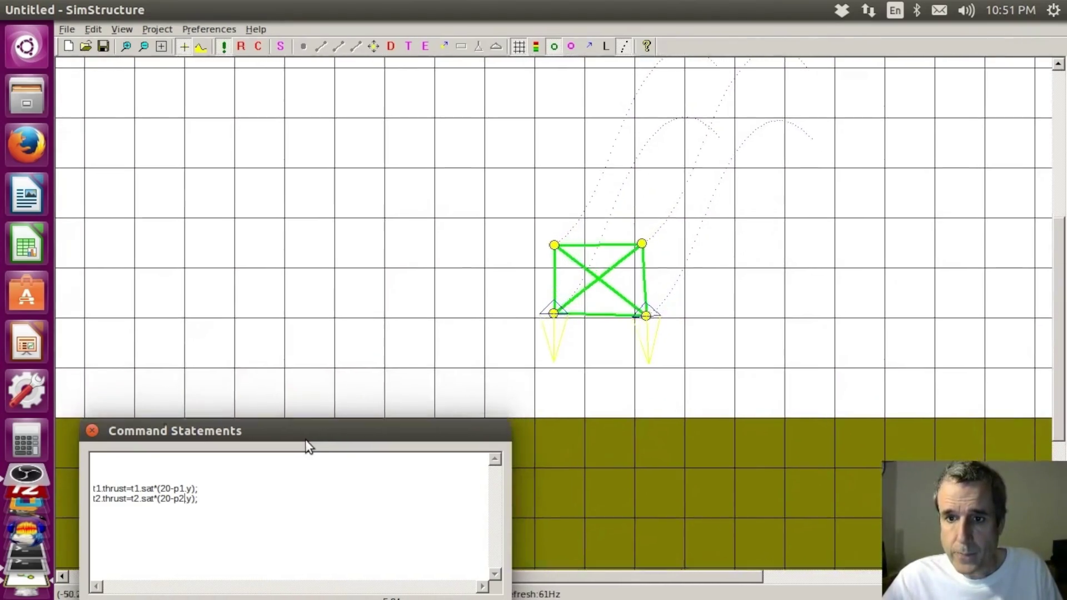
left_click(240, 46)
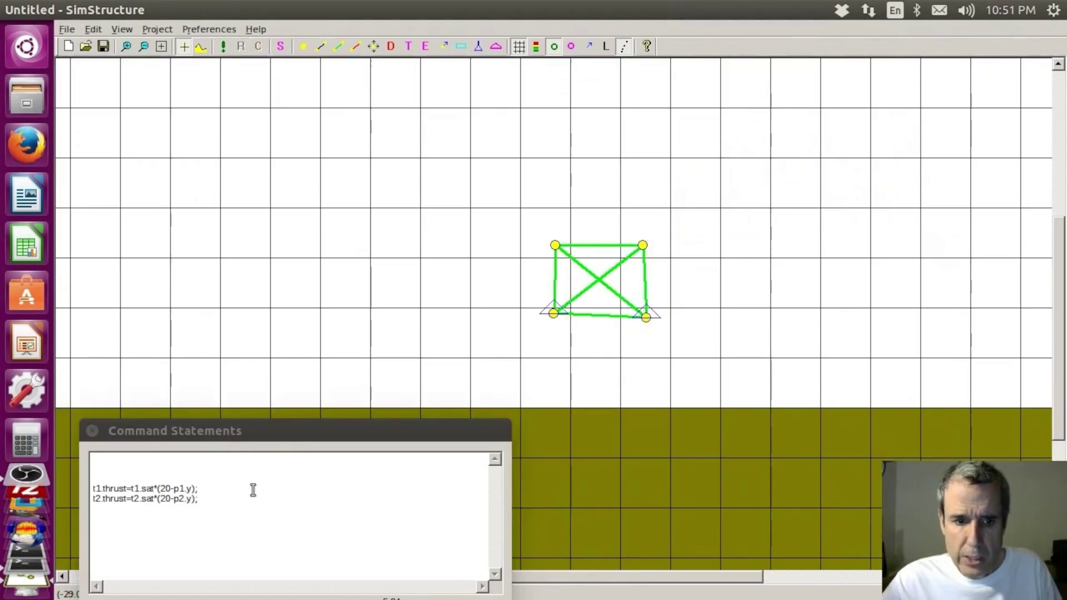
left_click(313, 512)
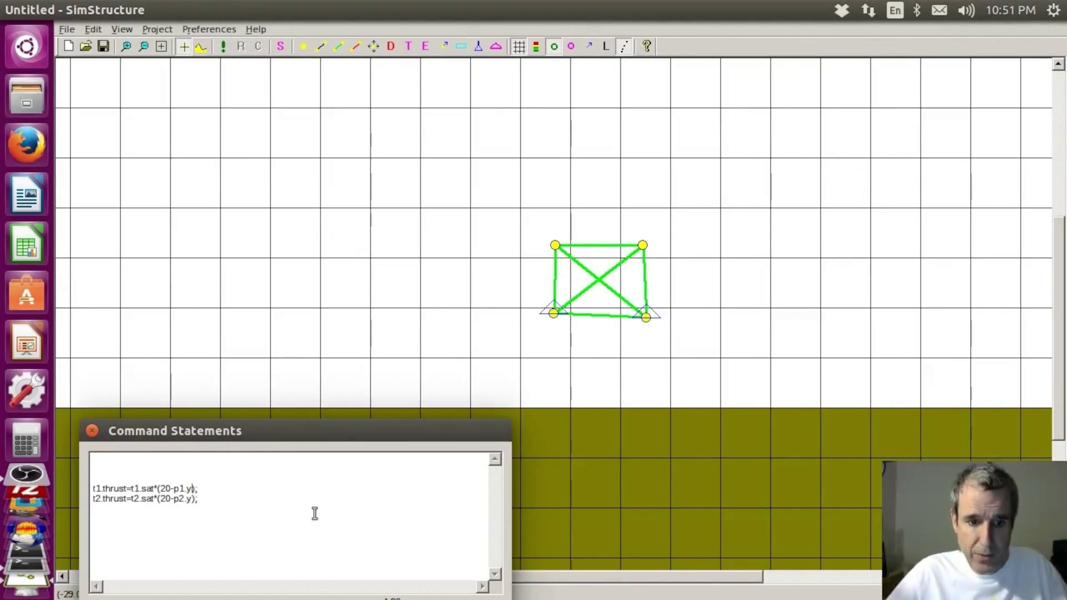
Make both thrust lines read t.sat*(k_p*(20-p.y)), scaling the height error by k_p
key("Left")
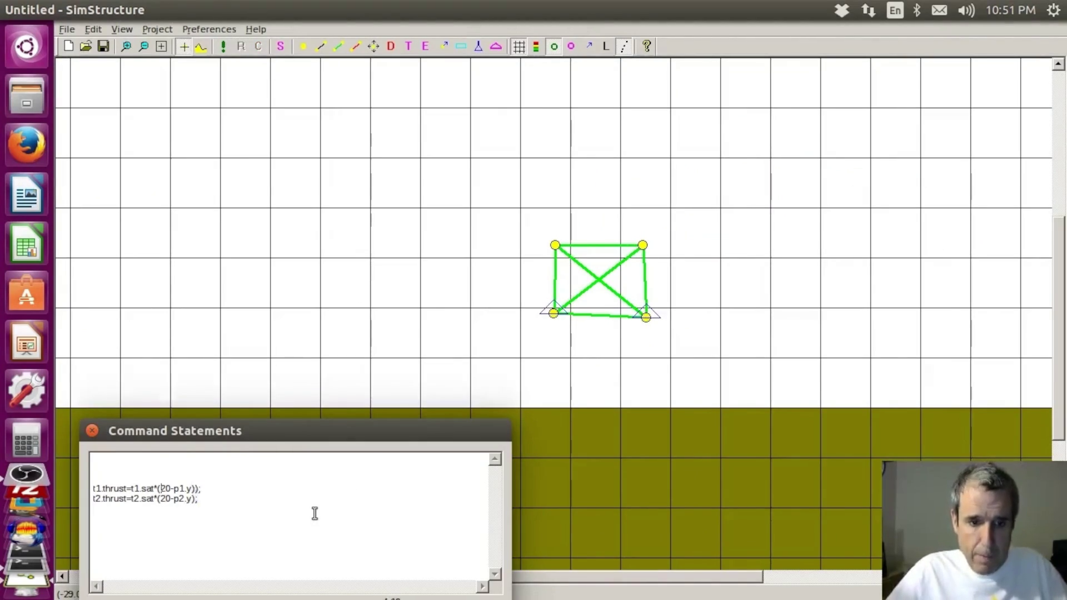
type("(")
key("Down")
type("(")
key("Up")
type("k-")
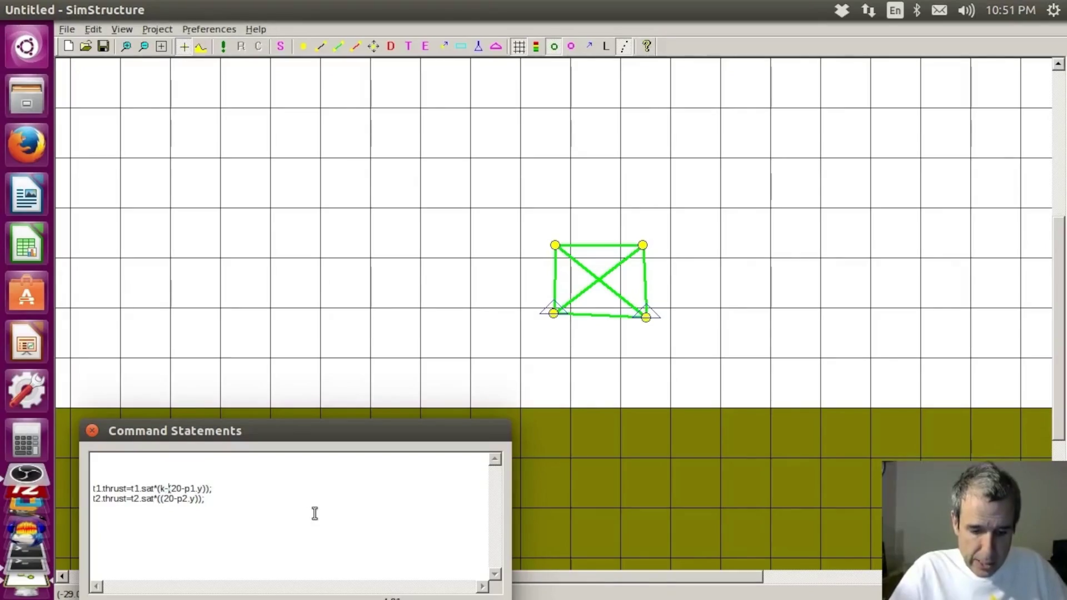
type("_p*")
key("Down")
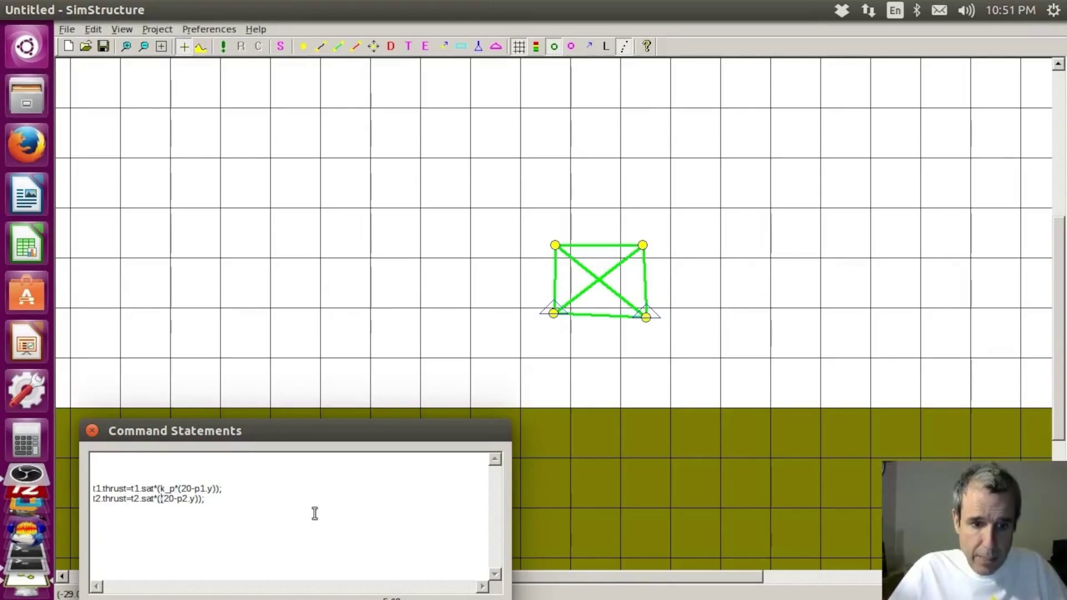
type("k_")
type("p*")
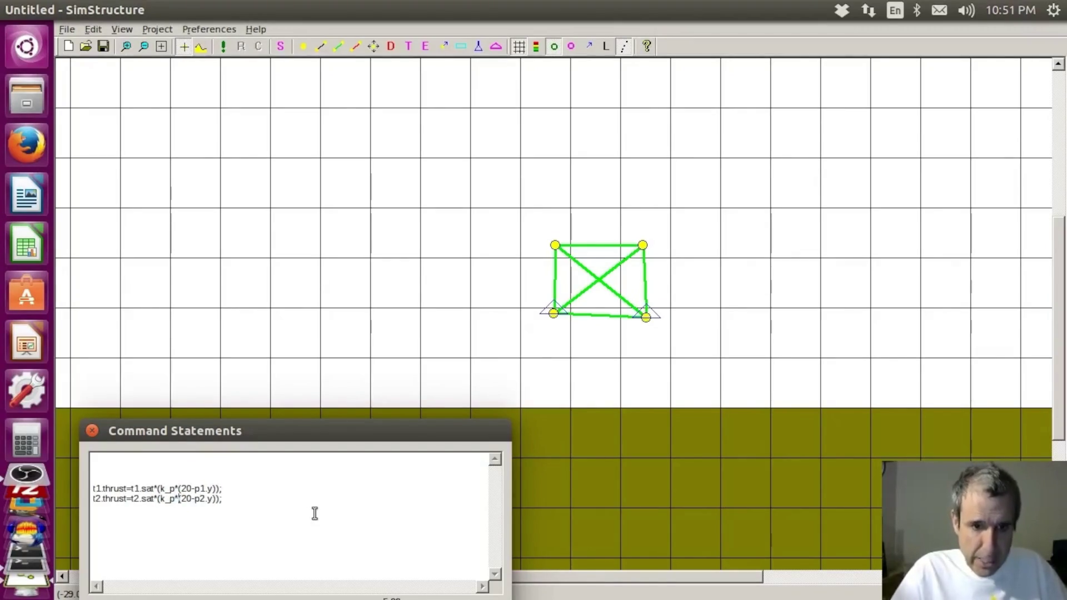
key("Up")
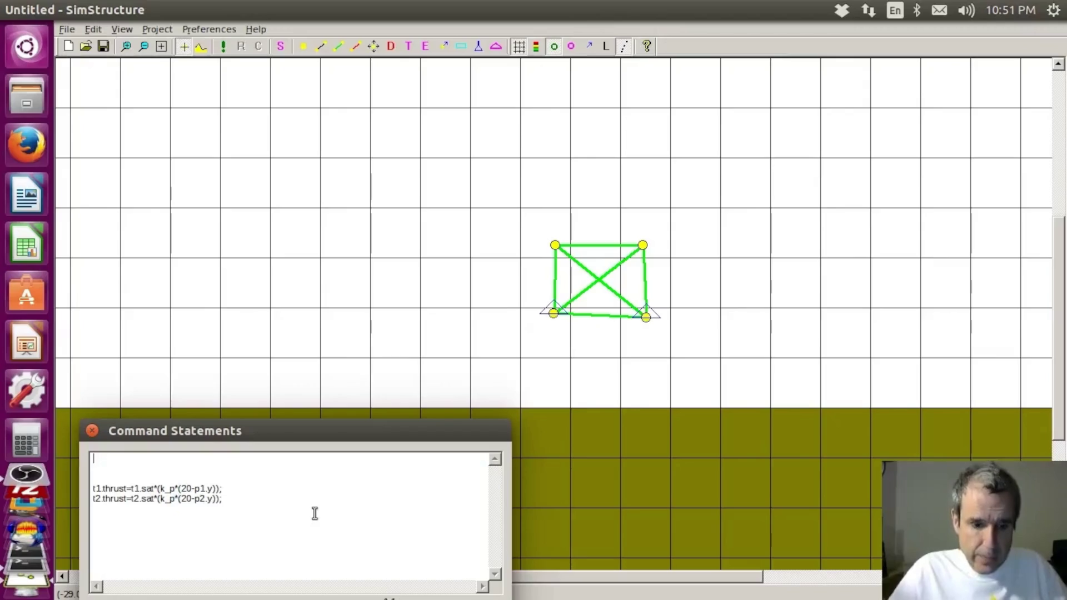
type("ouble k_p")
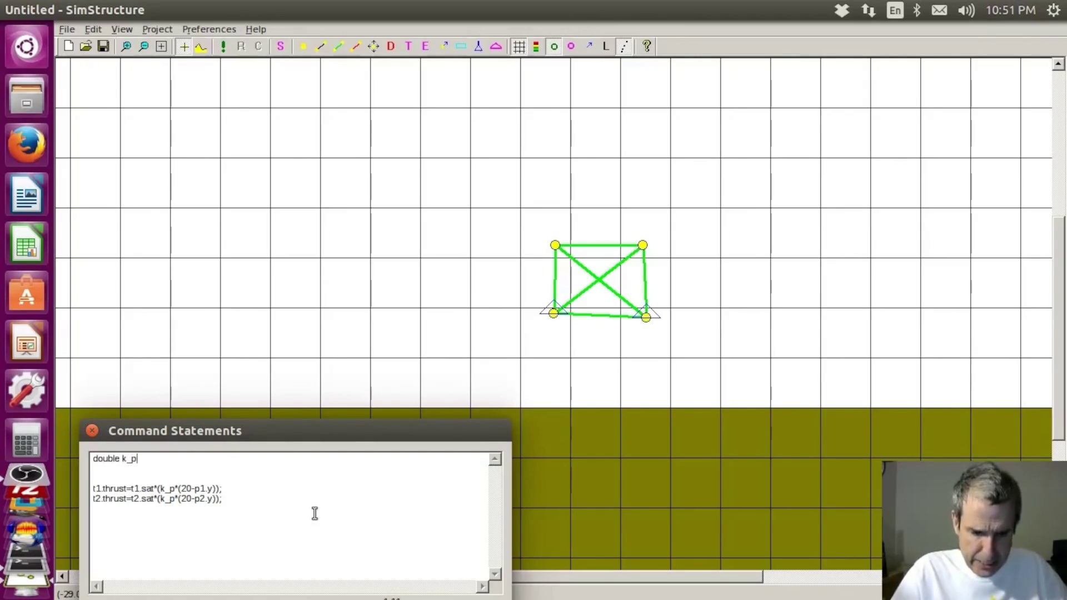
type("0,k_i=0,")
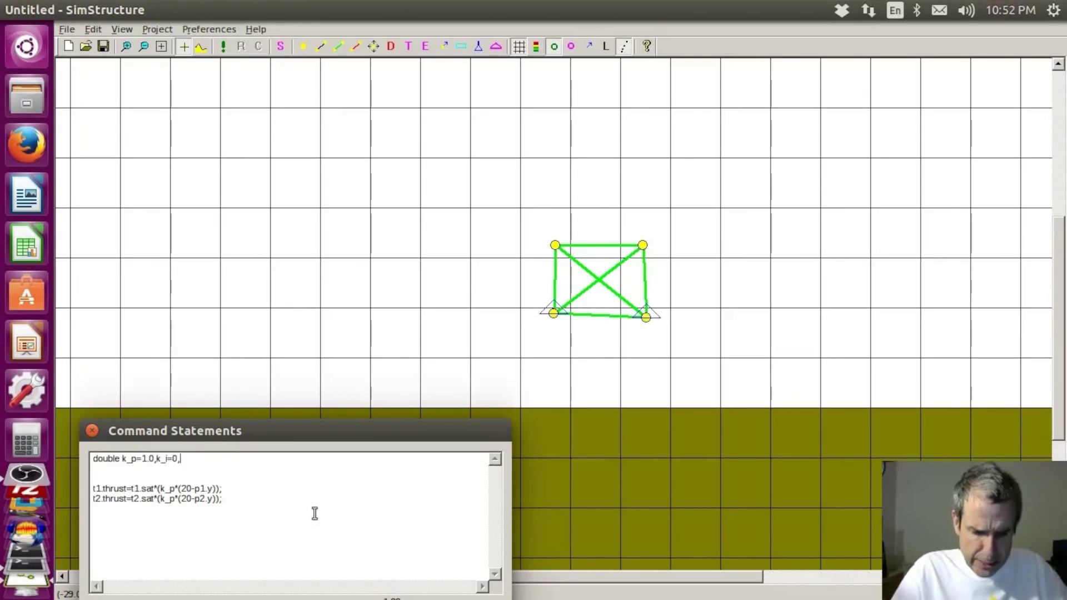
type("_d=1.0;")
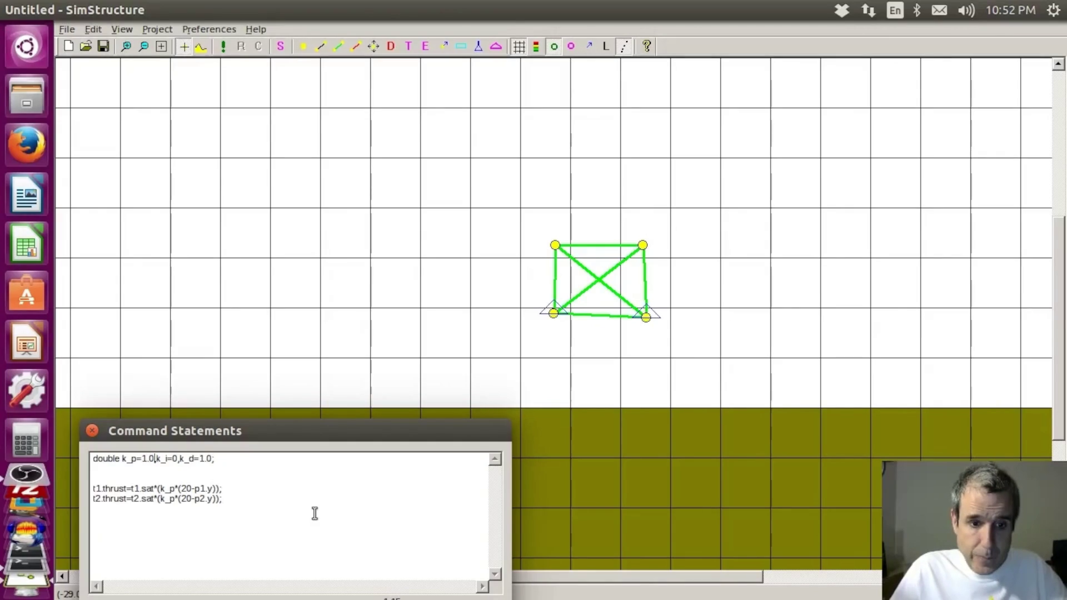
Start the script with 'double k_p=1.0,k_i=0,k_d=1.0;' and break the line after double
key("Return")
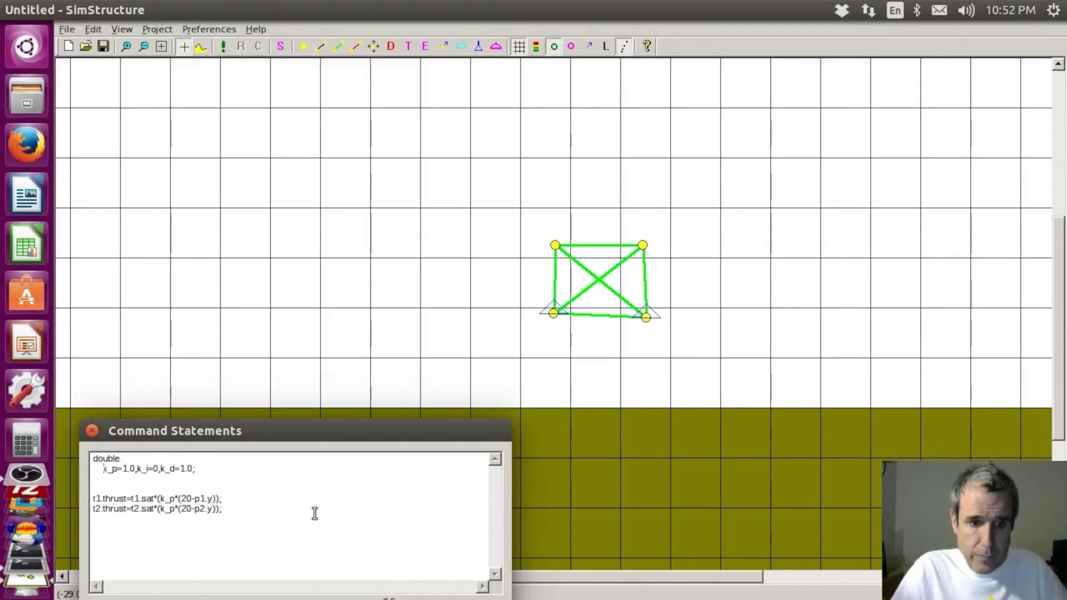
key("BackSpace")
key("Return")
key("ctrl+a")
key("Home")
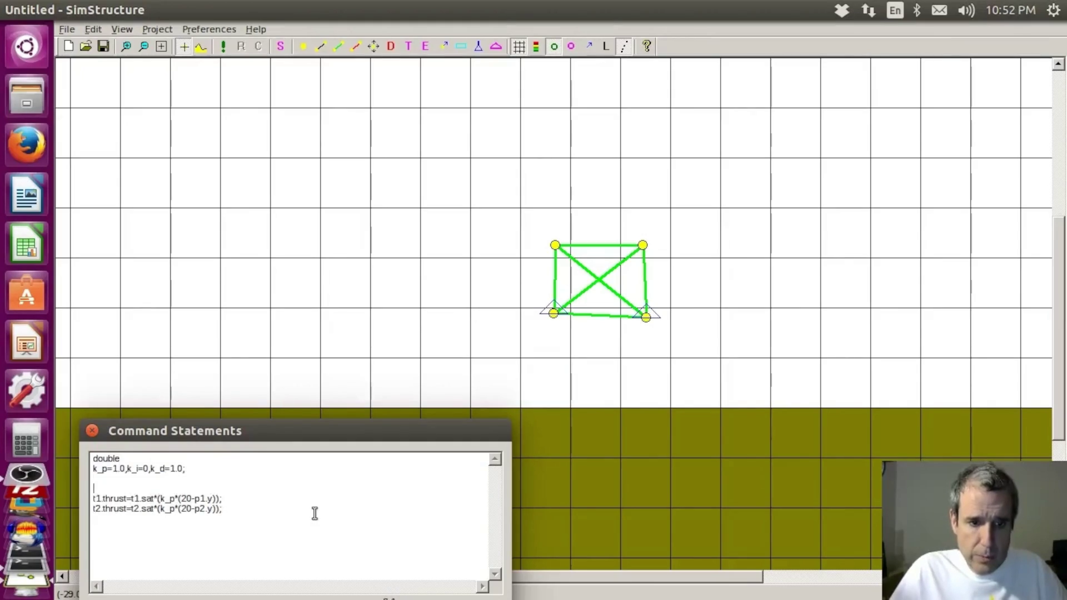
key("Up")
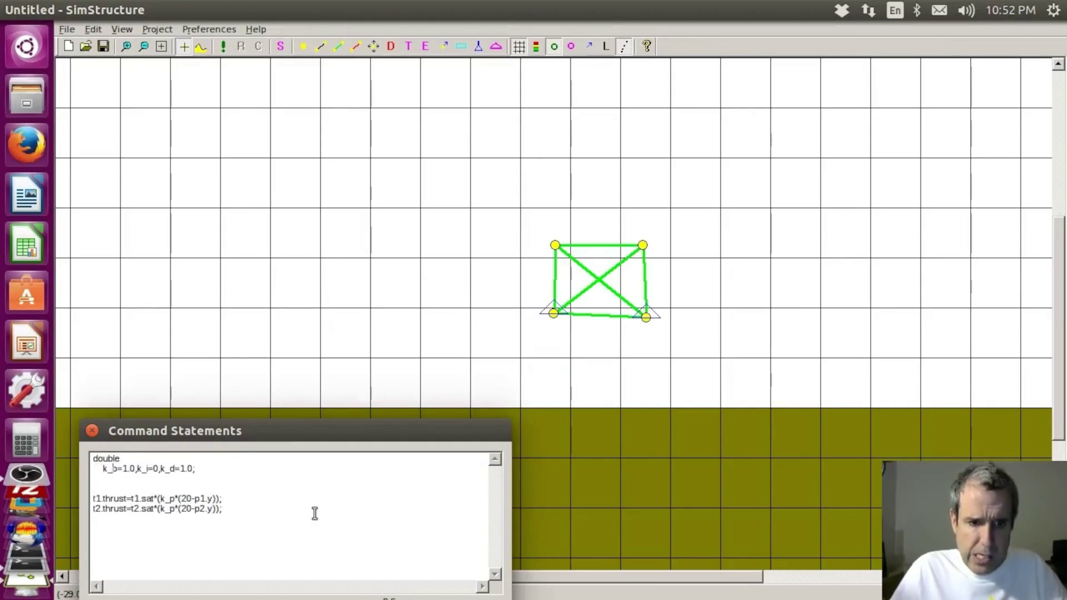
Put k_i and k_d each on their own indented line of the declaration
key("Return")
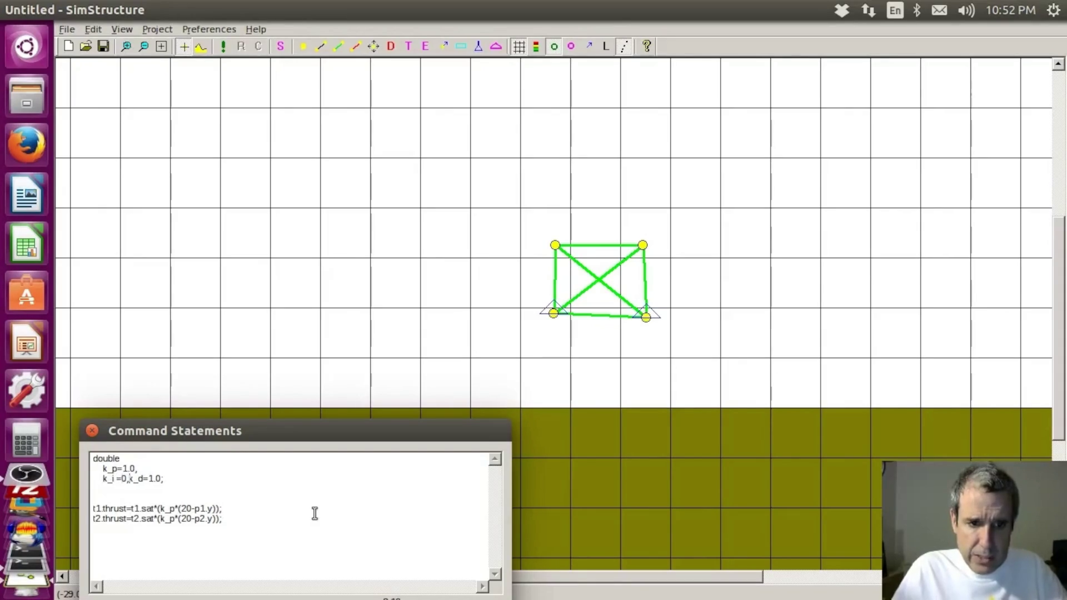
key("Return")
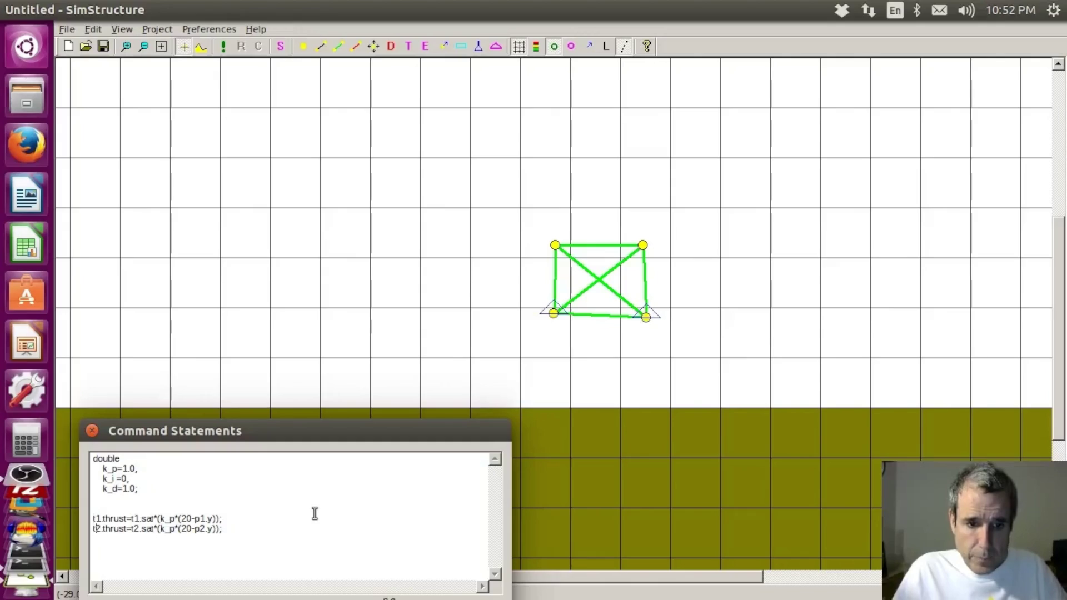
type("+k")
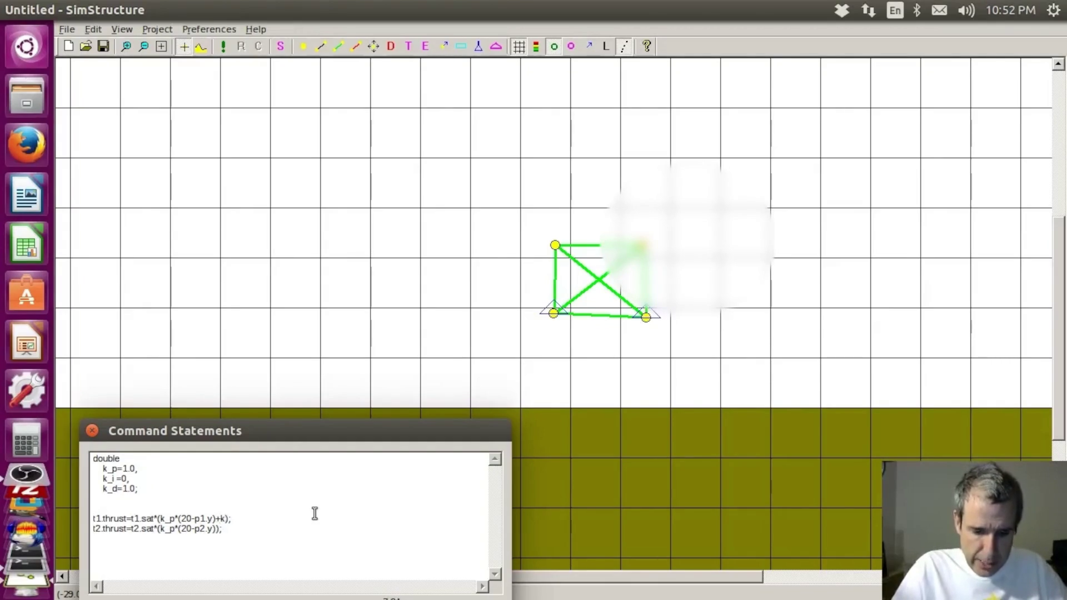
type("d*")
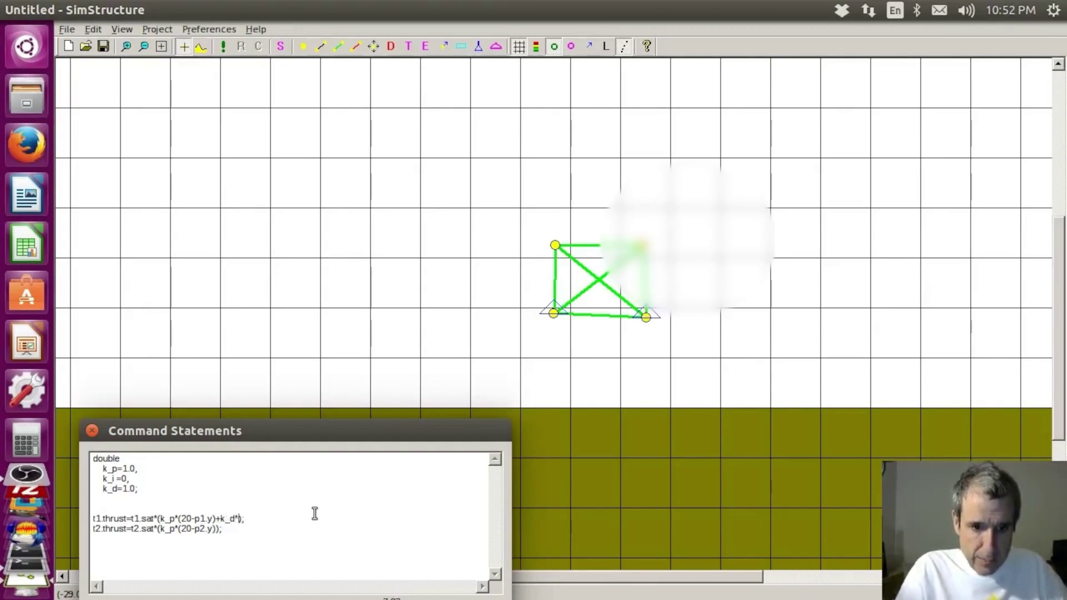
type("dy")
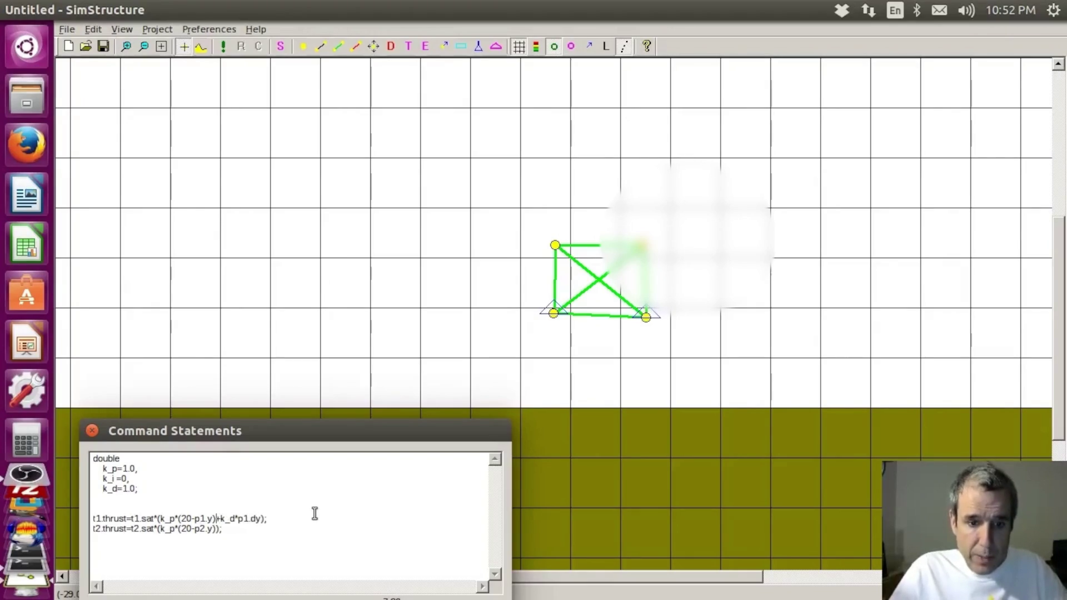
Subtract k_d*p1.dy and k_d*p2.dy damping terms inside the two thrust sat() calls
key("BackSpace")
type("-k_d")
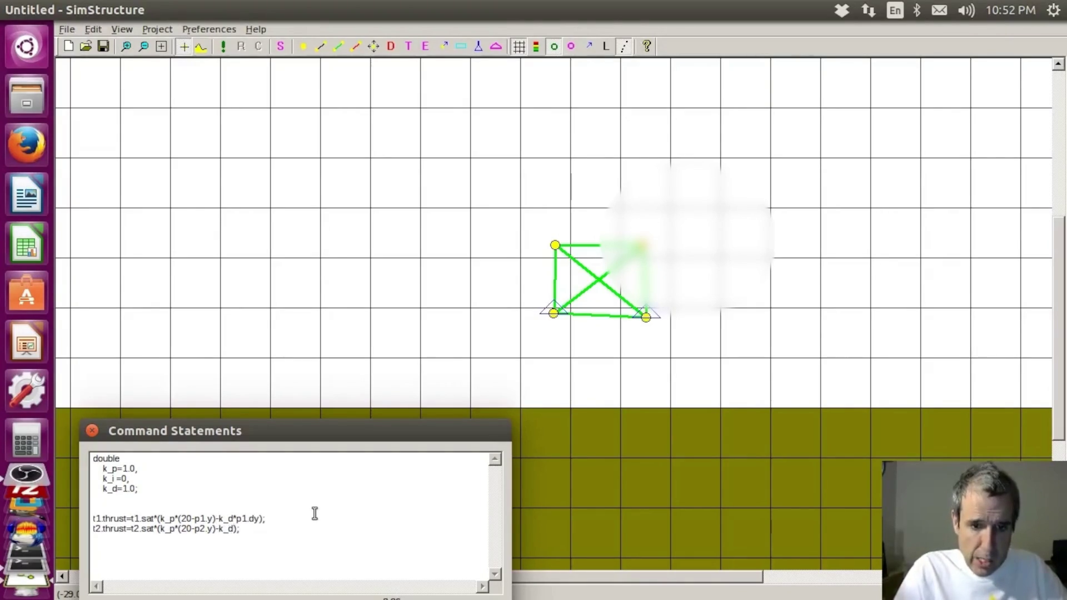
type("*p2.dy")
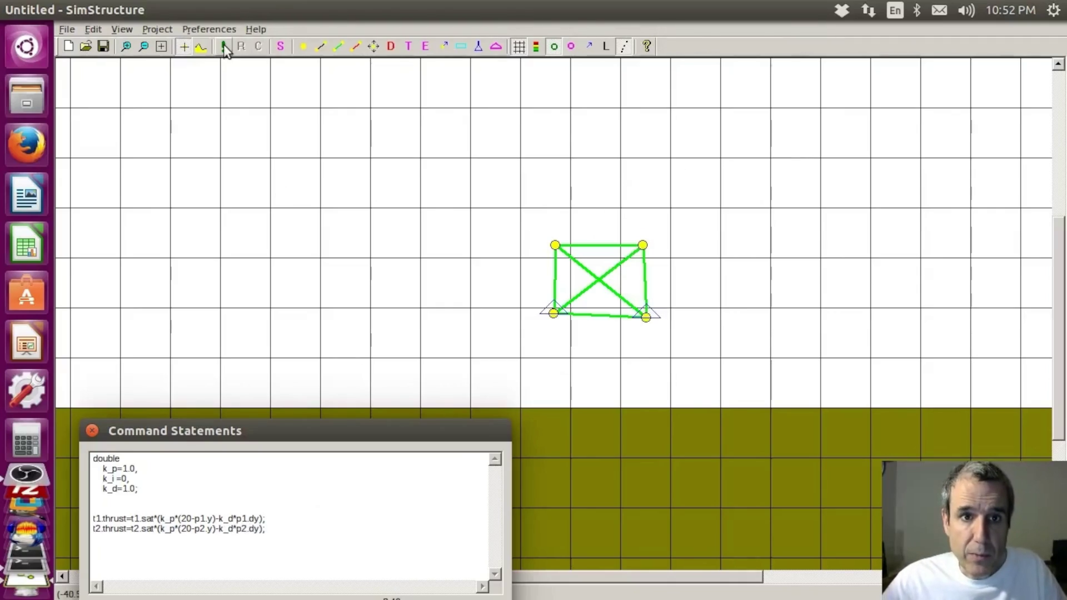
Test-fly with damping, lower k_d from 1.0 to 0.5, then fly again and reset
left_click(225, 44)
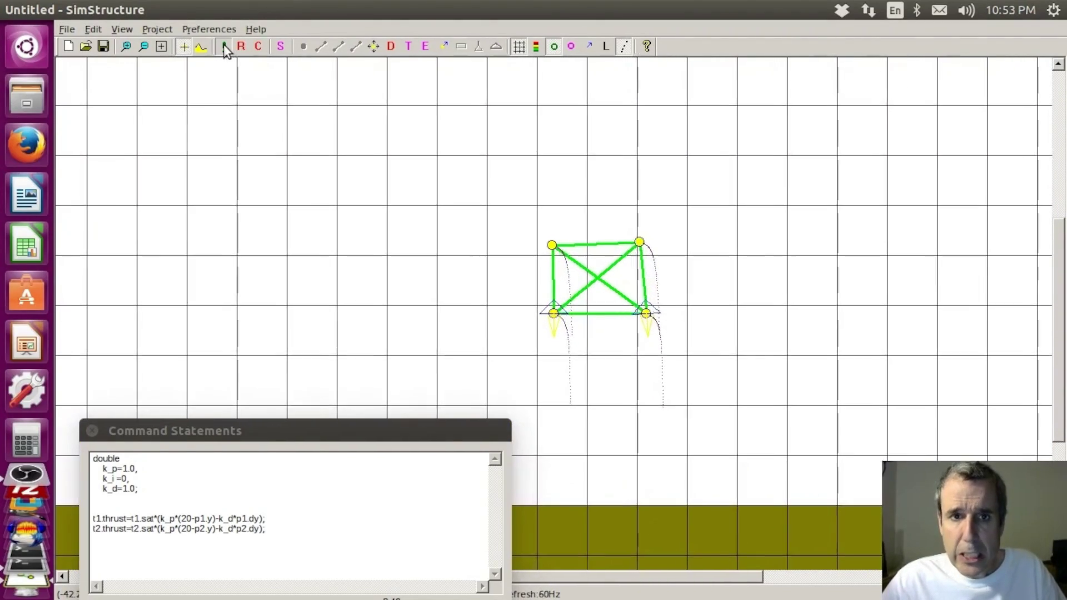
left_click(243, 45)
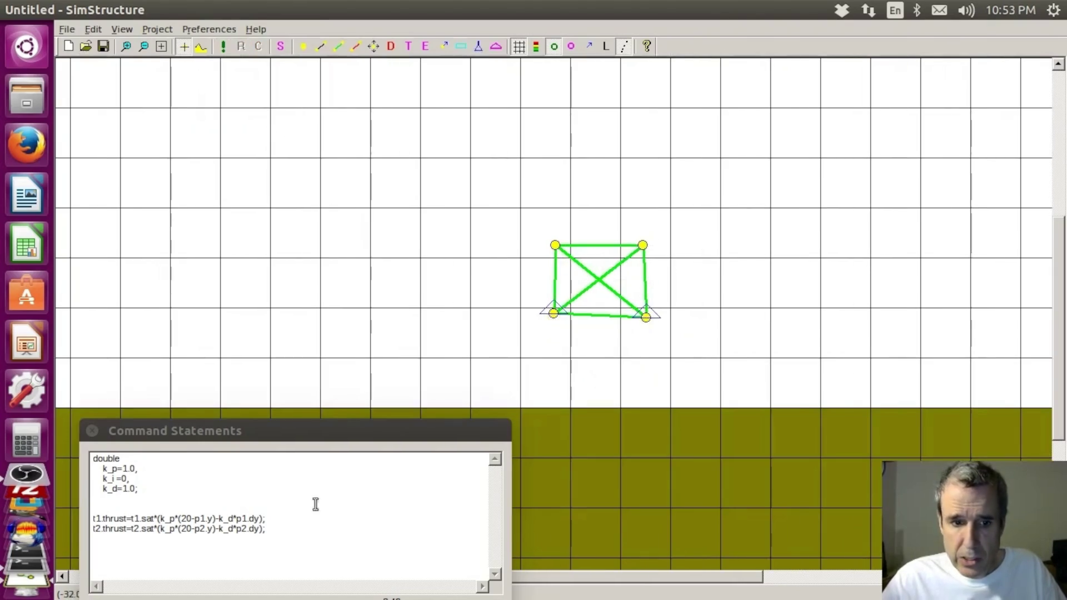
left_click(128, 488)
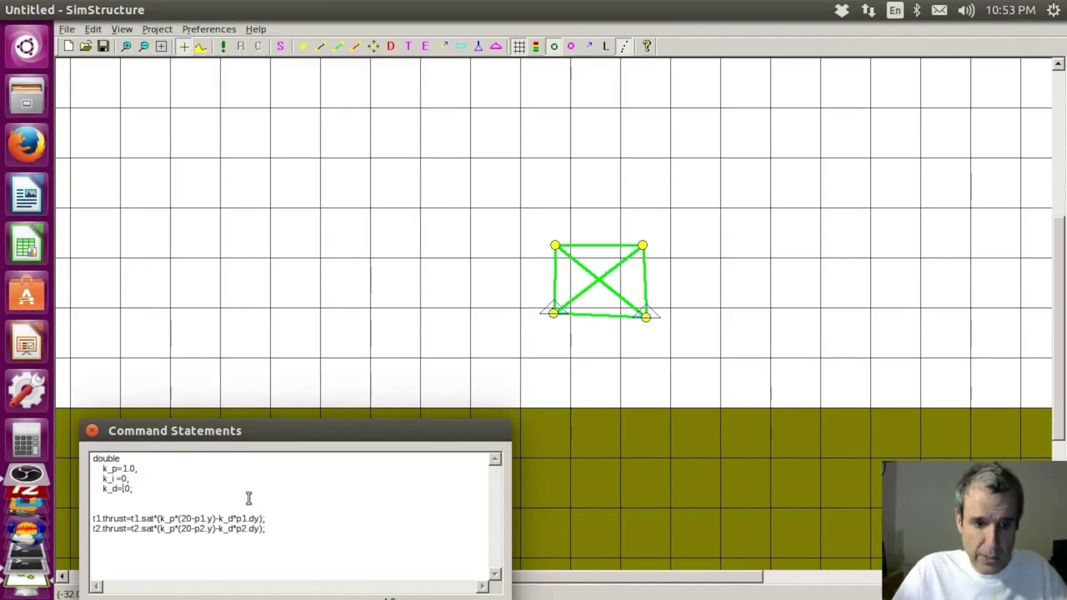
key("Delete")
type("5")
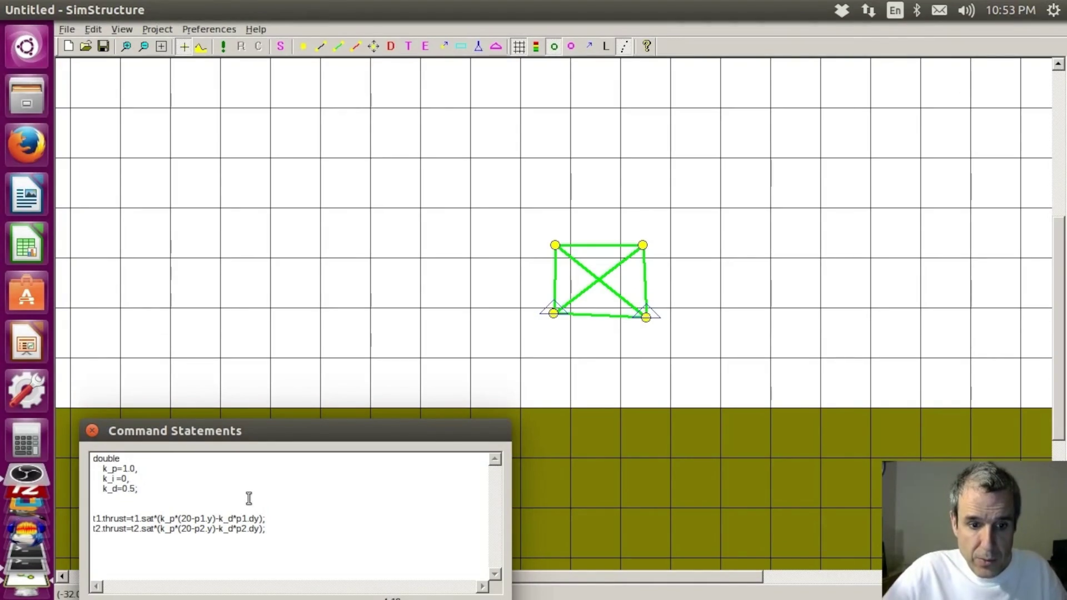
left_click(223, 47)
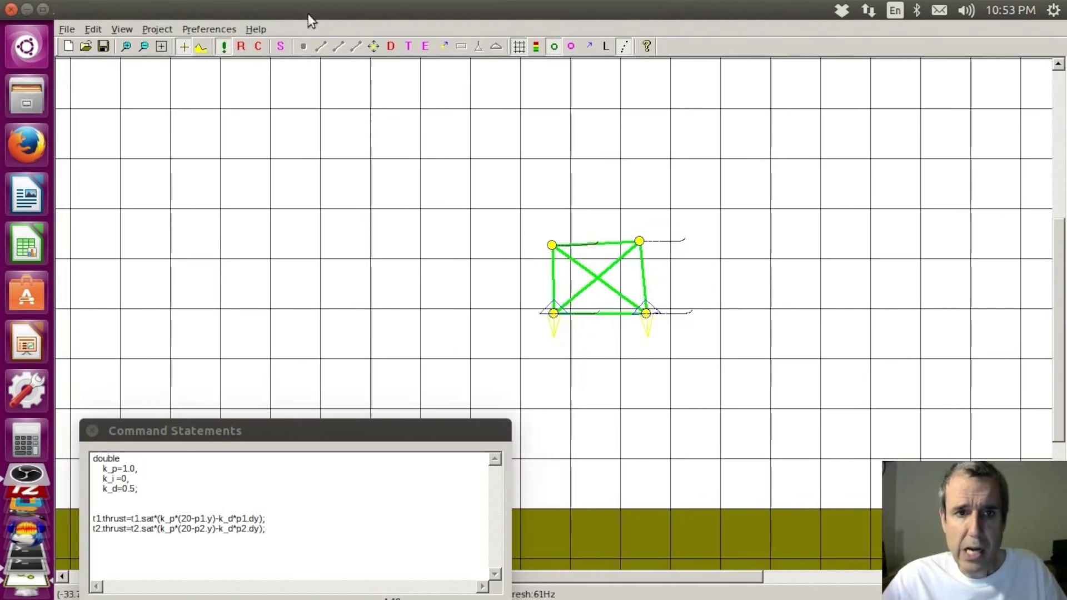
left_click(240, 47)
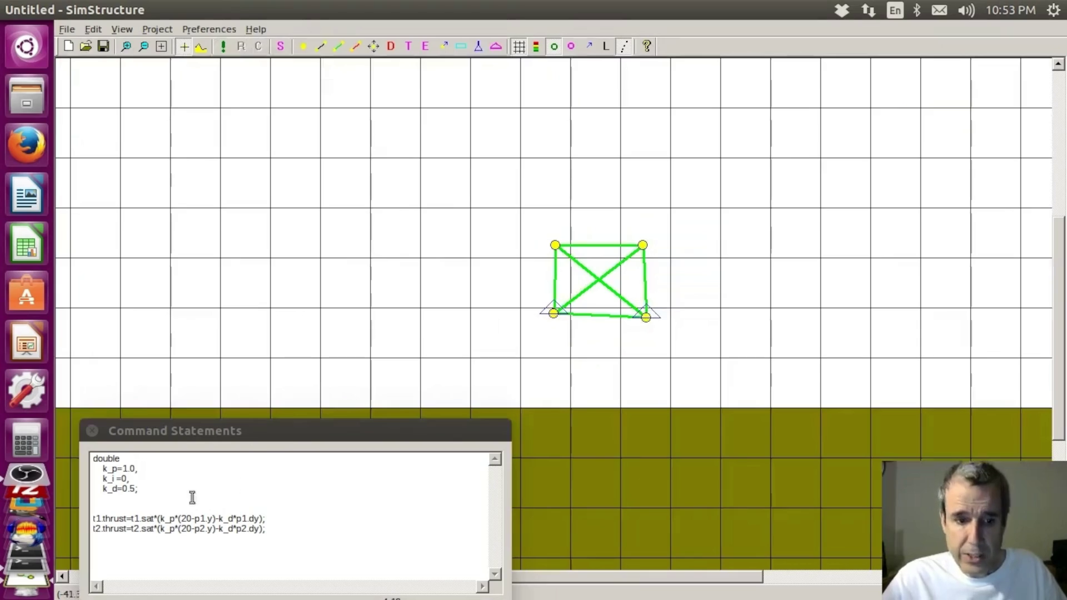
Raise k_d to 0.6 and run a test flight, then reset
left_click(151, 492)
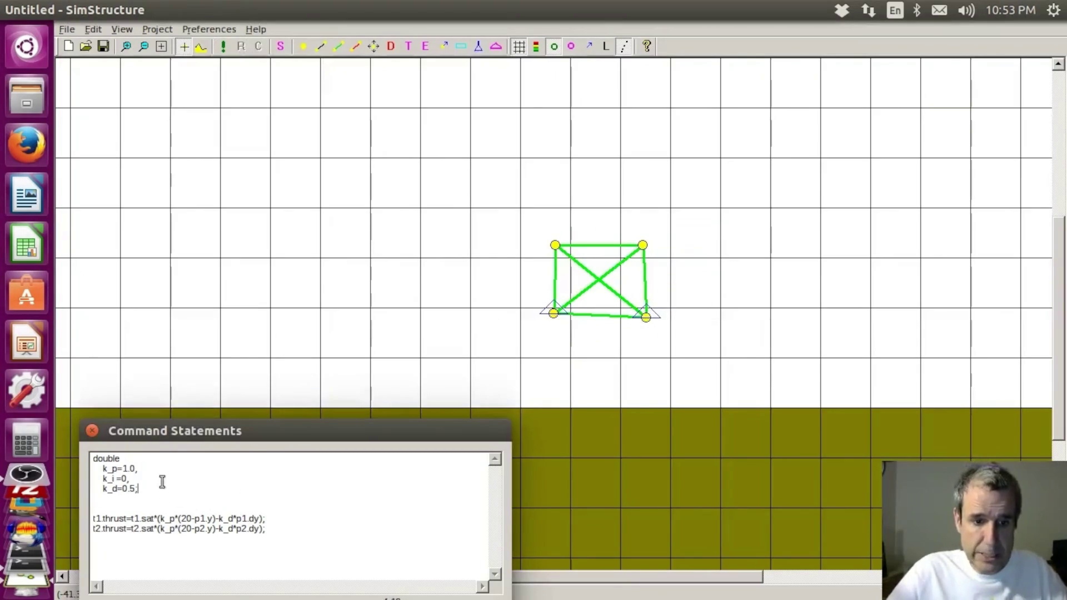
key("BackSpace")
type("6")
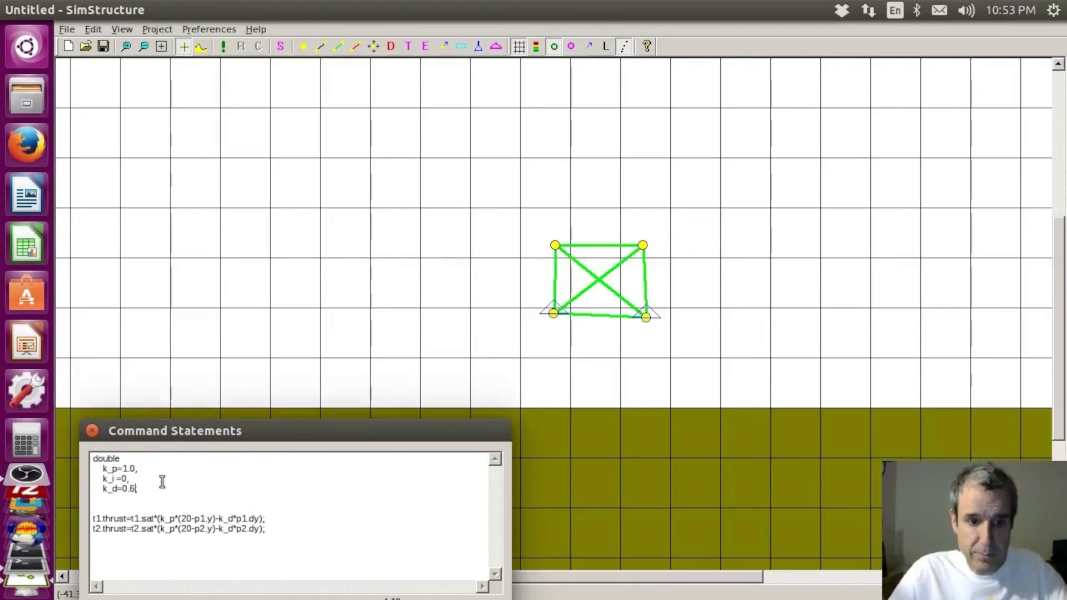
left_click(220, 49)
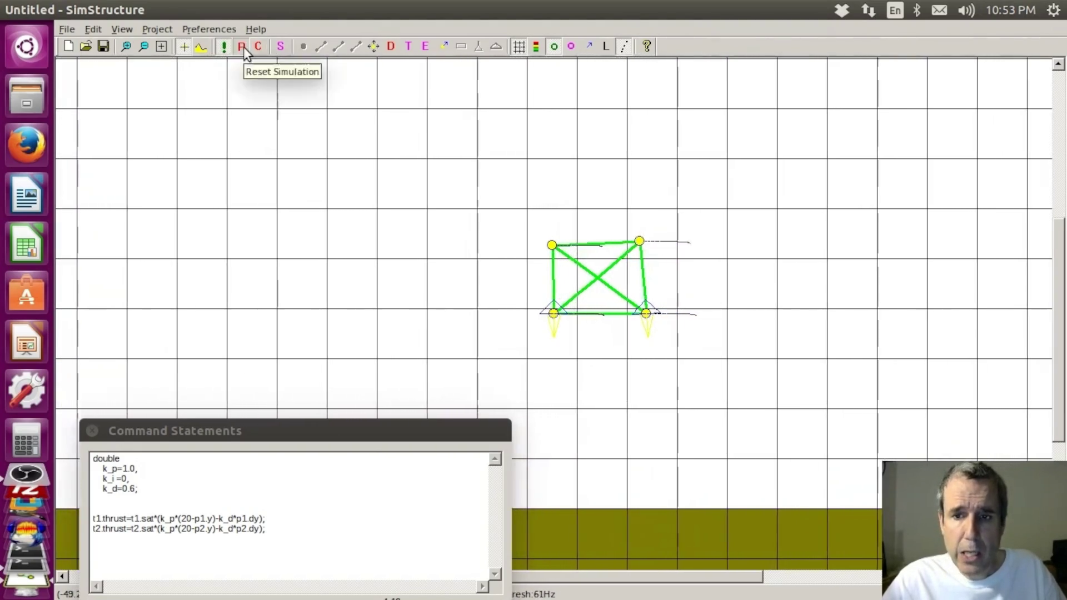
left_click(244, 46)
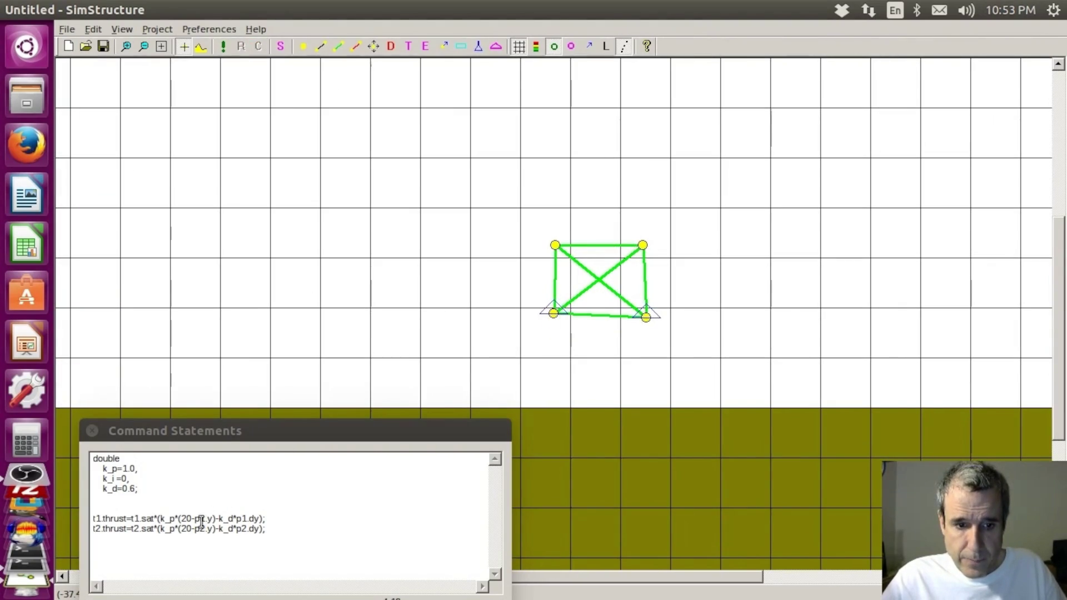
Raise k_p to 2.0 and run another test flight, then reset
left_click_drag(124, 470, 131, 469)
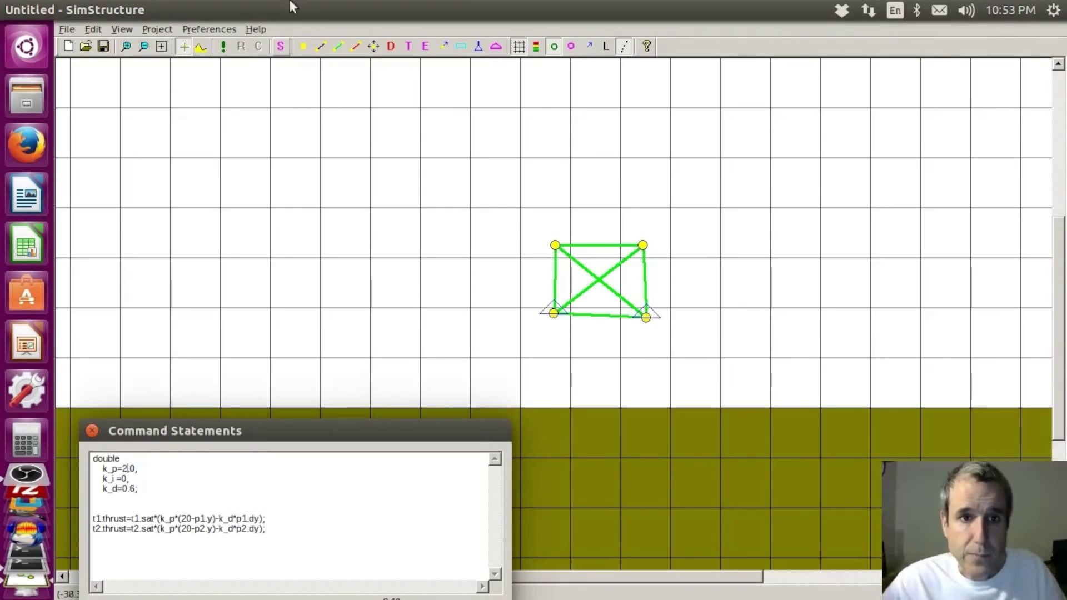
left_click(222, 48)
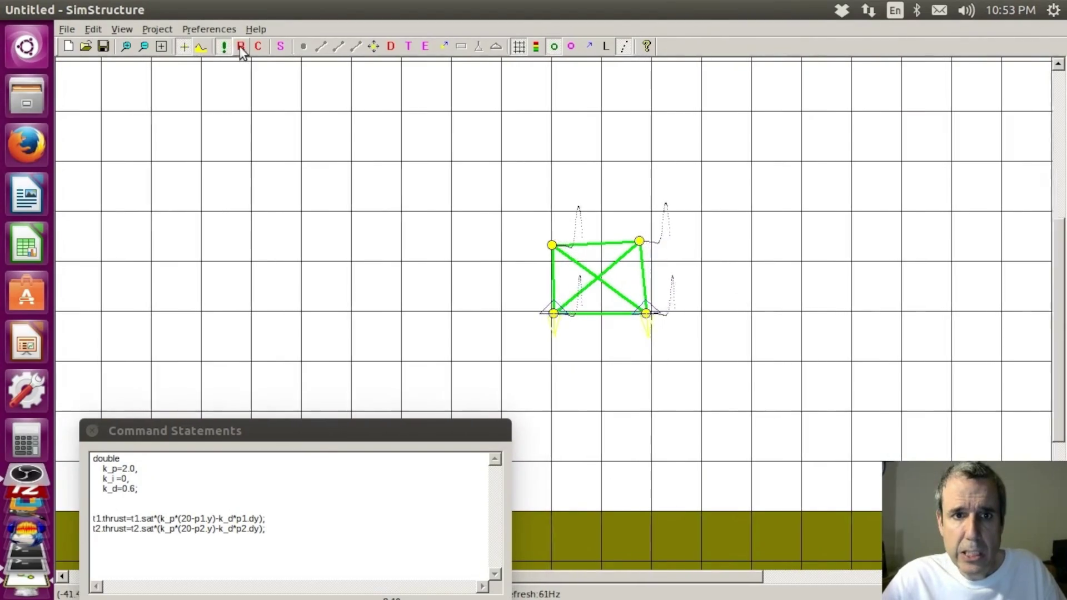
left_click(240, 46)
left_click(132, 491)
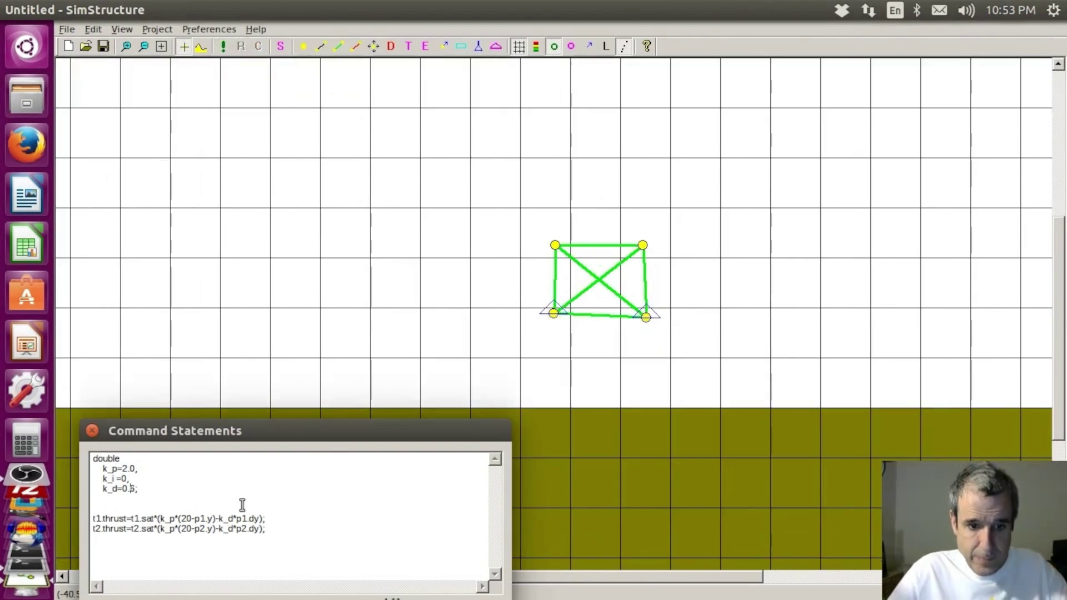
Try k_d at 0.8 and then 1.5, flying and resetting the rocket after each
key("BackSpace")
type("8")
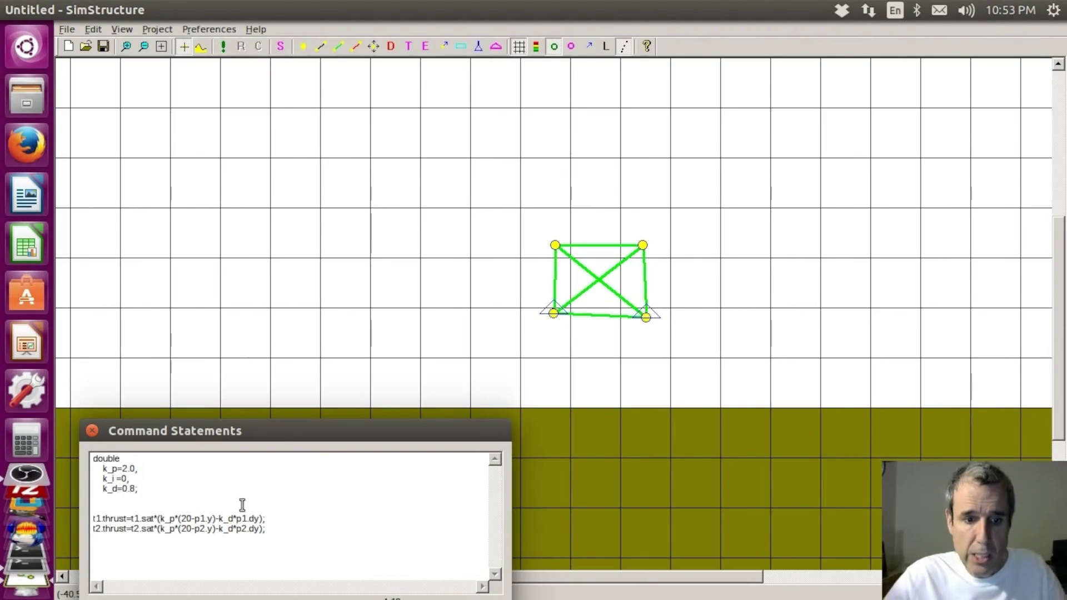
left_click(230, 50)
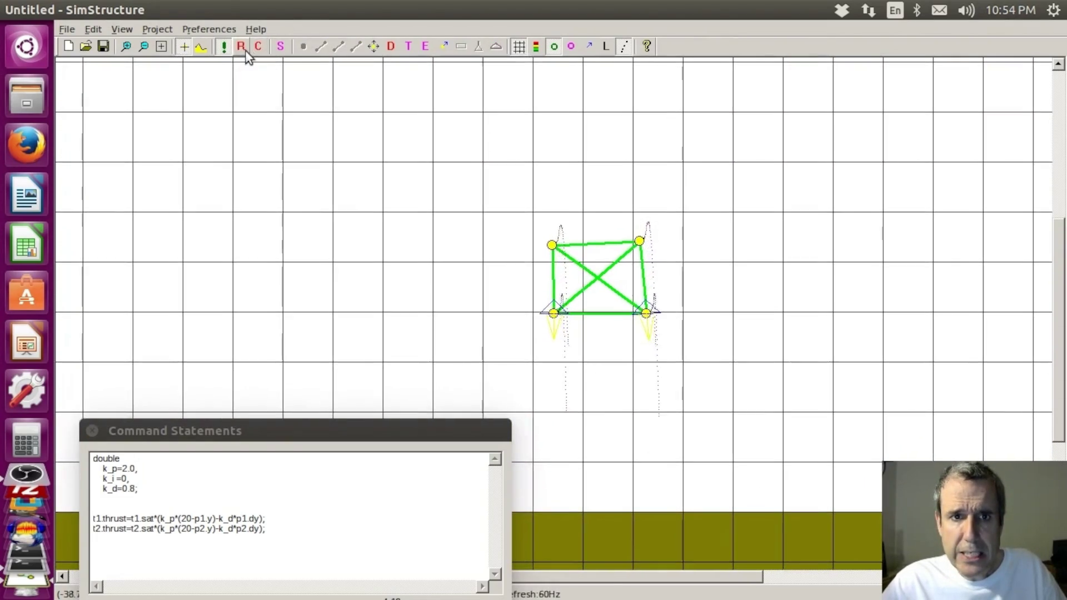
left_click(243, 49)
left_click(135, 493)
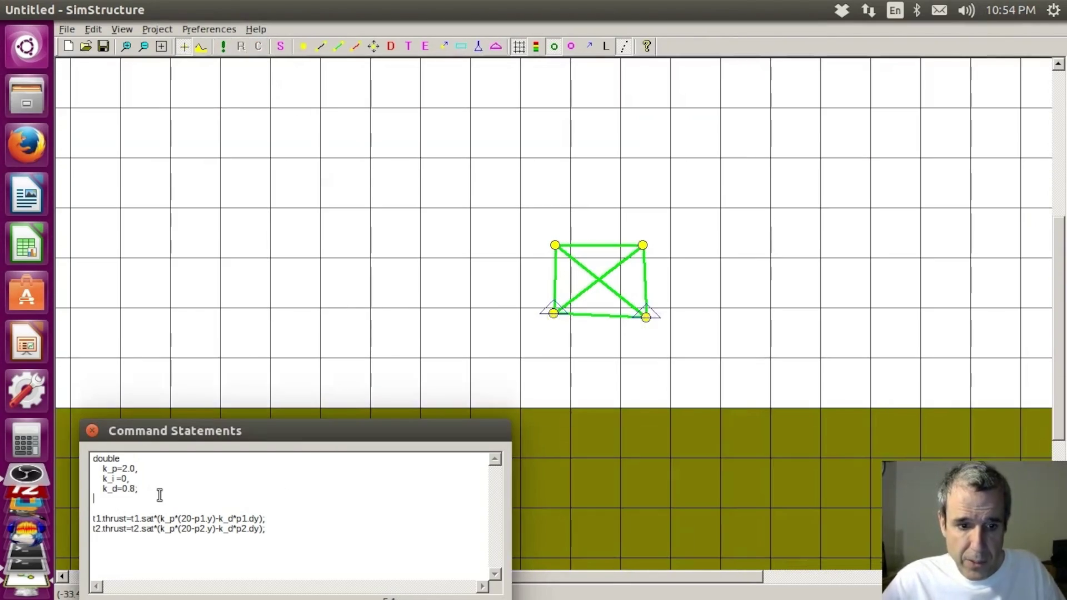
key("BackSpace")
key("BackSpace")
key("BackSpace")
type(".5")
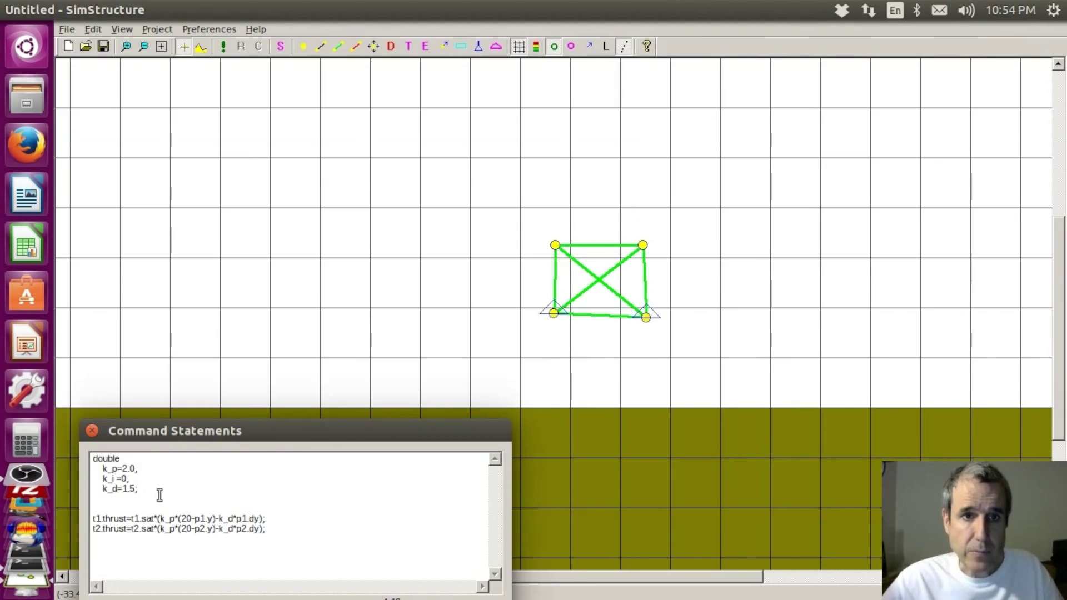
left_click(224, 47)
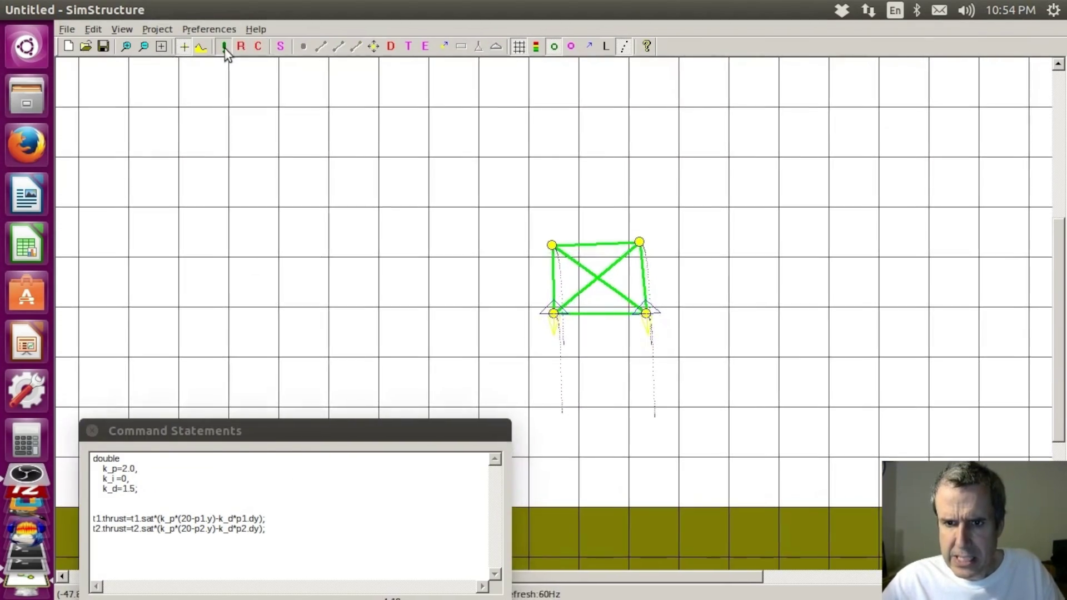
left_click(241, 47)
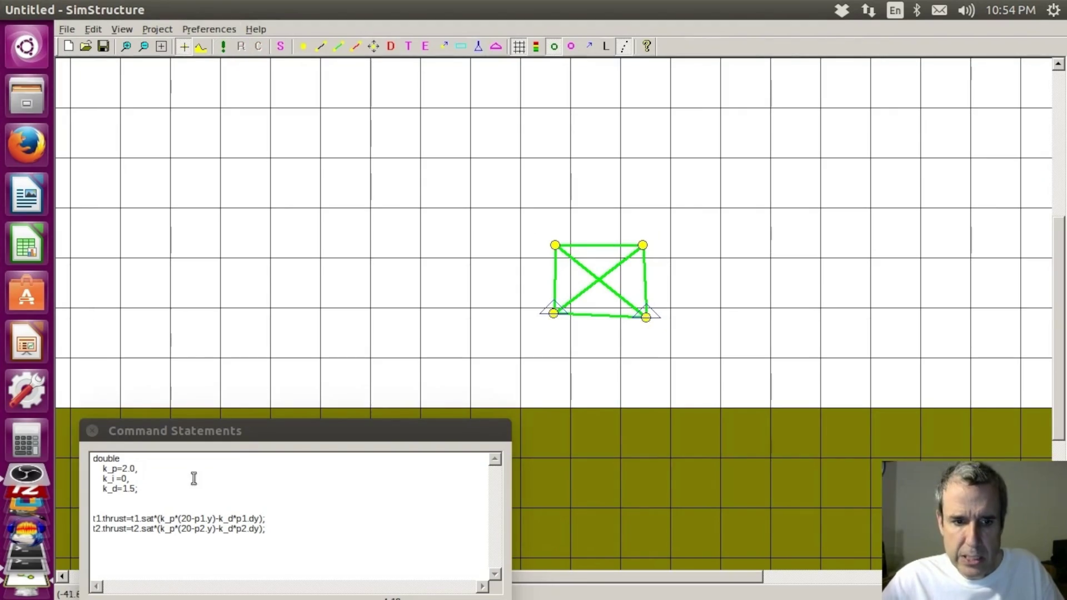
Lower k_d to 1.2 and run another test flight, then reset
left_click(133, 487)
key("BackSpace")
type("2")
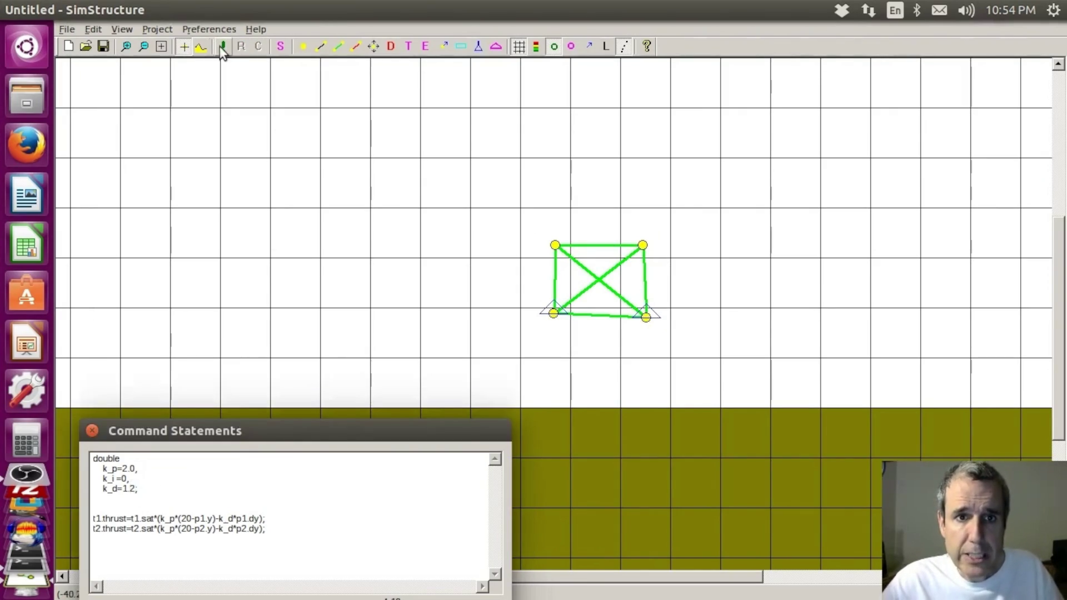
left_click(222, 47)
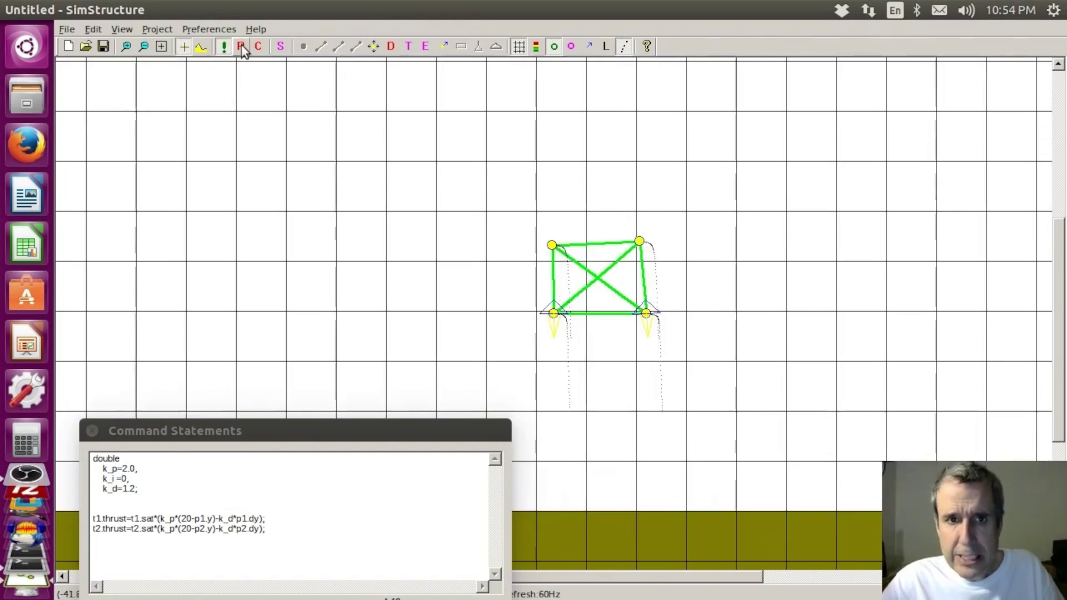
left_click(241, 47)
left_click(135, 492)
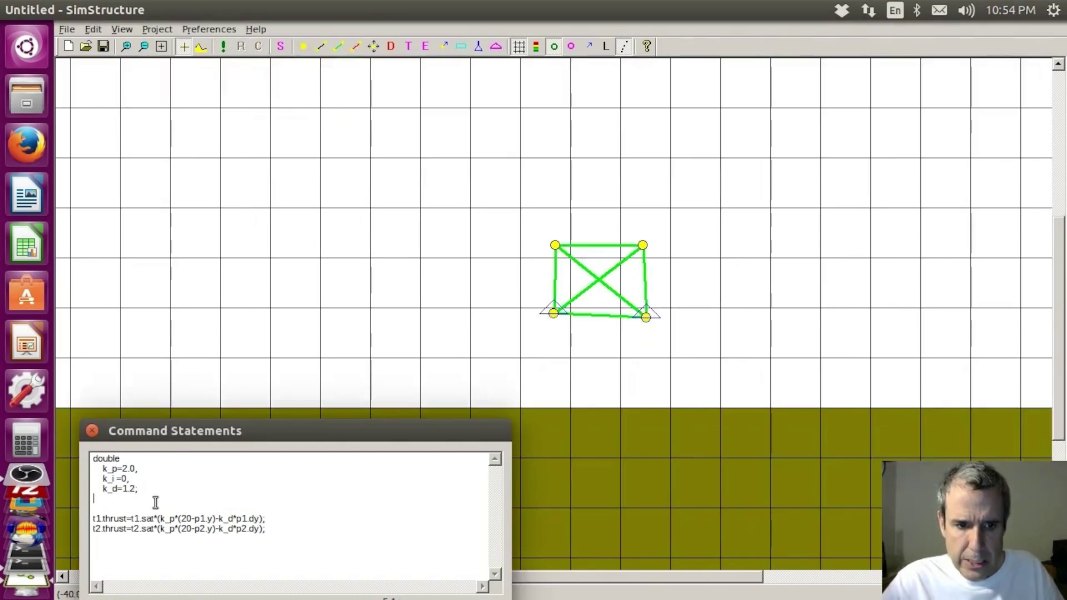
type("1")
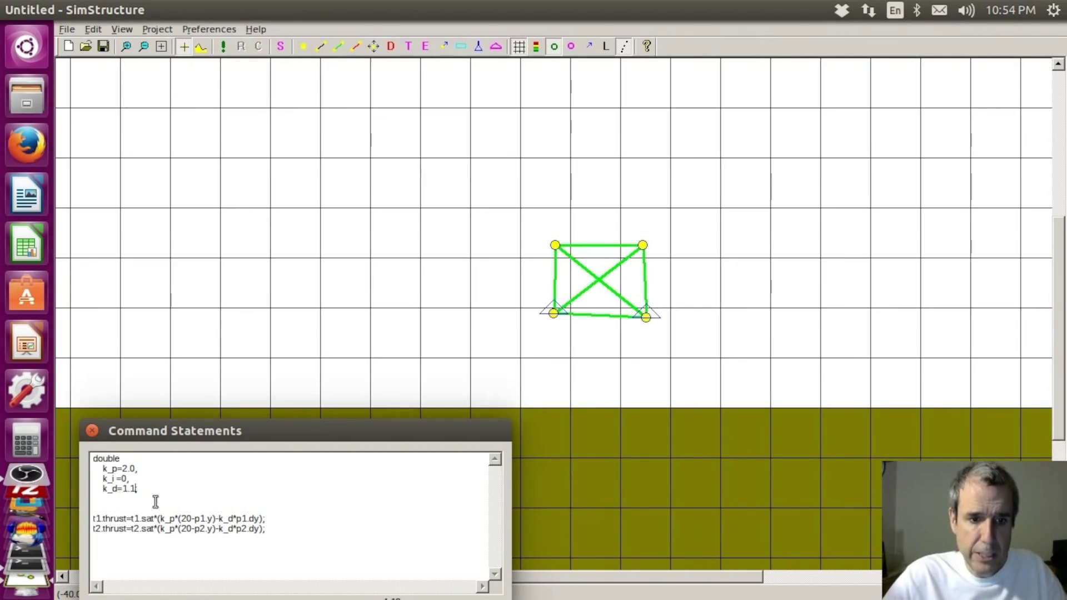
Fly the rocket with k_d at 1.1 to check its height hold, then reset
left_click(224, 47)
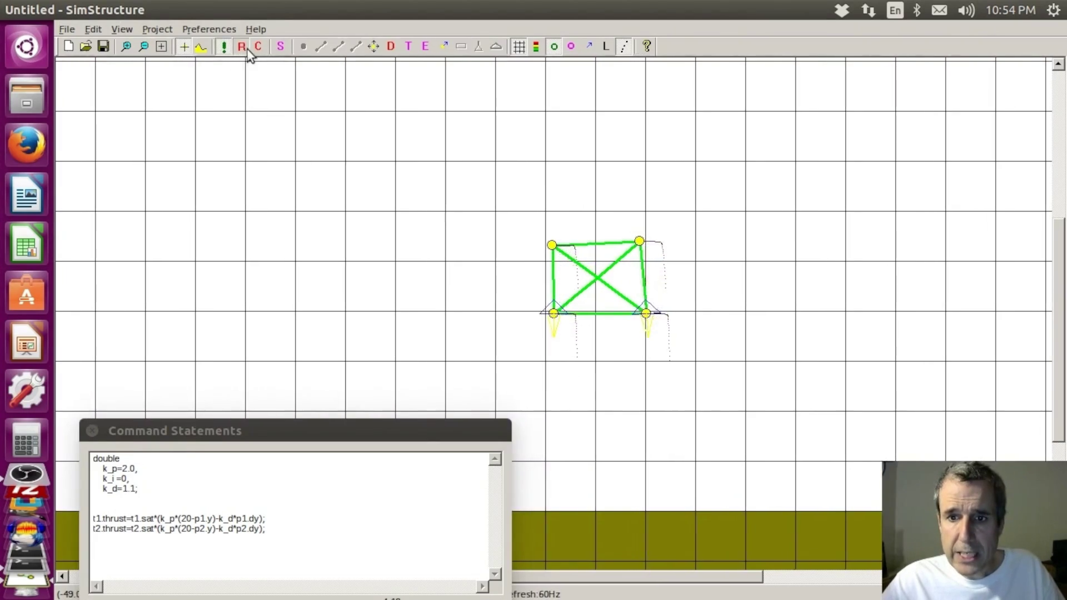
left_click(241, 47)
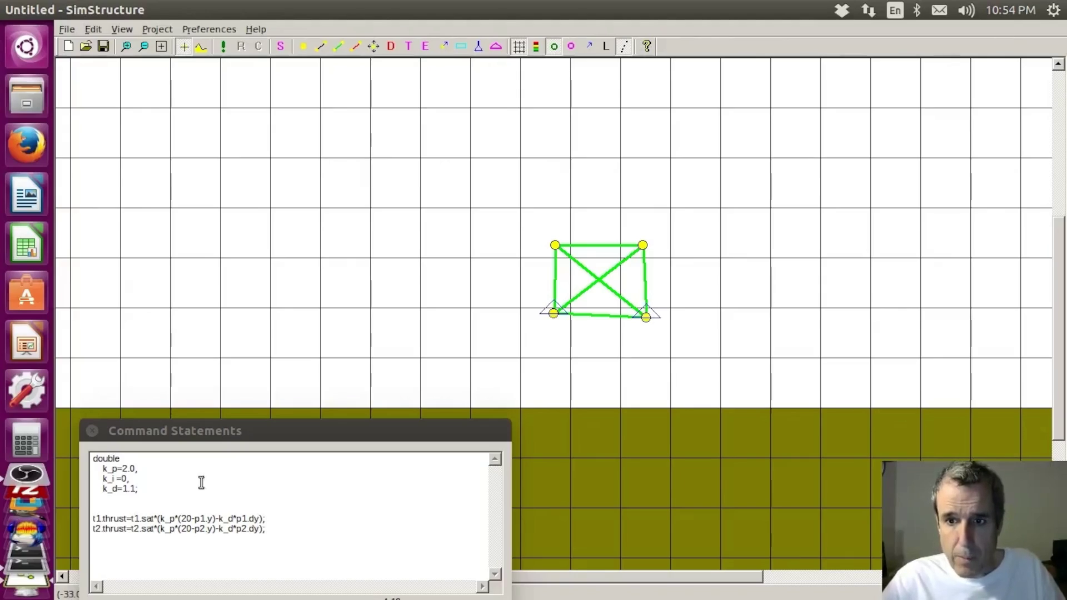
Run at k_d 1.1 and shove the hovering rocket with Move Points, tilting it about 45 degrees and tipping it over
left_click(223, 48)
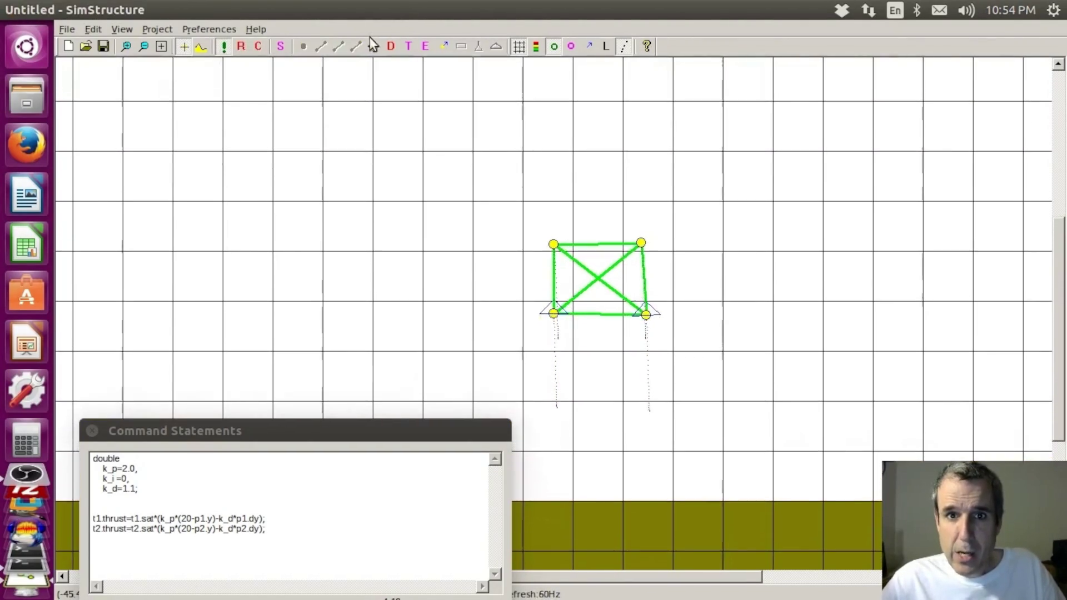
left_click(374, 45)
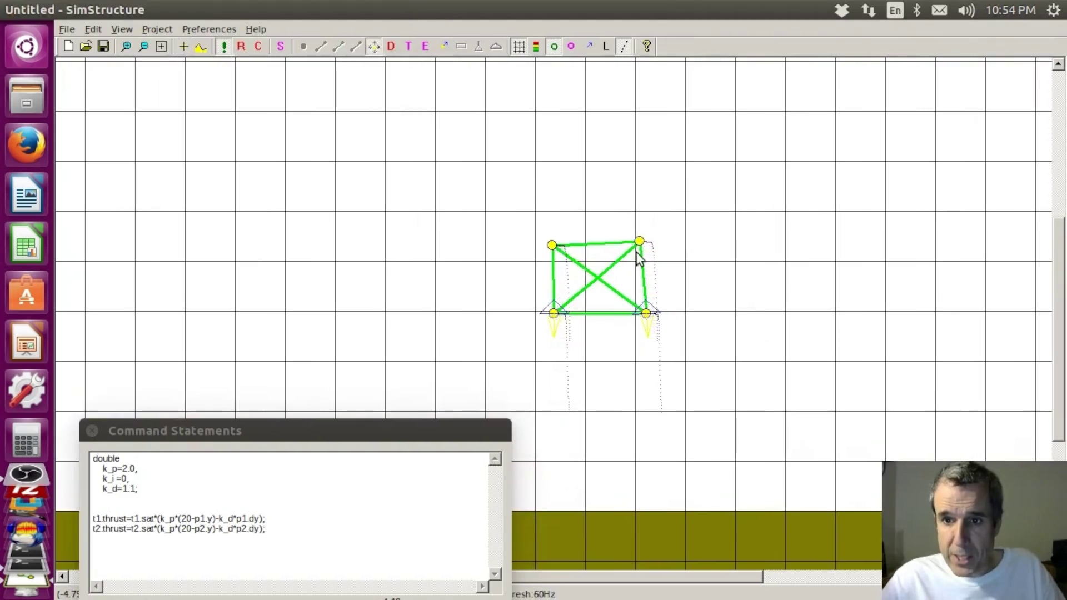
left_click_drag(636, 252, 596, 272)
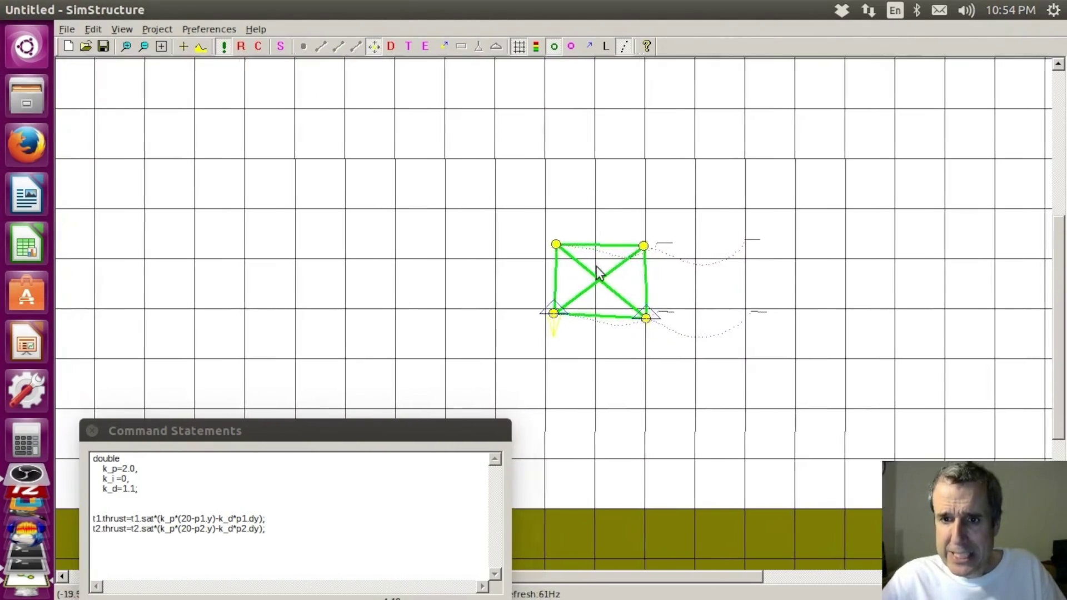
left_click_drag(649, 252, 659, 329)
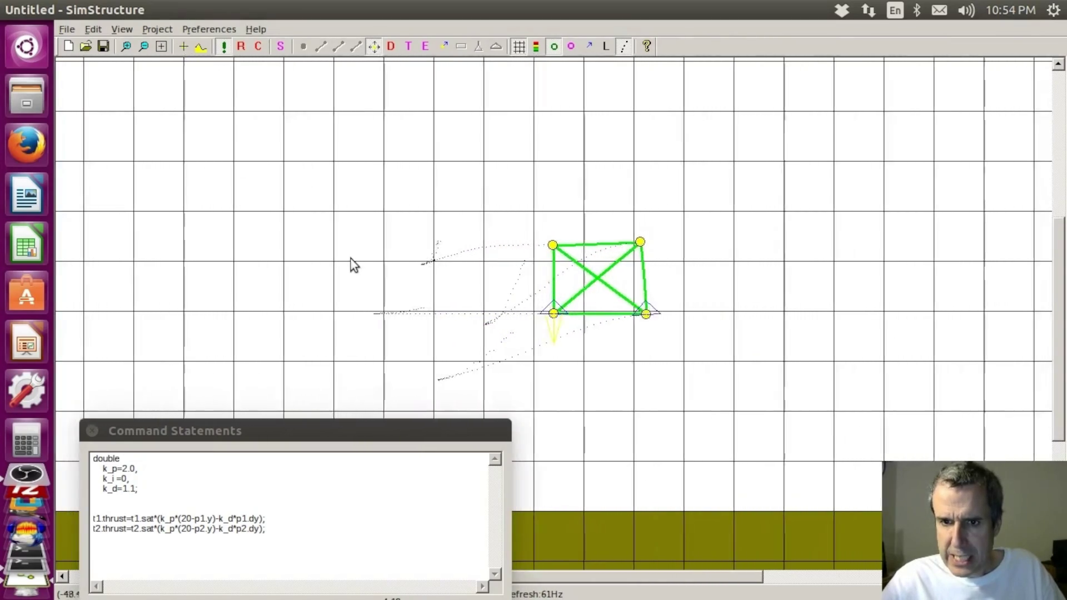
left_click_drag(543, 246, 529, 248)
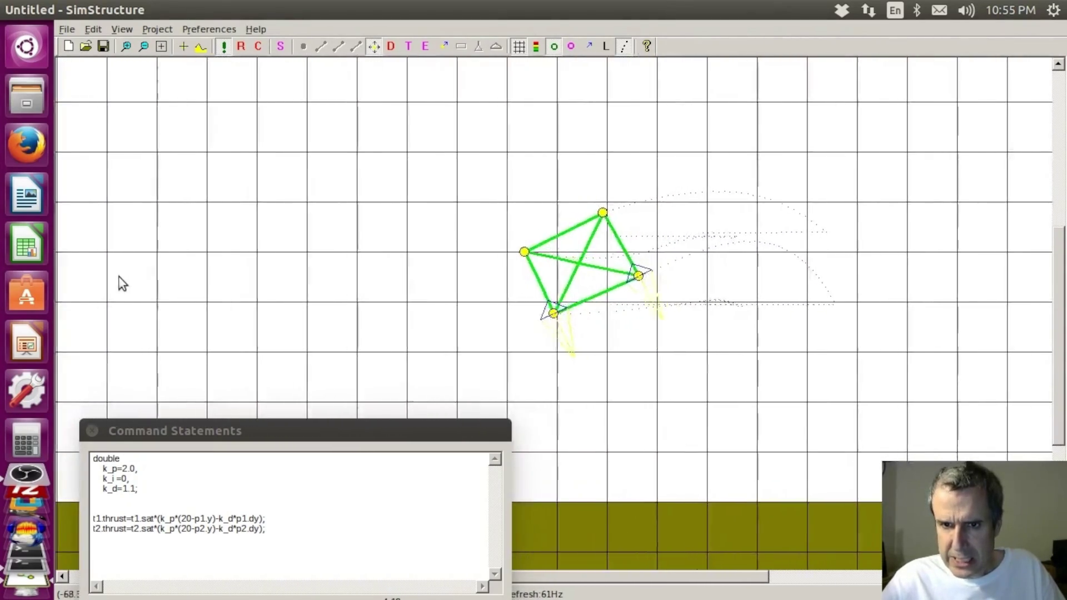
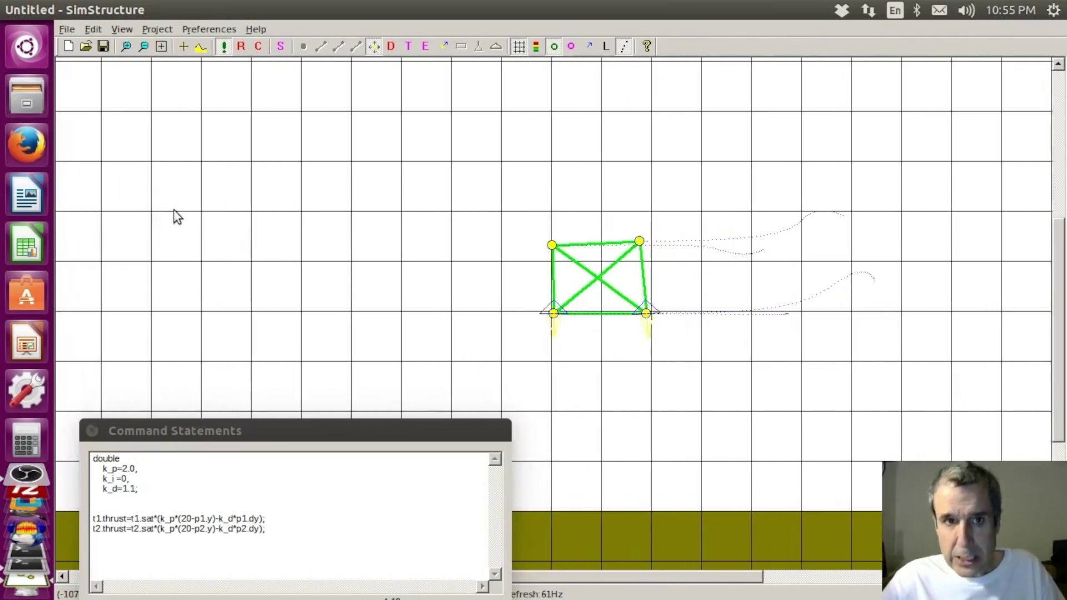
Reset the simulation and delete point p2 with its links using the Delete tool
left_click(239, 49)
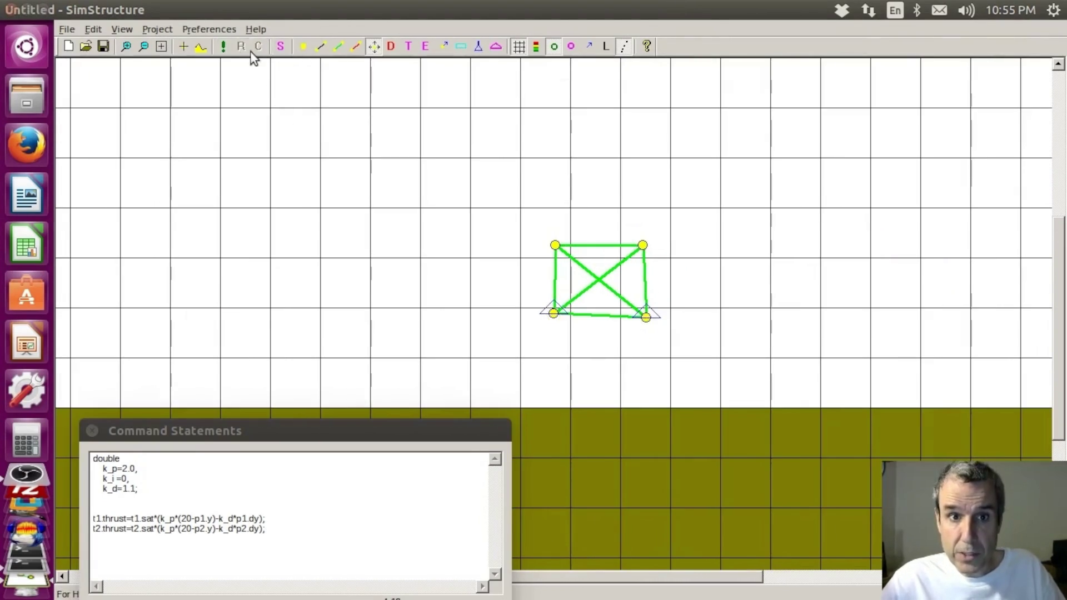
left_click(392, 47)
left_click(646, 318)
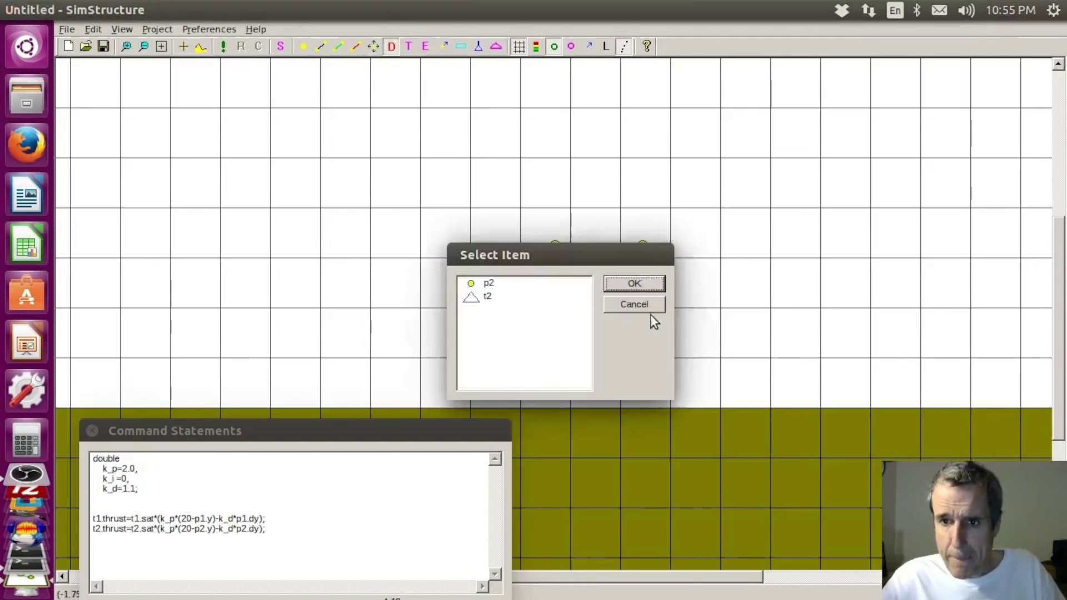
left_click(485, 284)
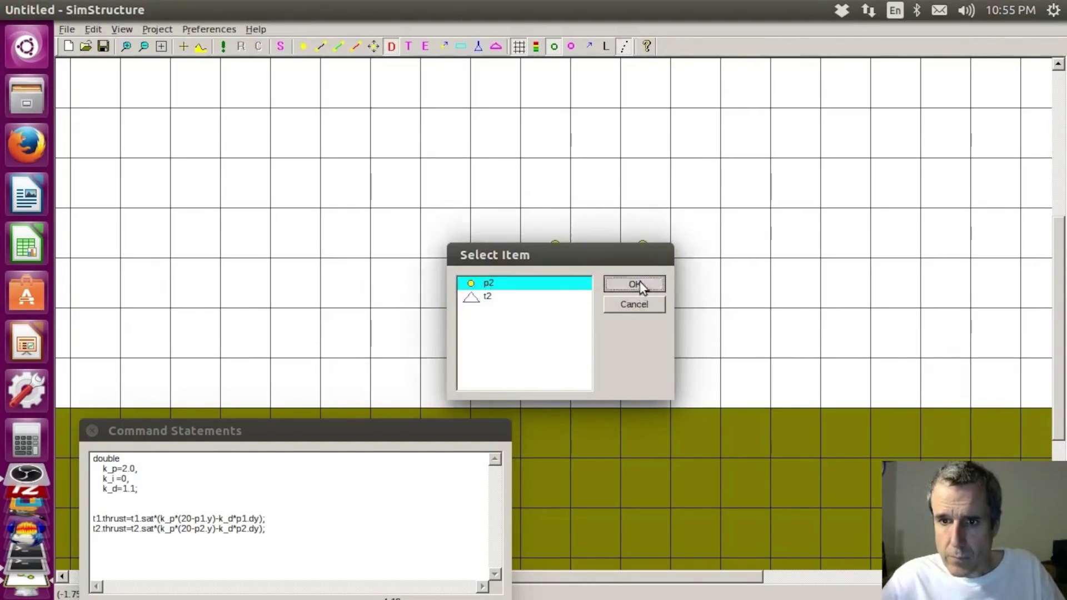
left_click(638, 283)
left_click(647, 243)
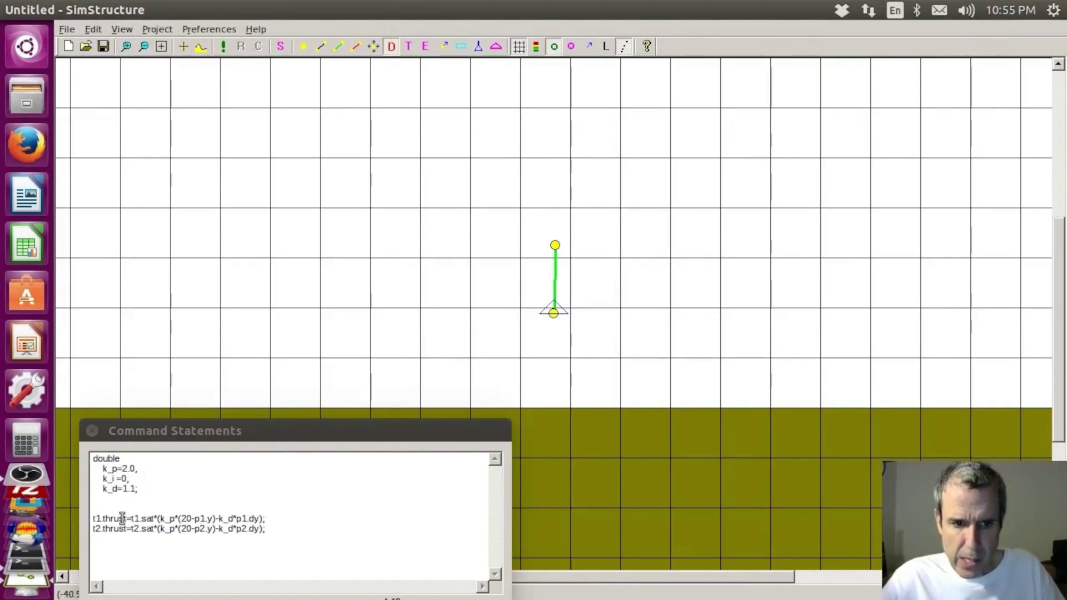
Remove the t2.thrust line from the Command Statements and run the simulation
left_click(101, 534)
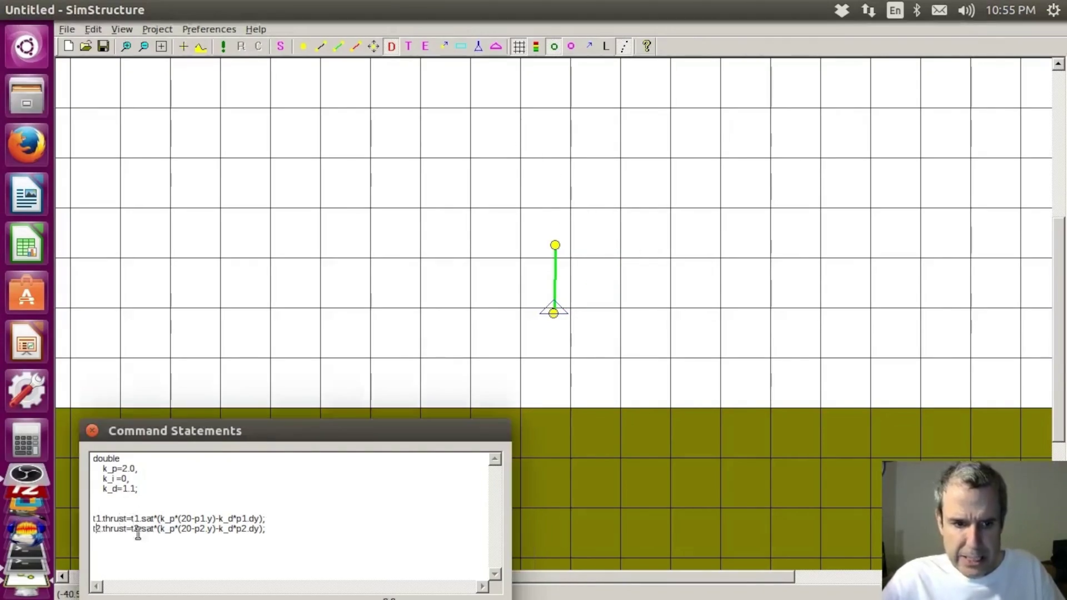
key("shift+Up")
key("BackSpace")
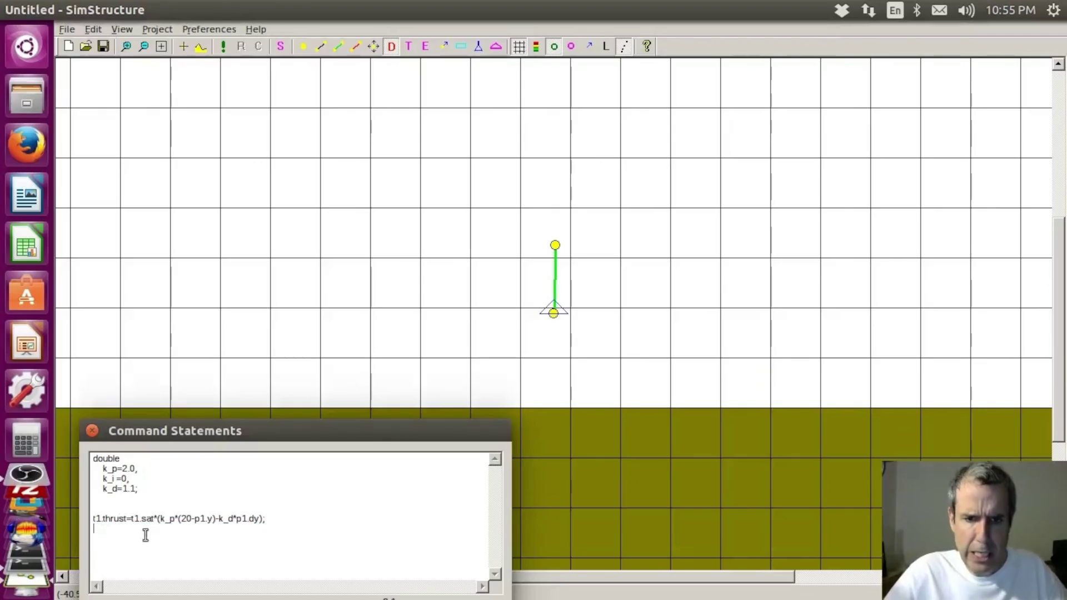
left_click(223, 47)
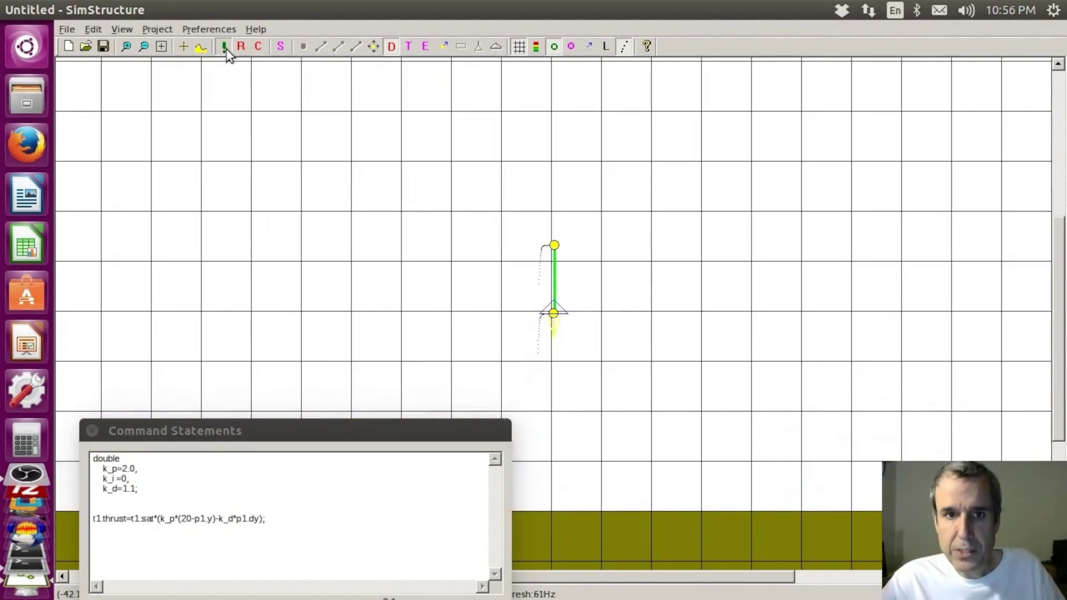
left_click(241, 48)
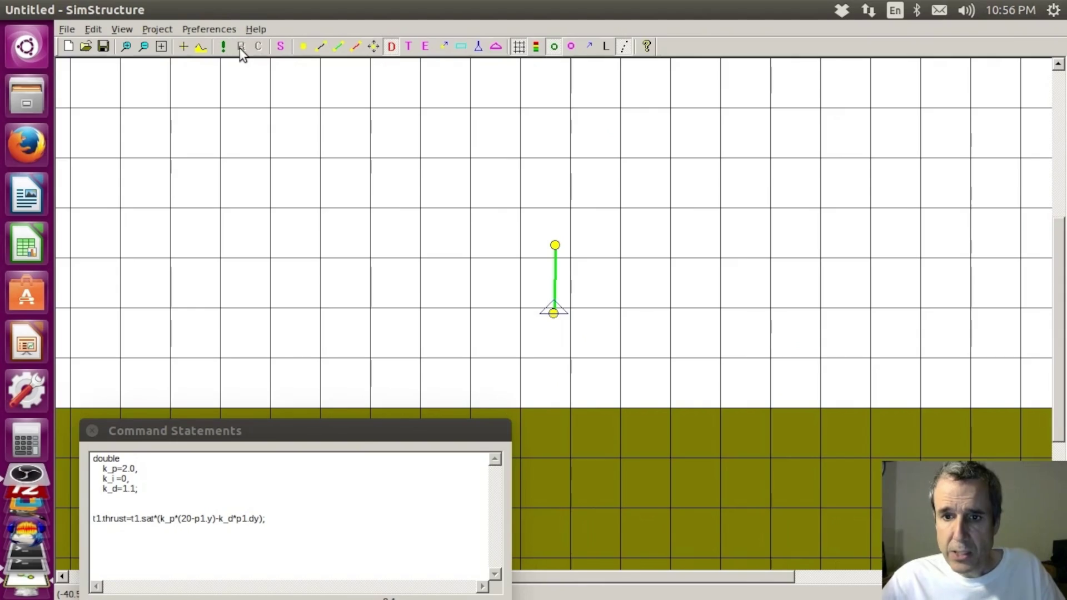
left_click(225, 45)
left_click(372, 46)
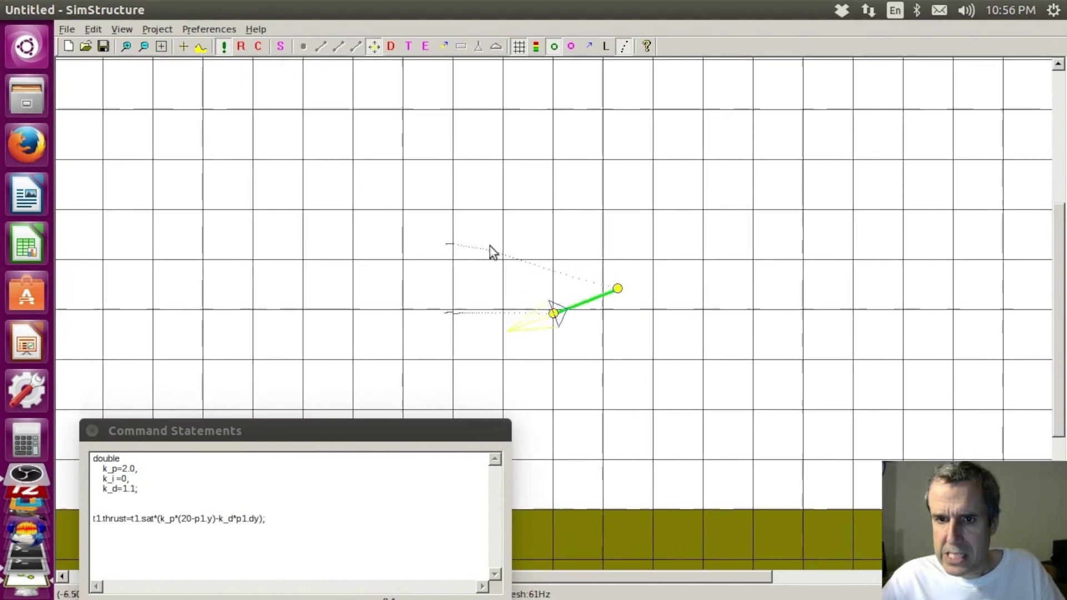
left_click(240, 45)
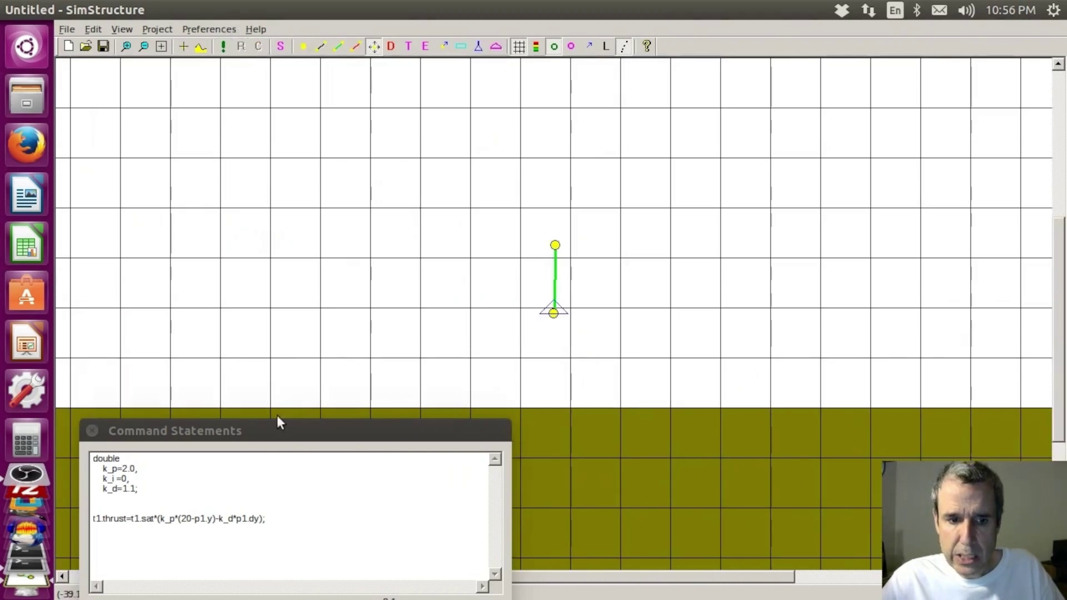
left_click(270, 530)
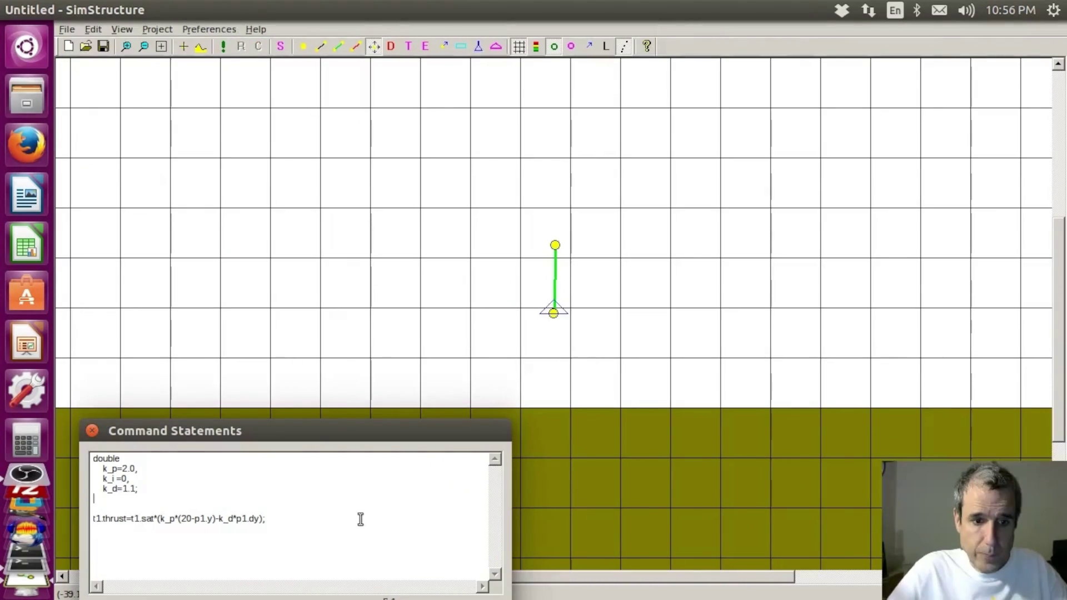
Declare variable a under double and start an 'a=unwrap(pi*b4' line above t1.thrust
key("Return")
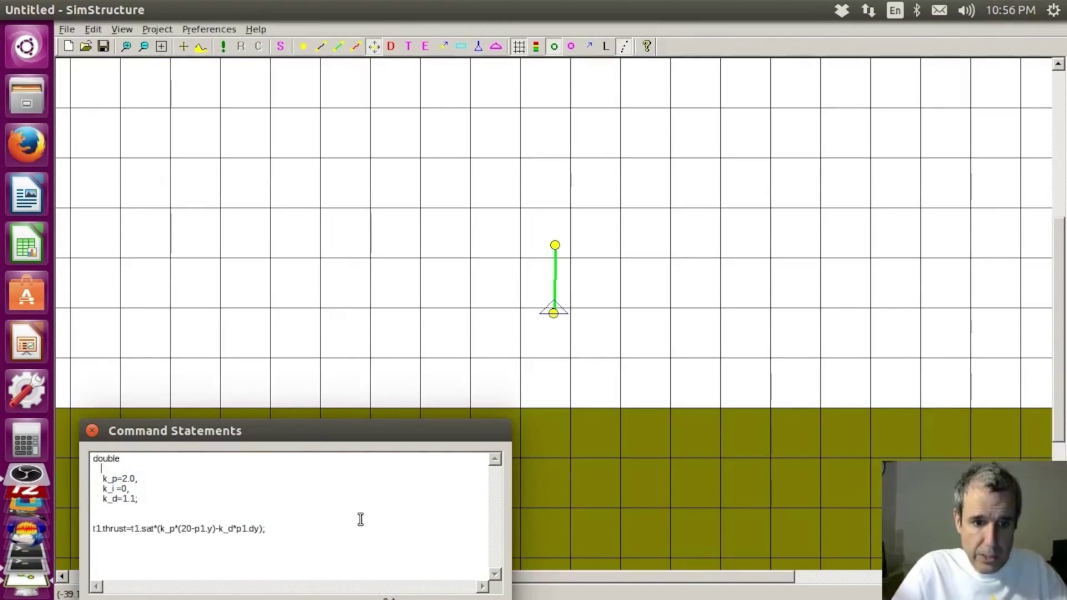
type("a")
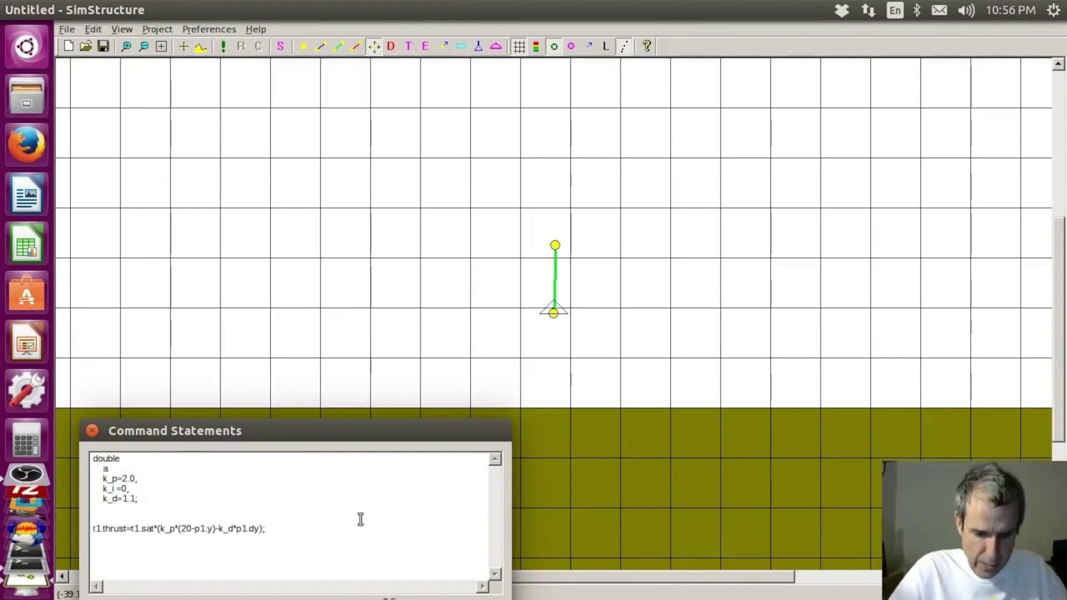
left_click(360, 519)
key("Return")
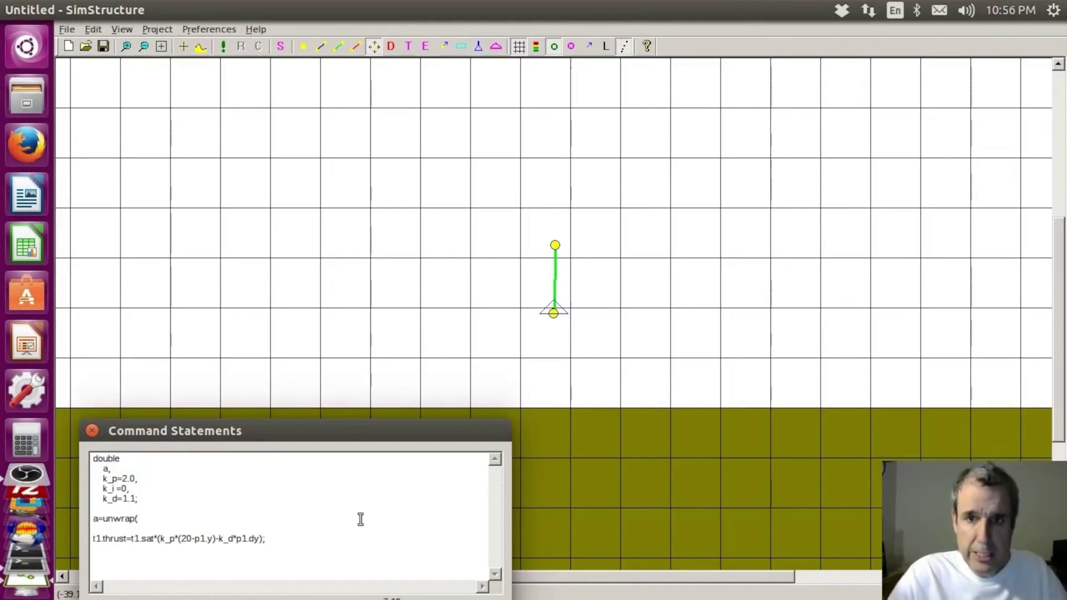
left_click(606, 51)
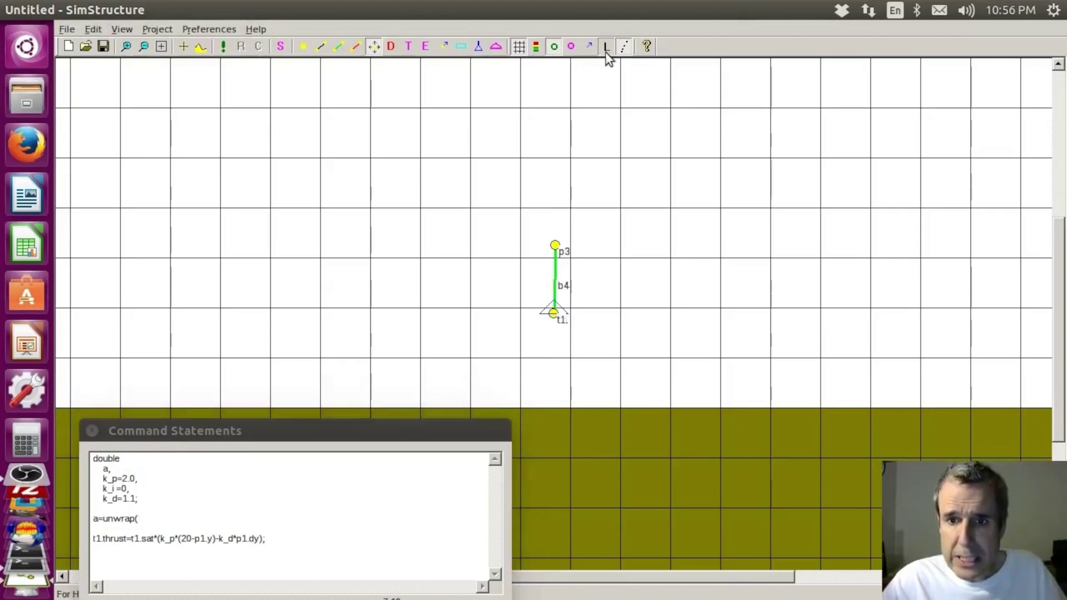
left_click(605, 51)
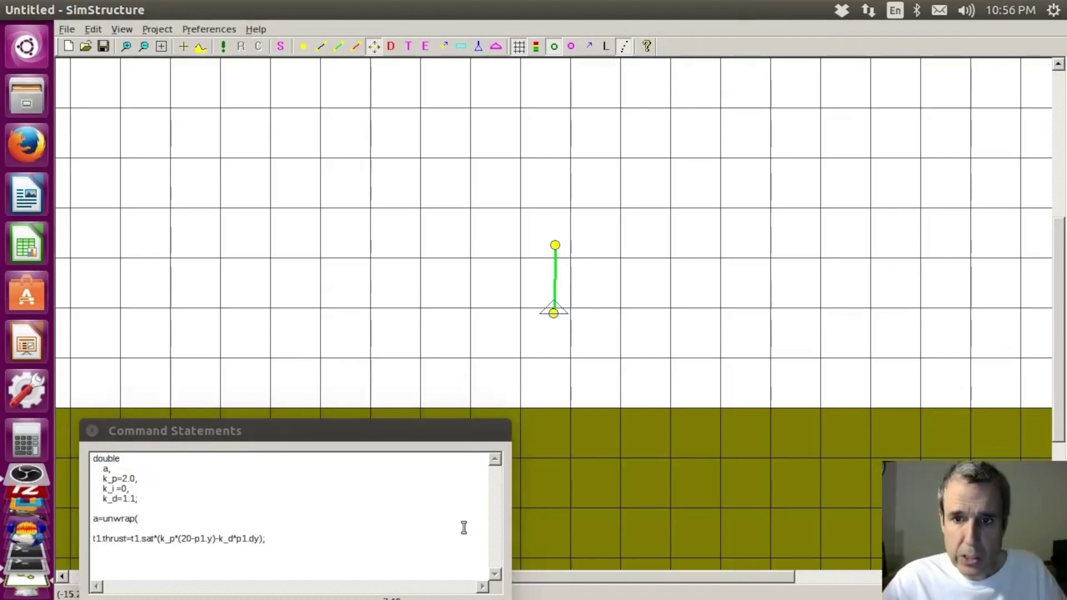
left_click(182, 530)
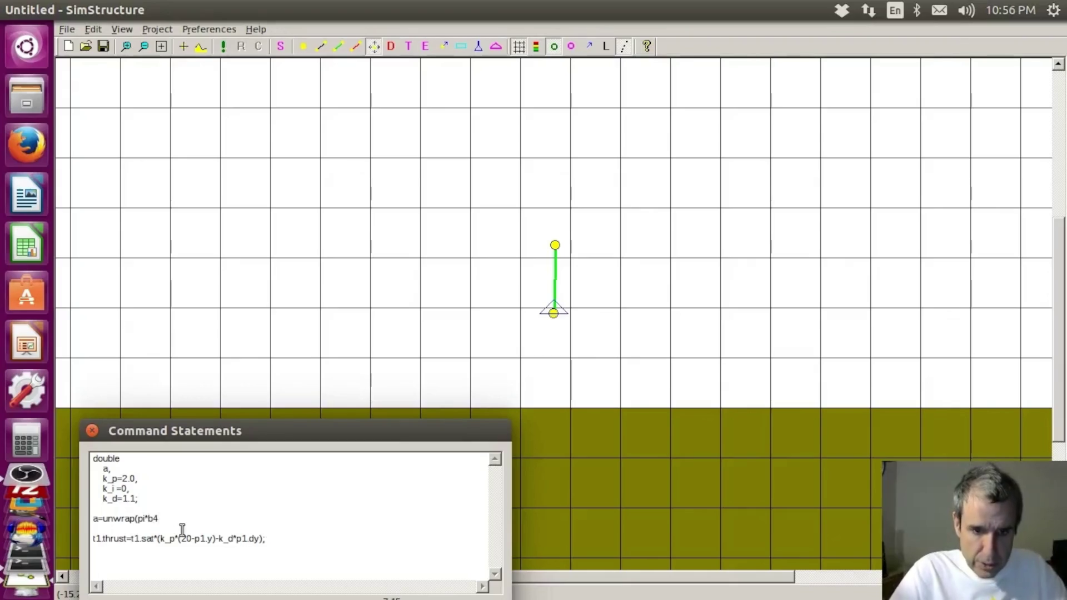
Bring Firefox to the front and start editing the TempleOS web address
left_click(26, 144)
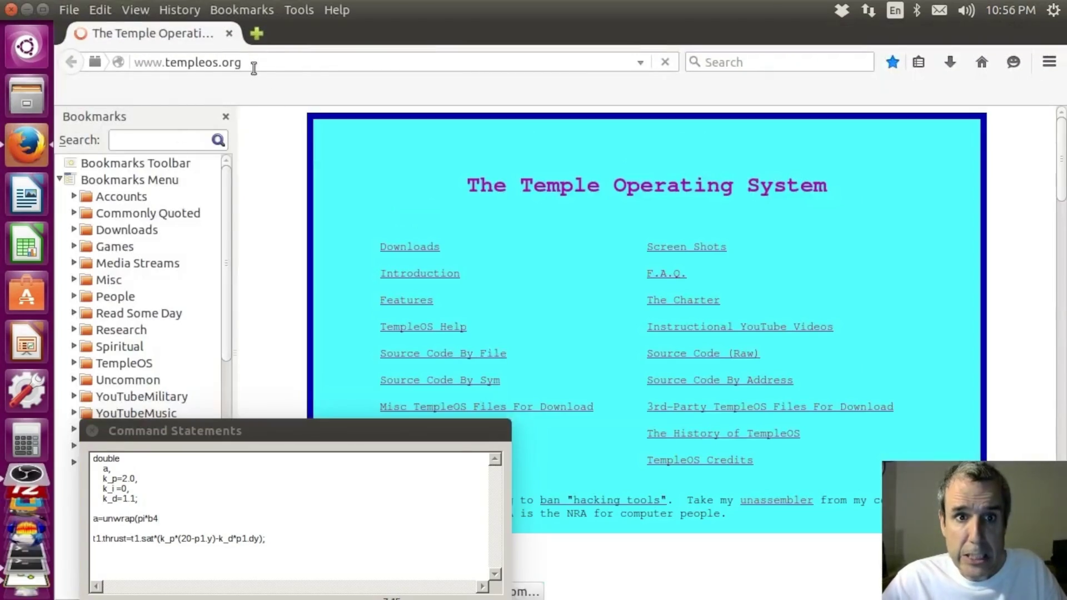
left_click(253, 67)
type("/files/")
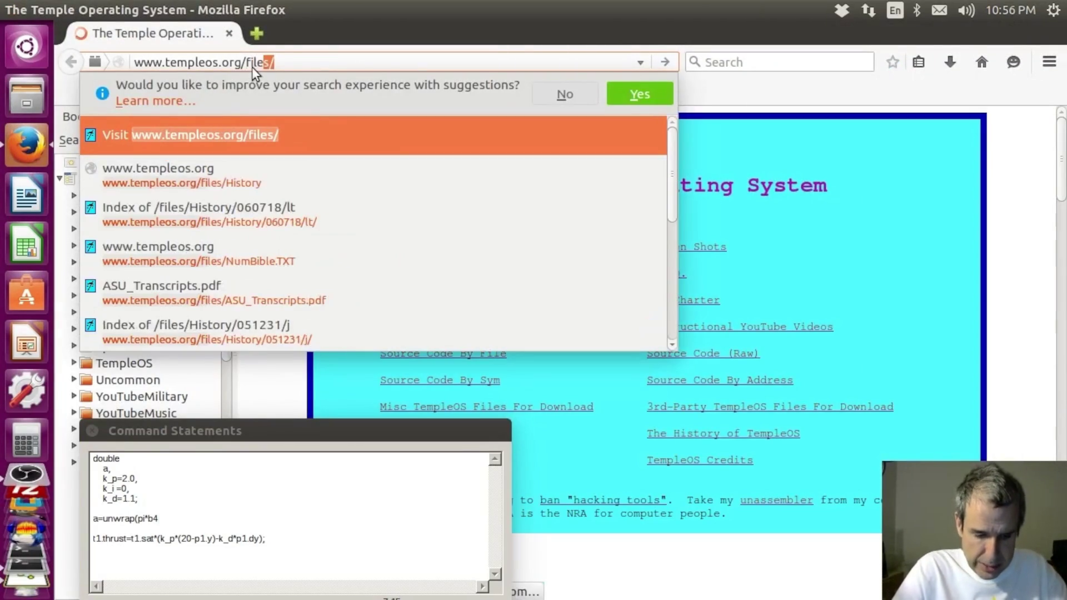
type("s")
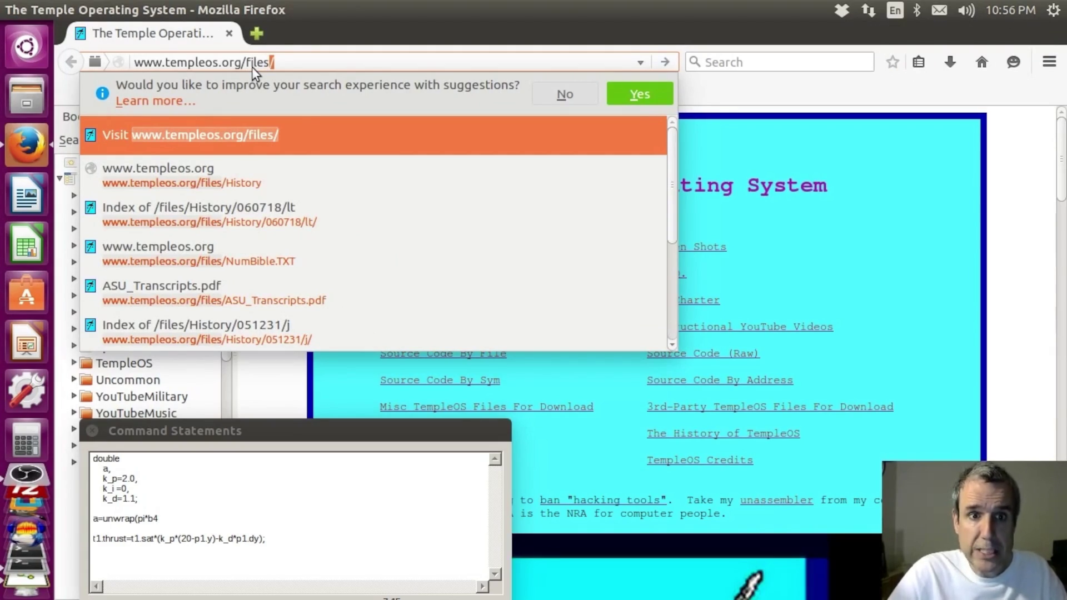
key("Return")
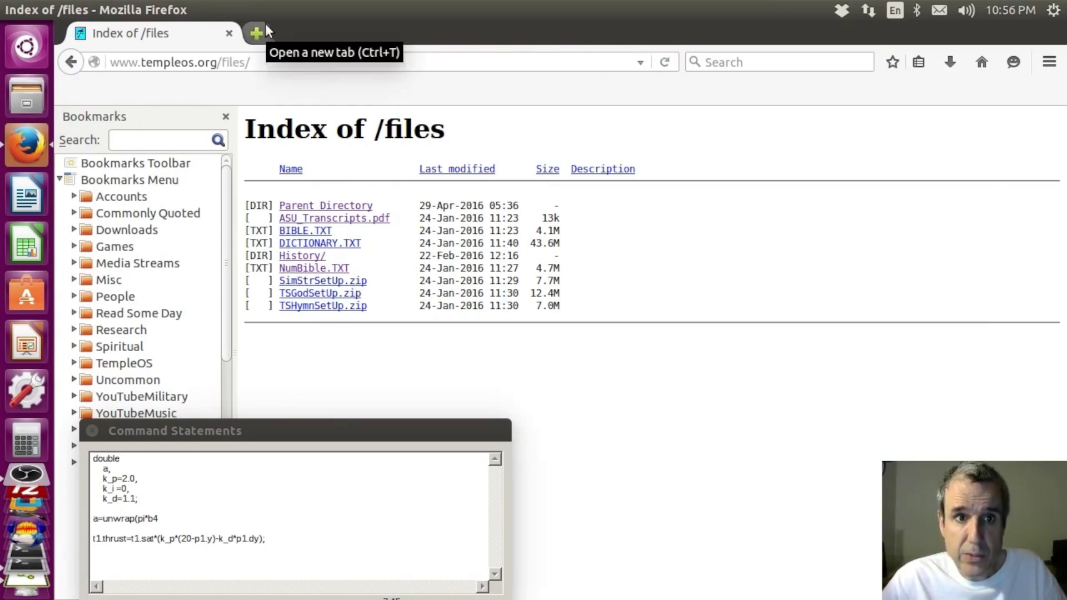
left_click(231, 39)
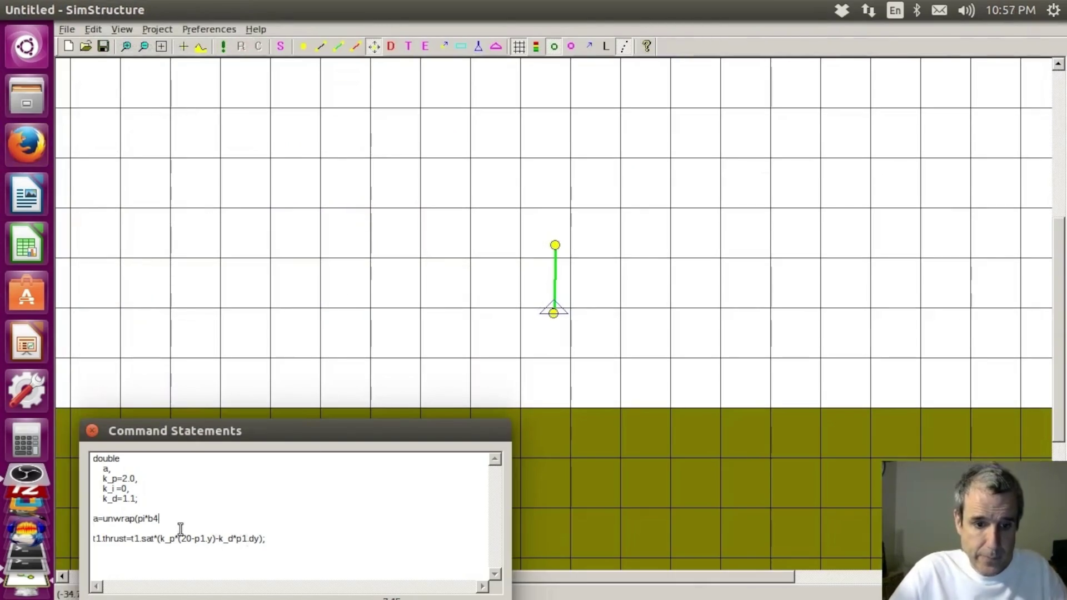
type("/180,-pi")
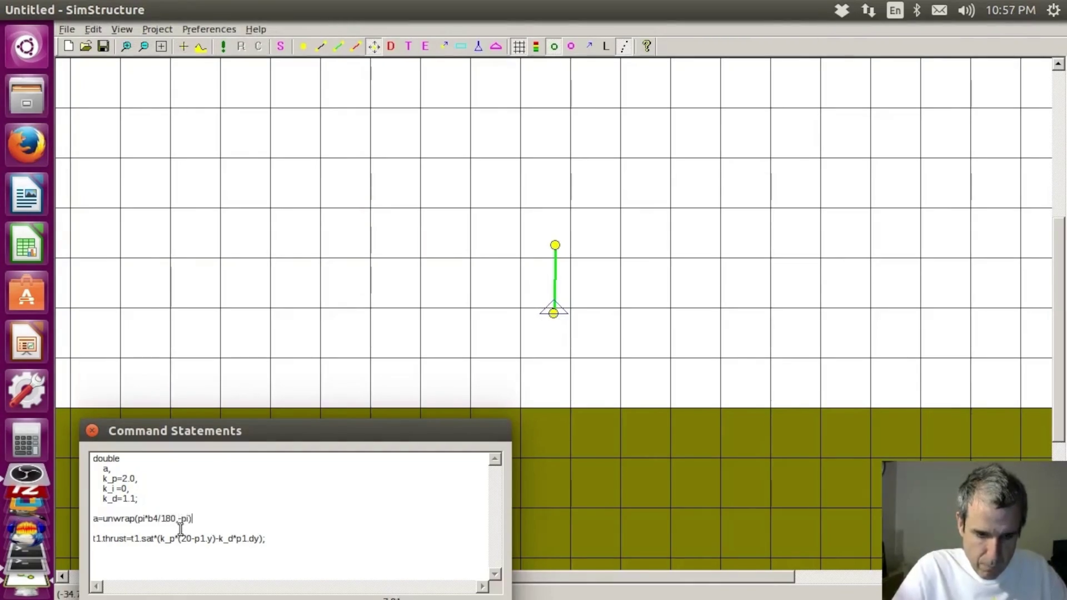
type(";")
key("Return")
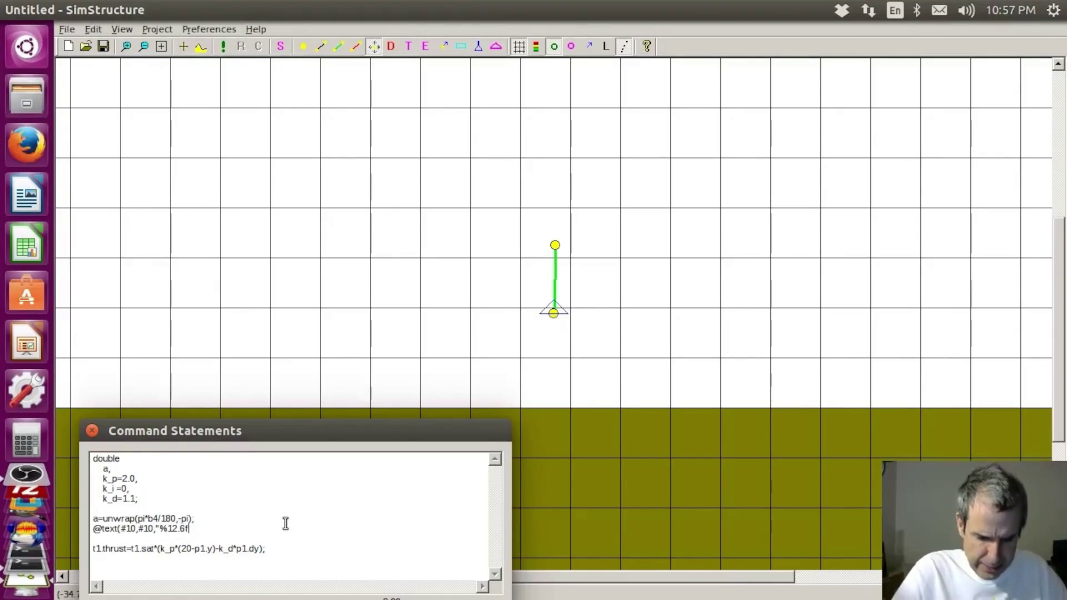
type(");")
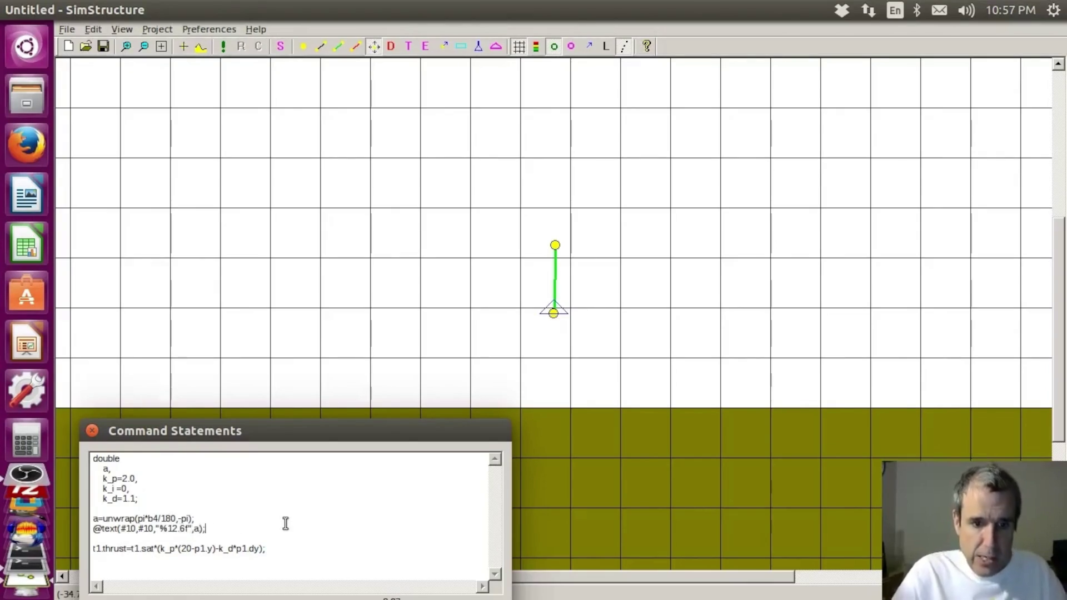
left_click(223, 48)
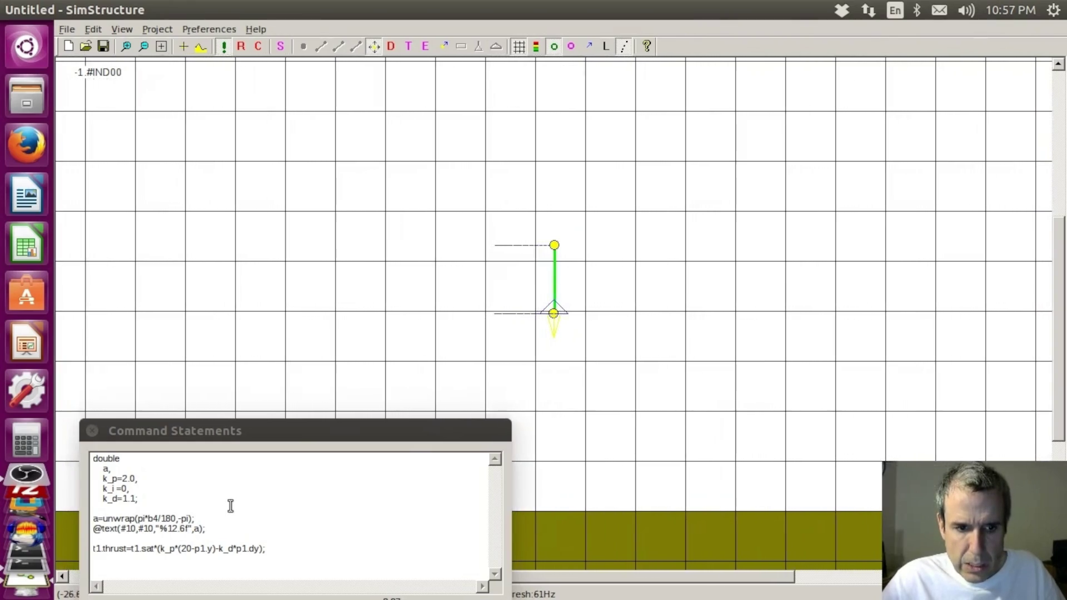
left_click(239, 45)
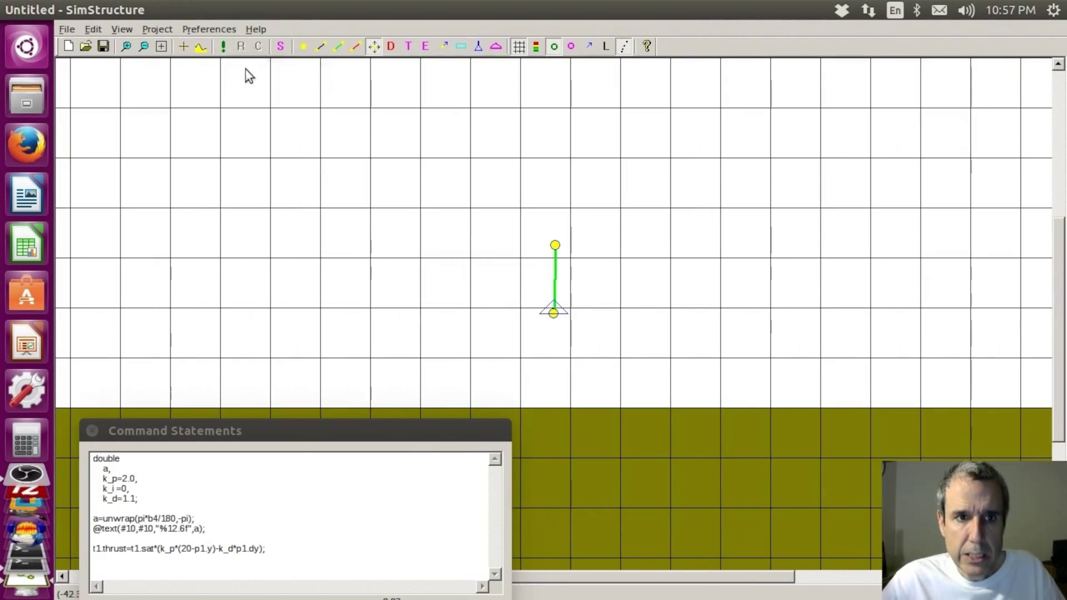
left_click(213, 531)
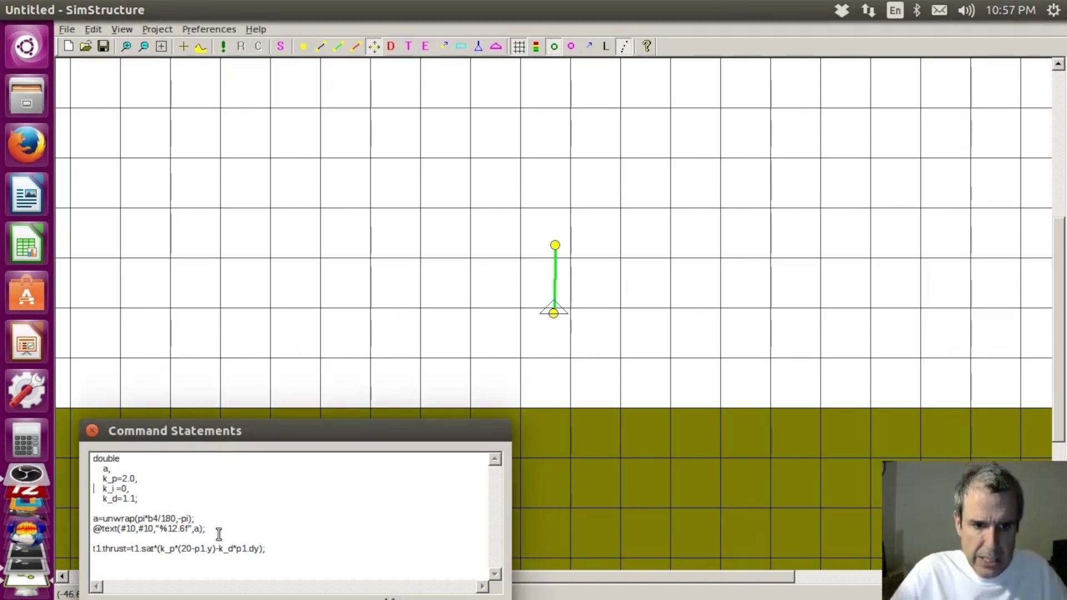
key("Return")
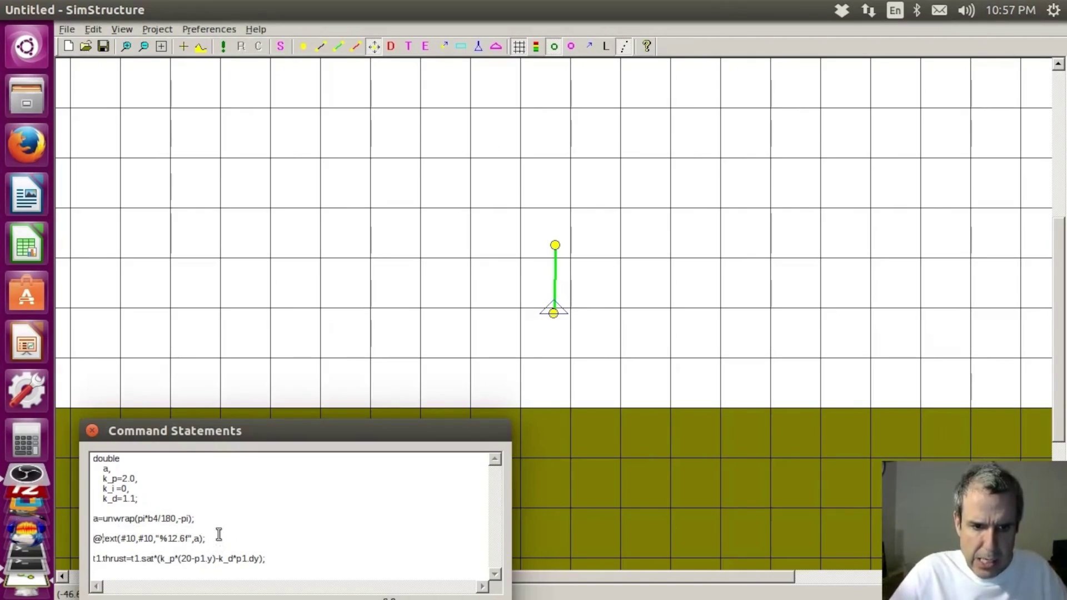
key("Right")
key("Right")
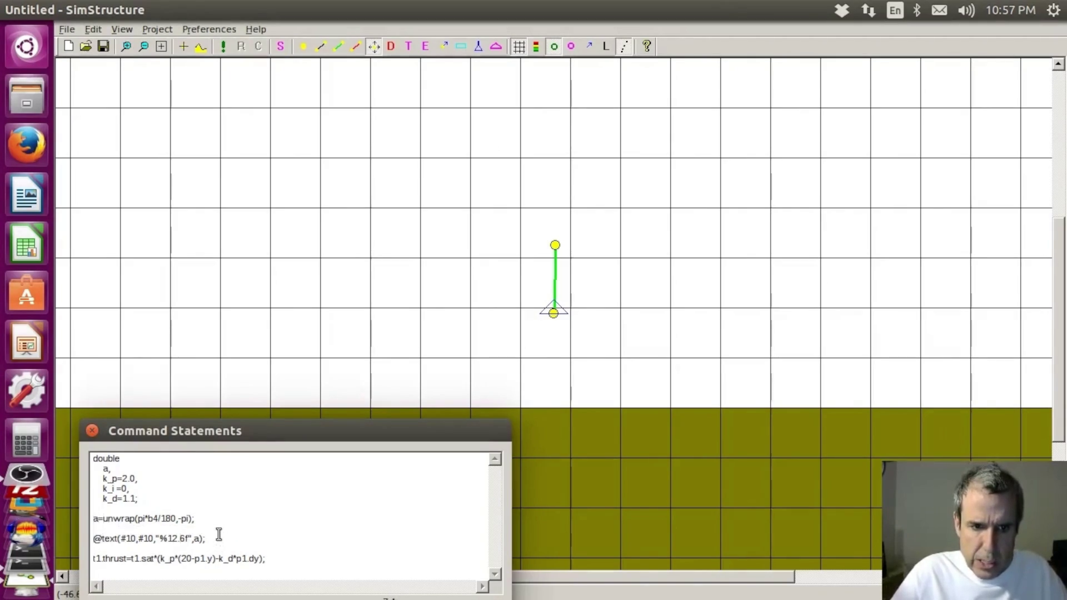
key("Right")
key("Right")
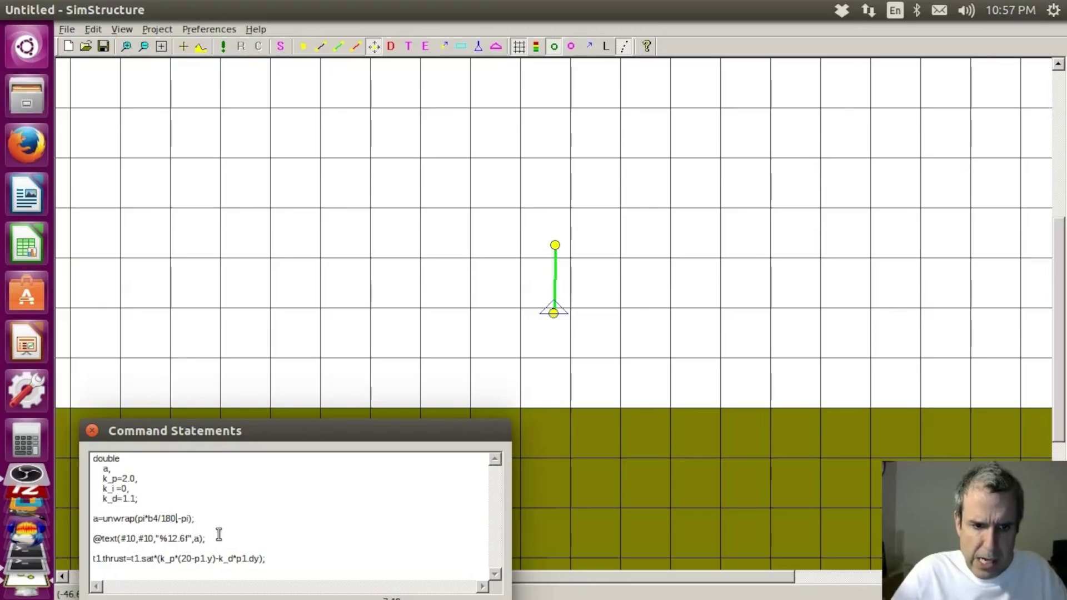
type(".h")
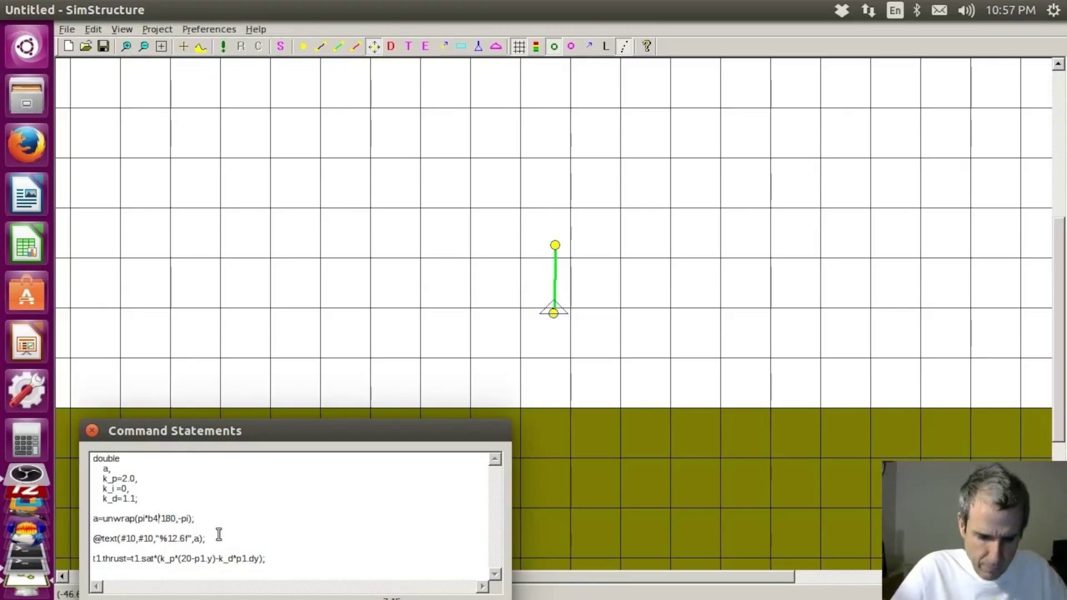
type("eading")
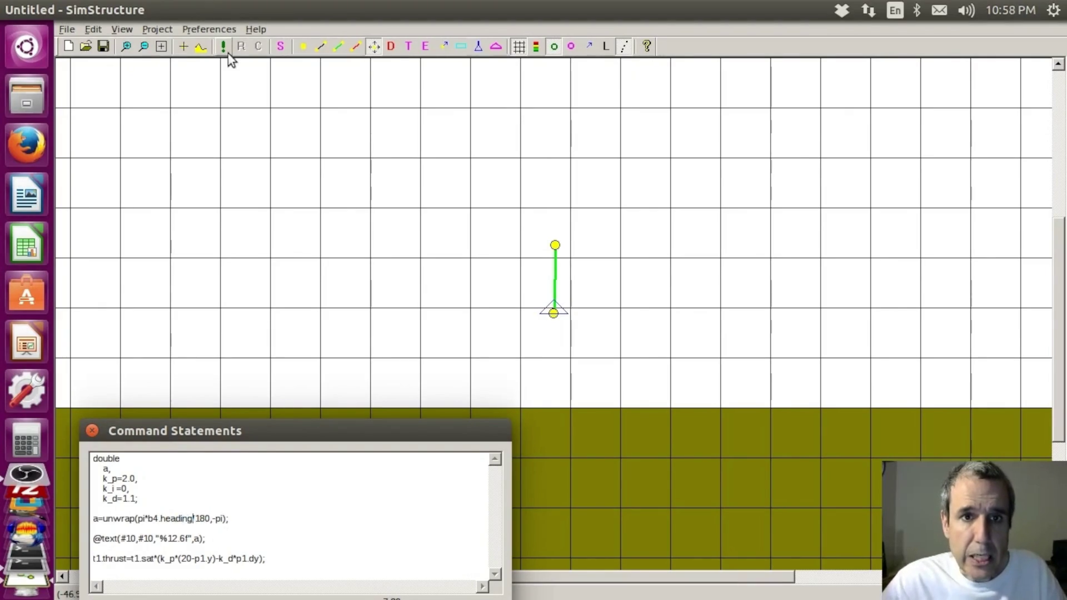
Make the unwrap line subtract pi and test it with Run and Reset
left_click(223, 46)
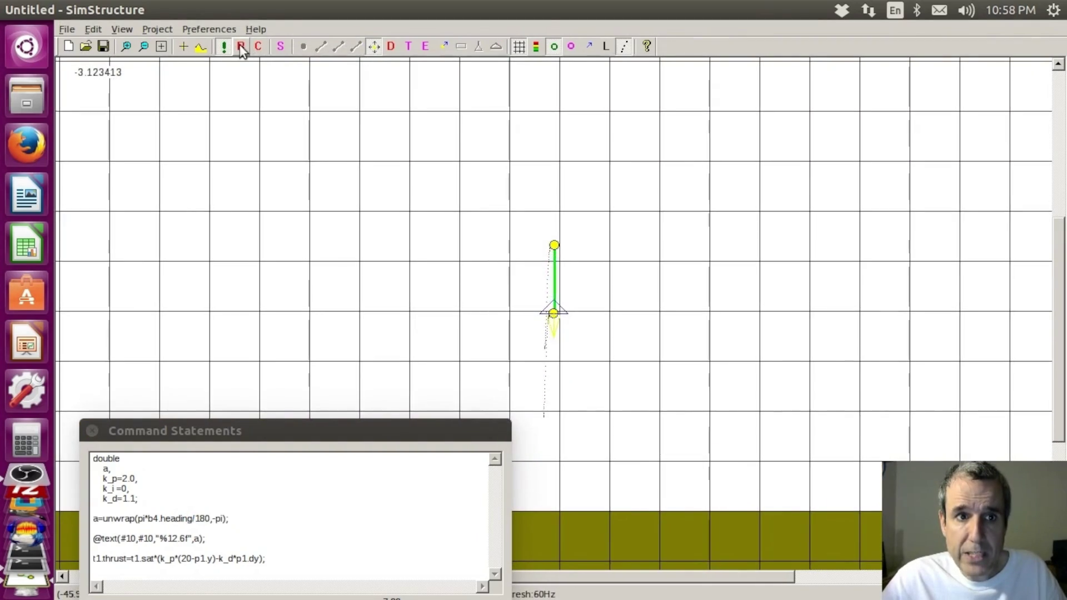
left_click(241, 47)
left_click(224, 523)
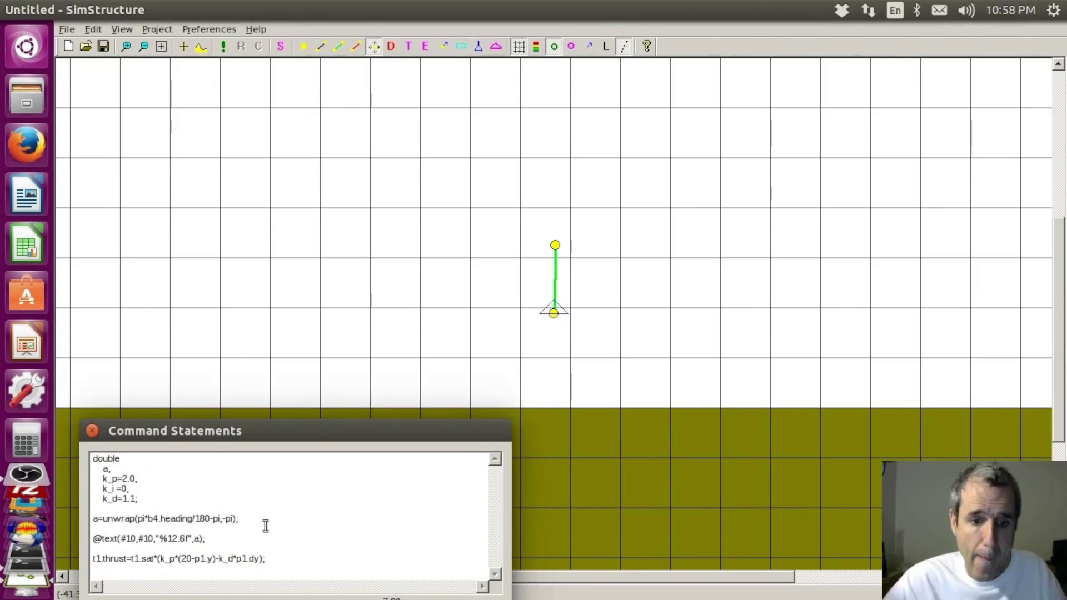
left_click(223, 47)
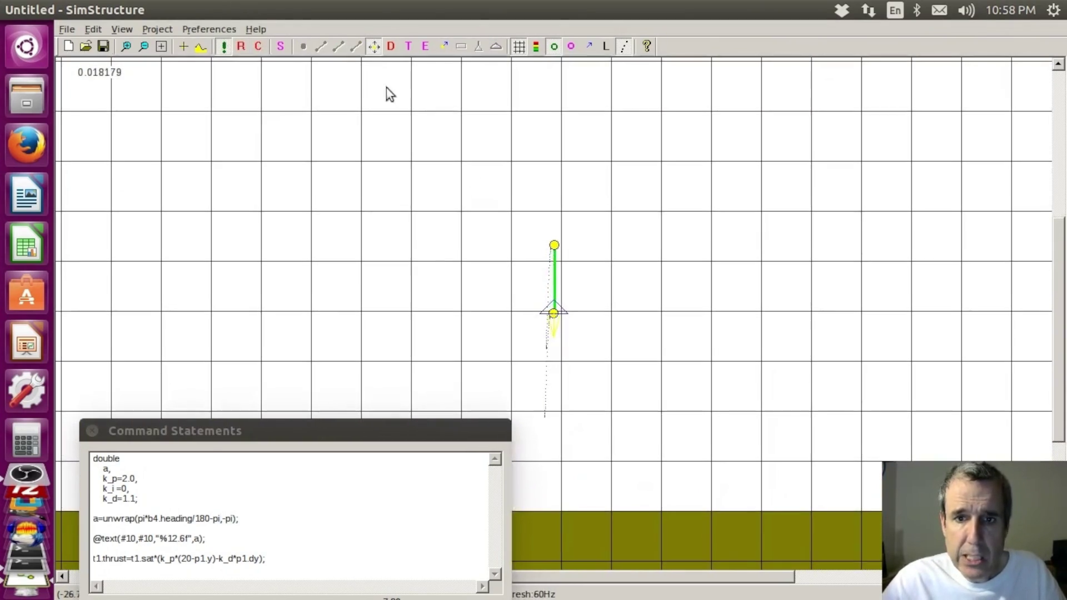
left_click(240, 45)
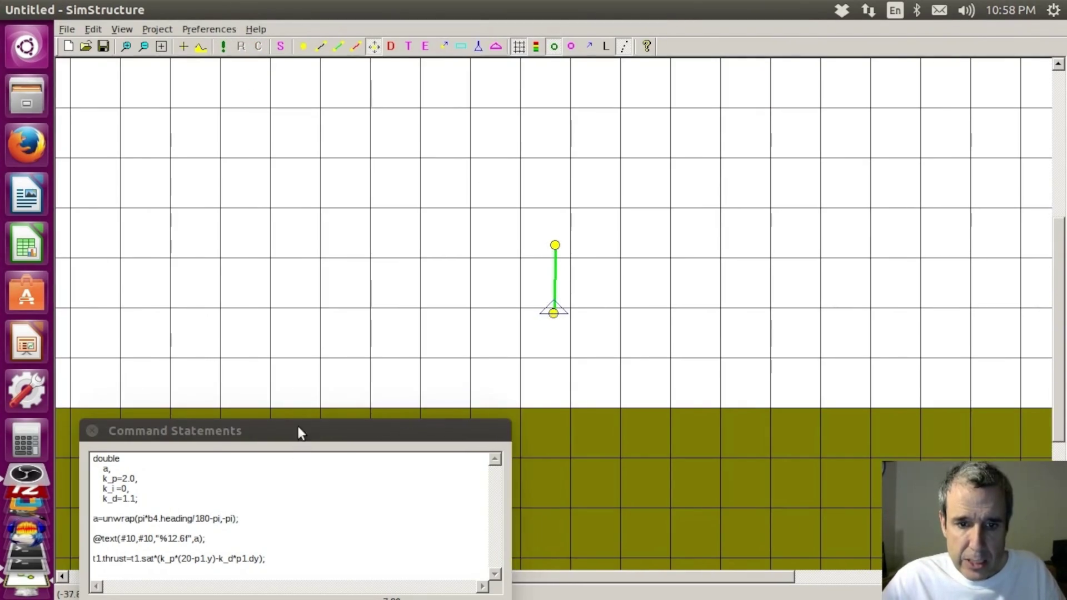
Add the line t1.angle=-a; in the enlarged Command Statements window and test it
left_click_drag(297, 430, 283, 377)
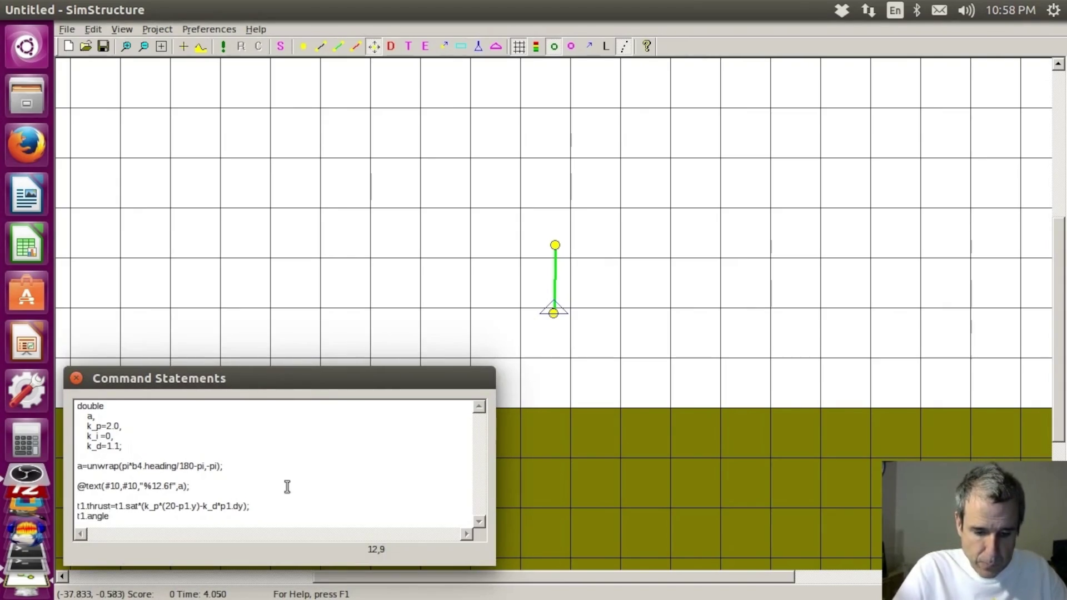
type(";")
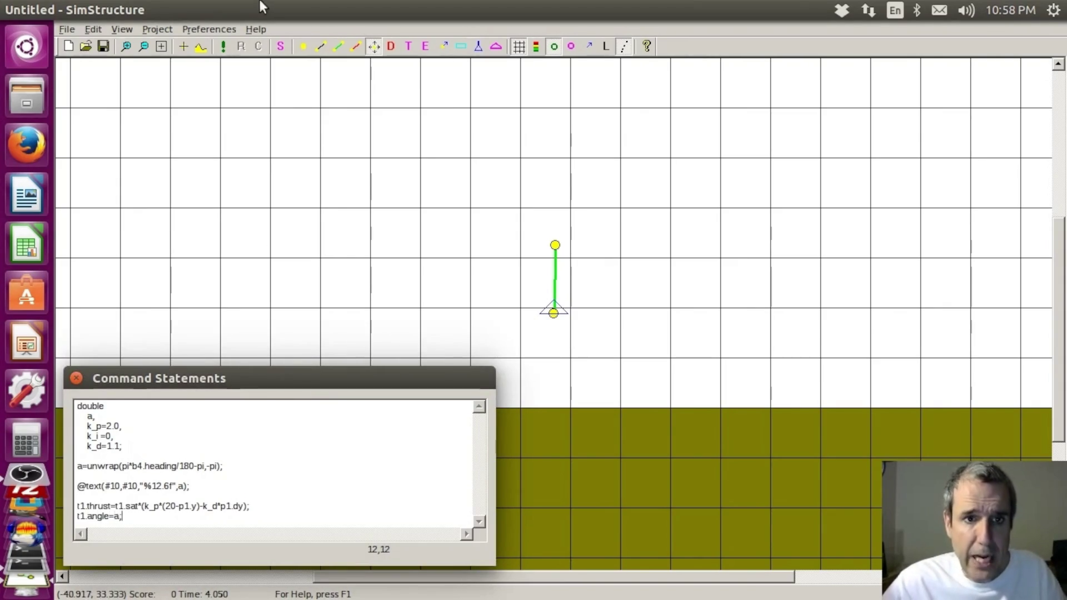
left_click(222, 47)
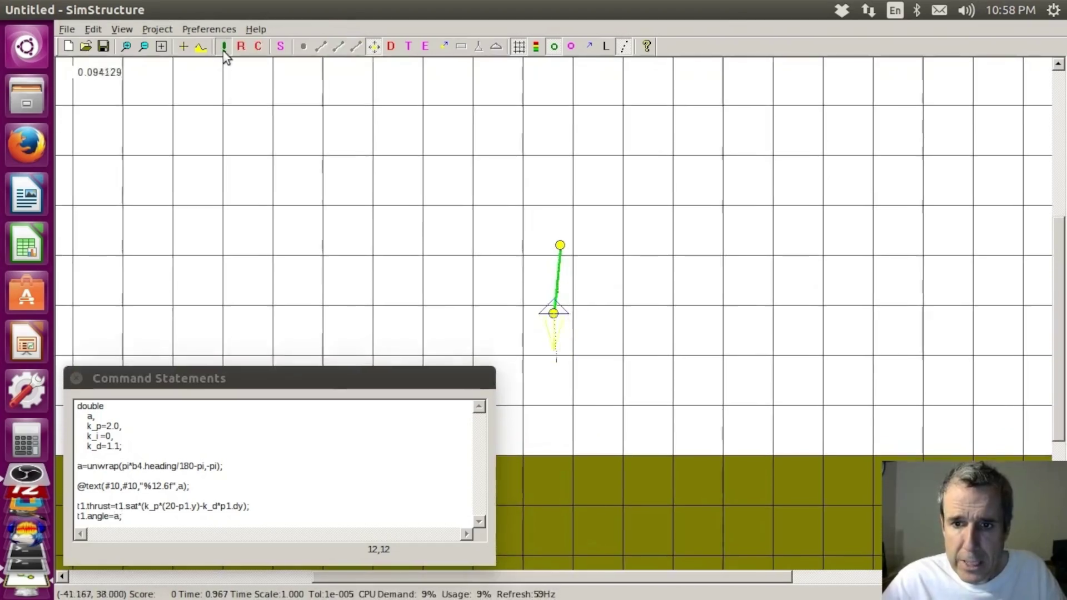
left_click(238, 48)
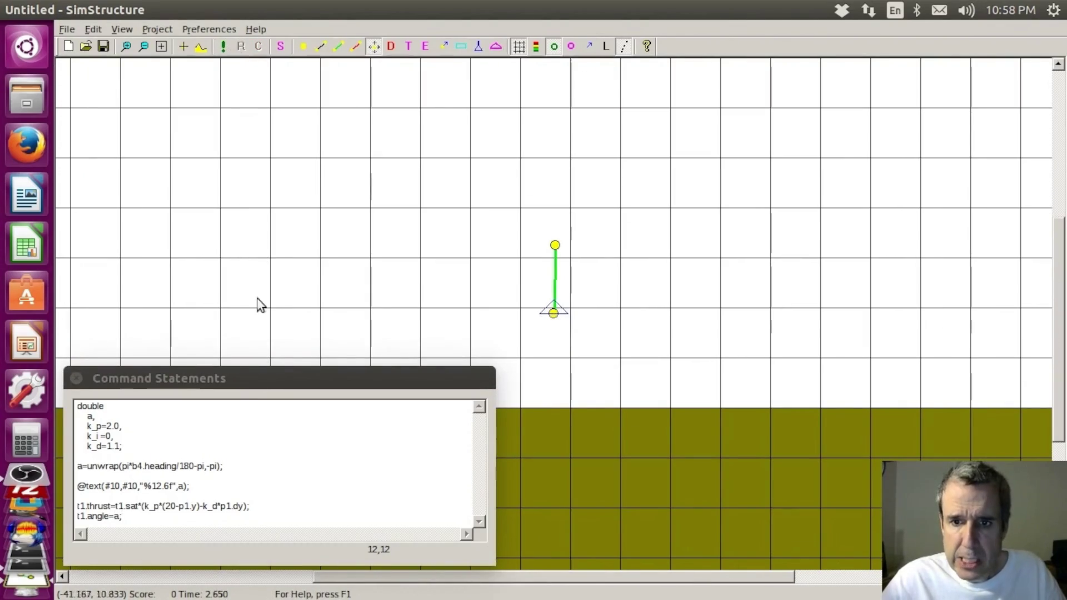
left_click(118, 518)
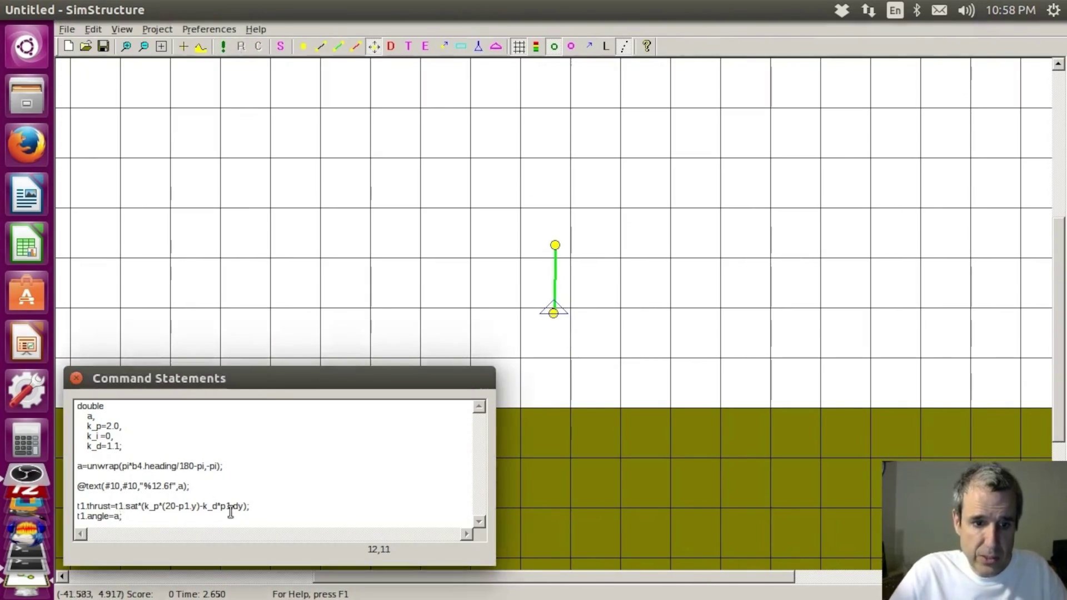
type("-")
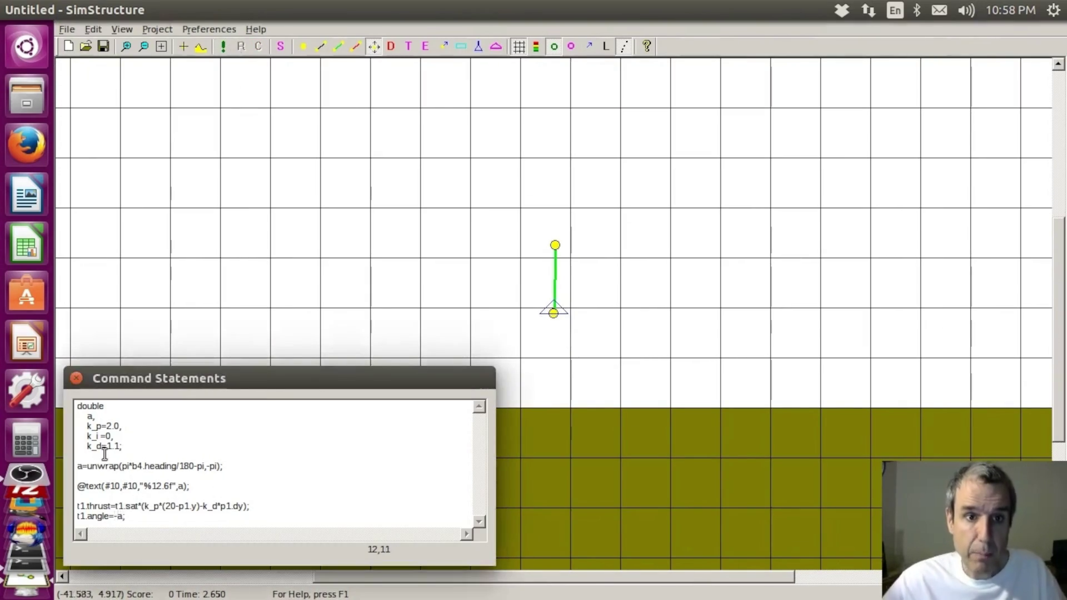
left_click(223, 47)
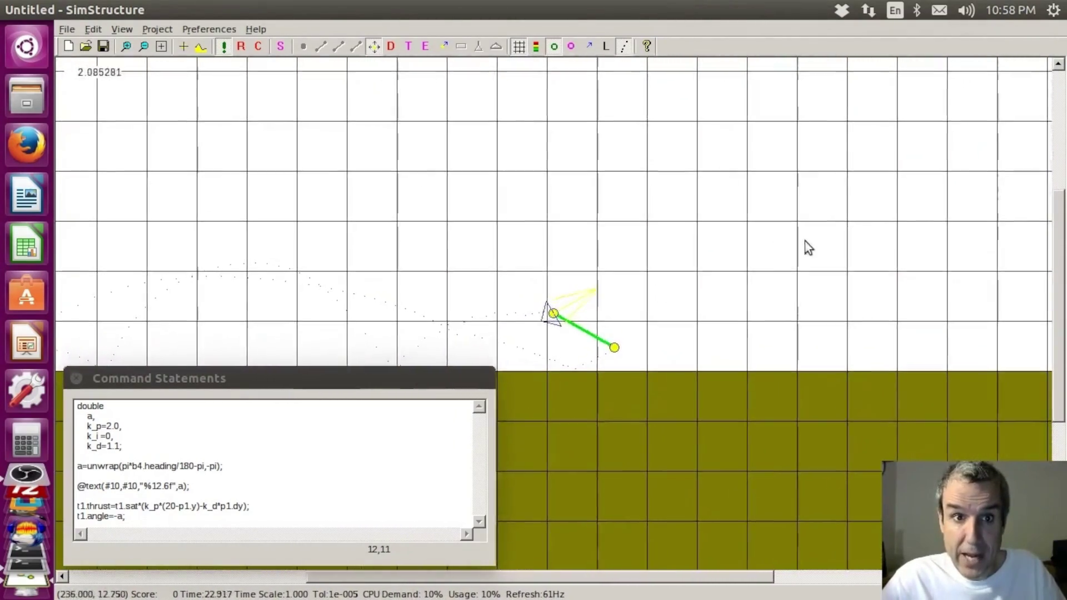
left_click(237, 48)
left_click(224, 47)
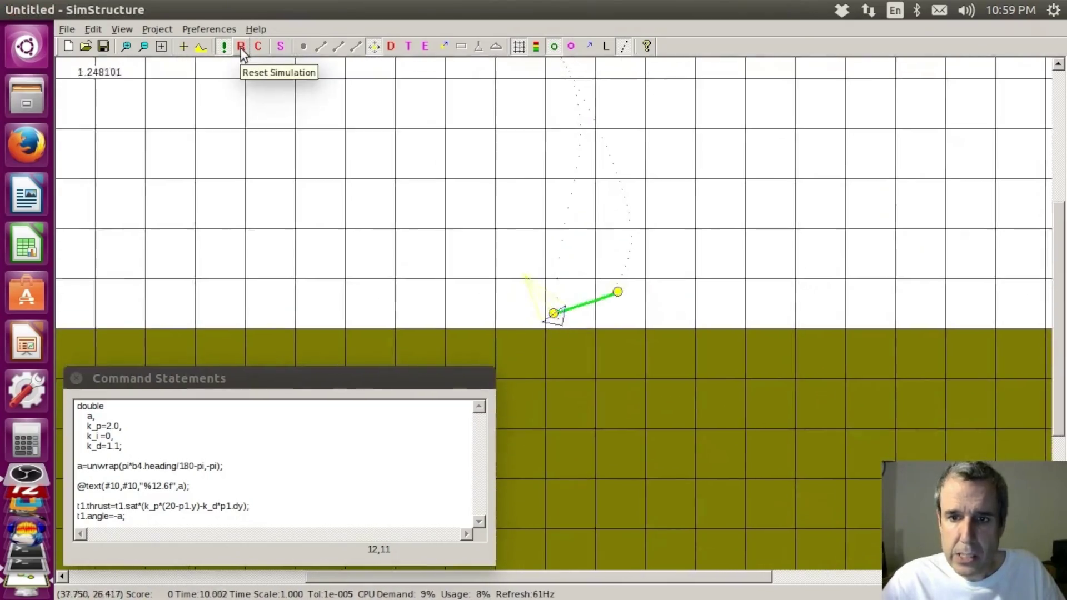
left_click(240, 48)
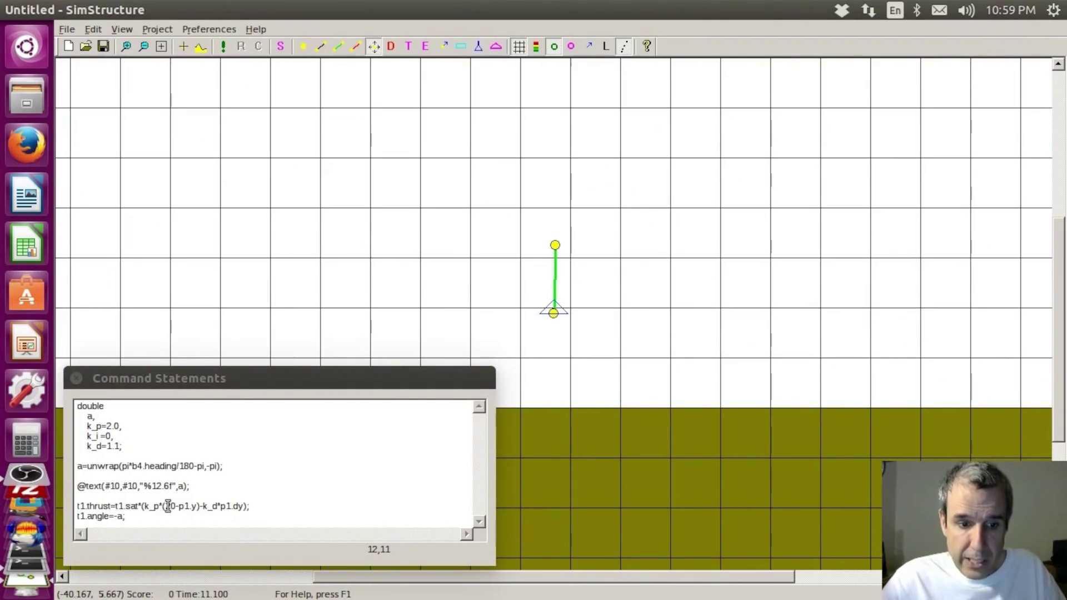
Extend the thruster angle to t1.angle=-a-0.1*b4.spin and test with Run and Reset
left_click(147, 517)
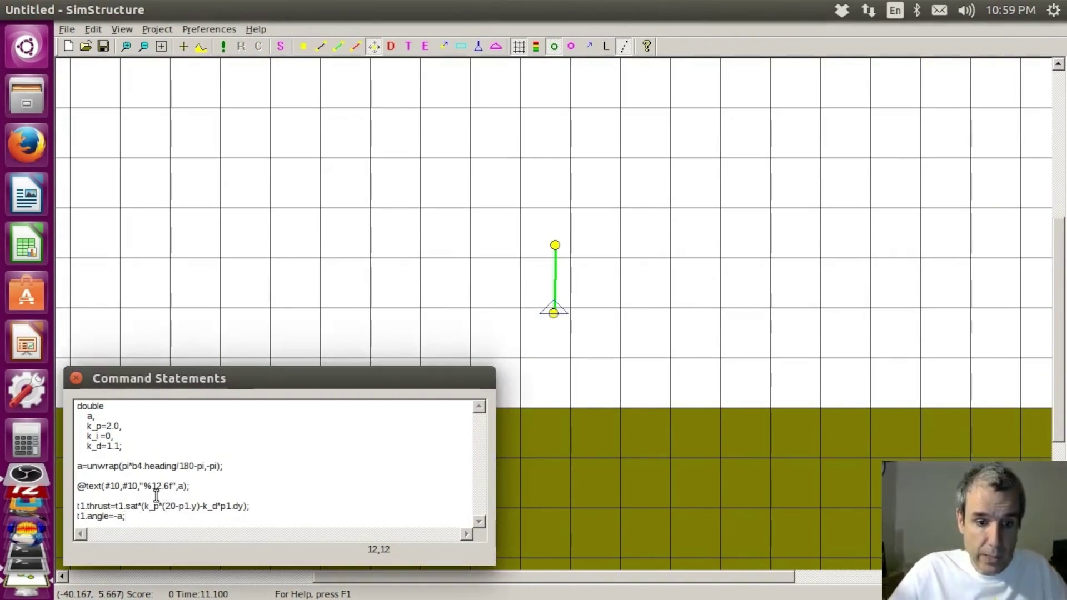
type(";")
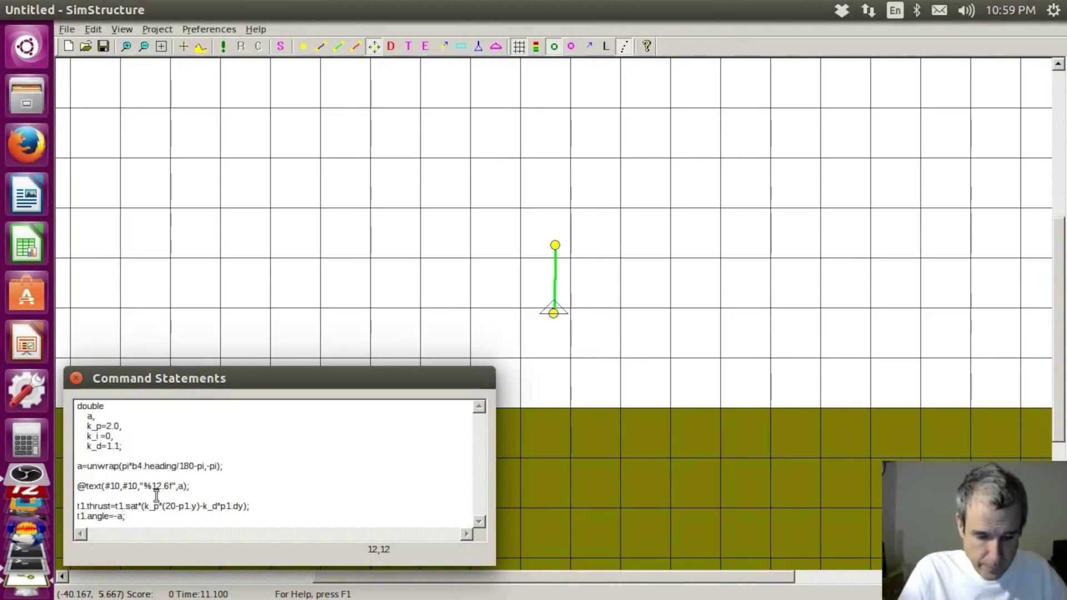
type(";")
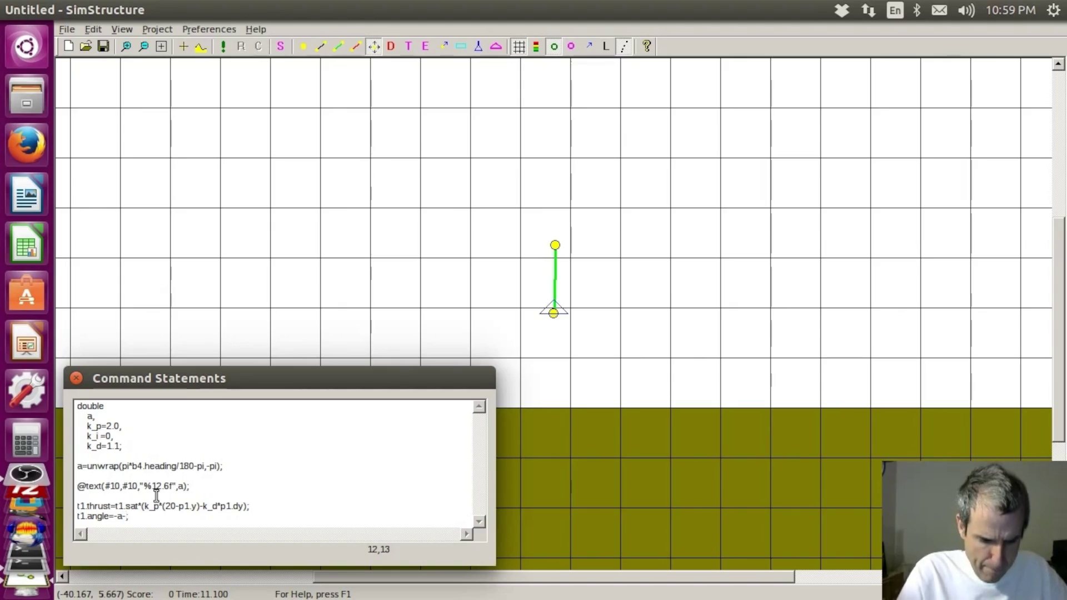
type("spin")
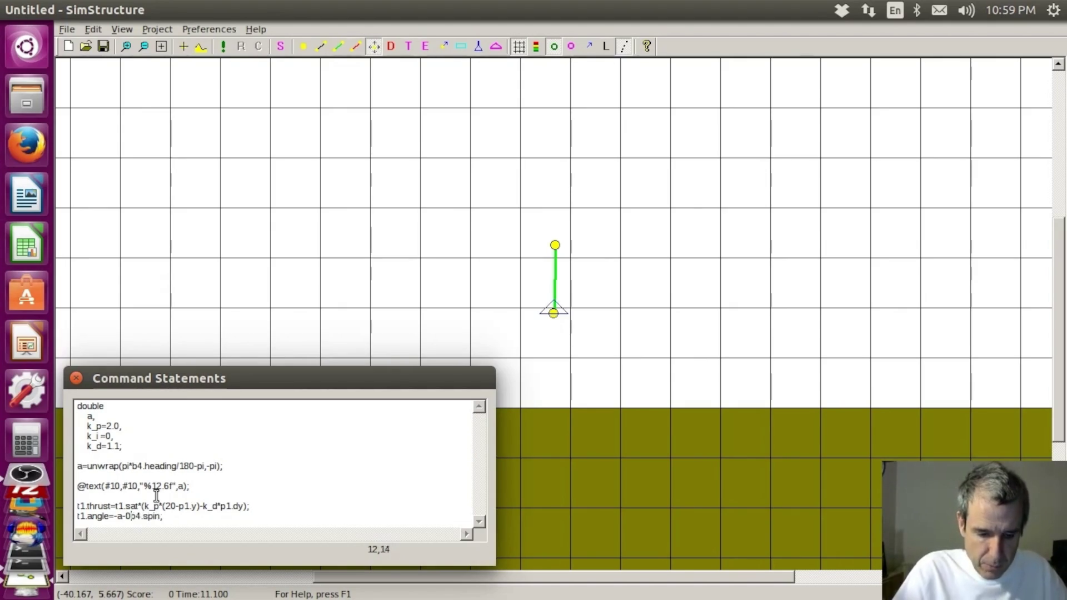
type("*")
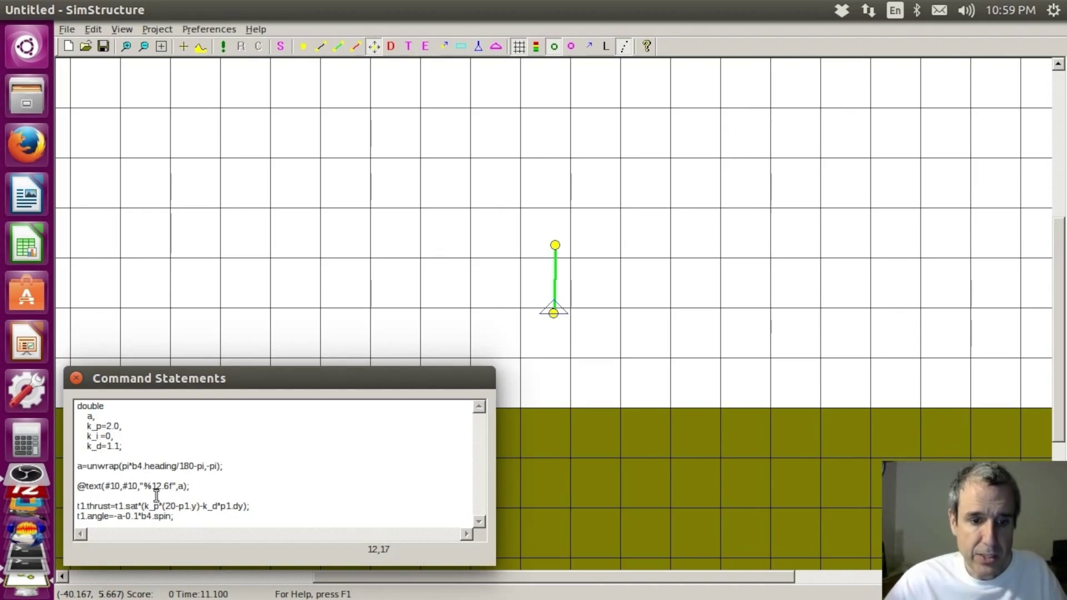
left_click(224, 46)
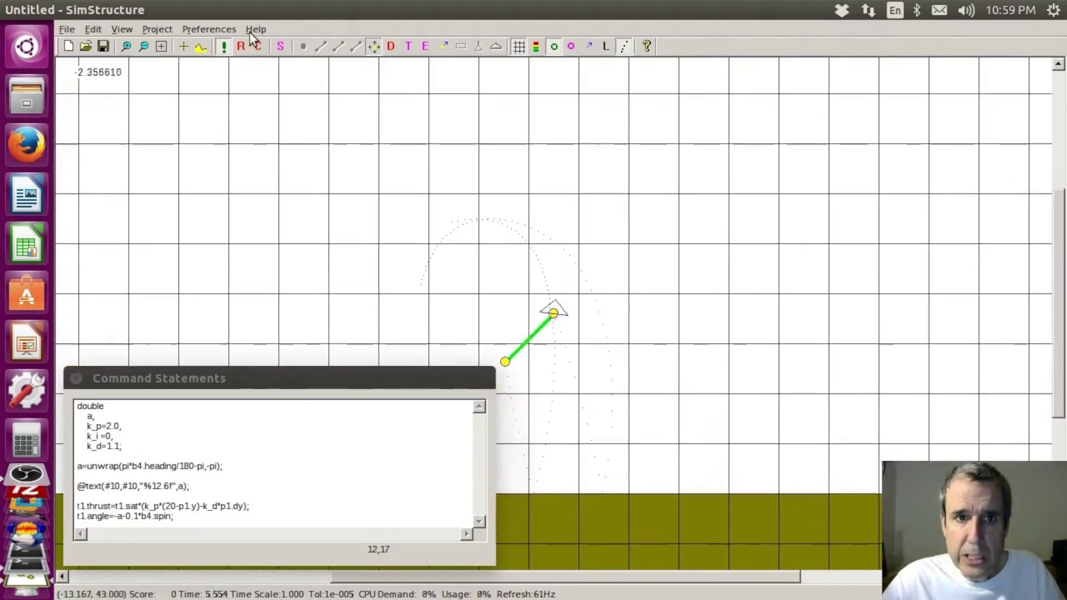
left_click(241, 47)
left_click(224, 46)
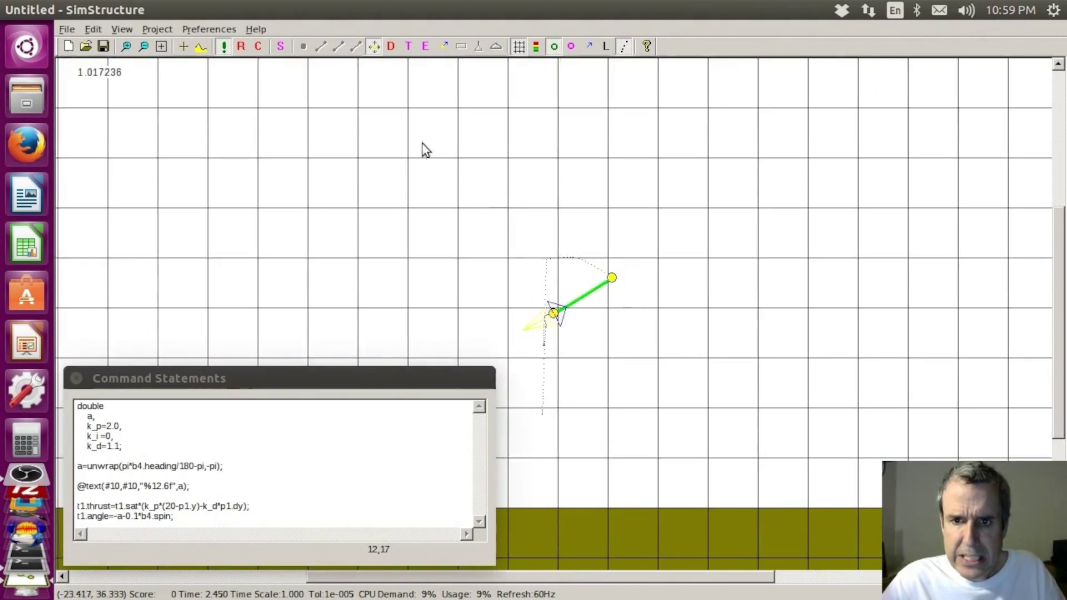
left_click(240, 47)
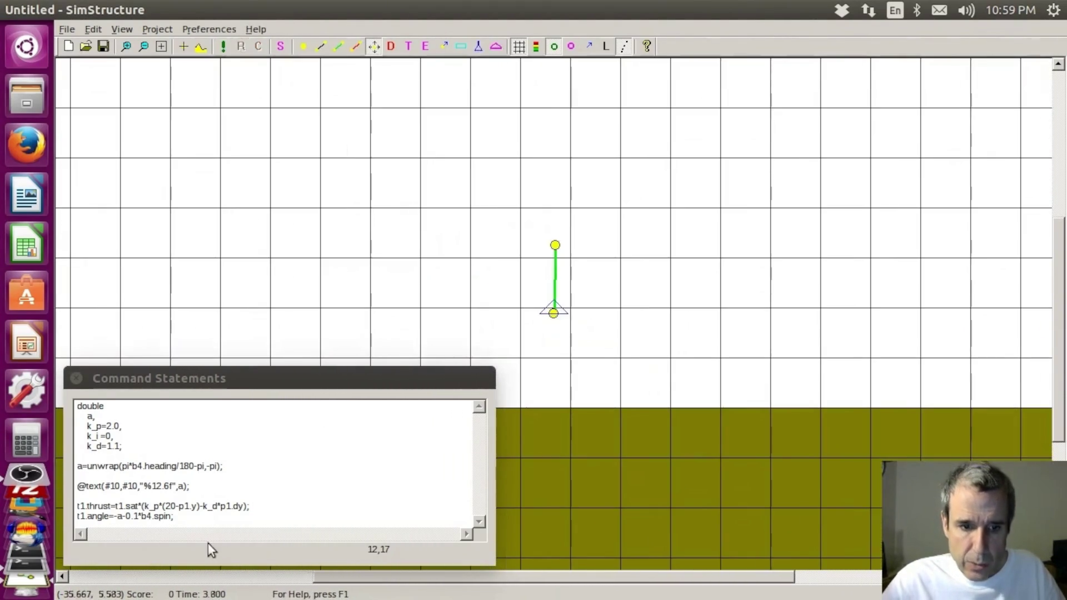
Lower the spin damping gain from 0.1 to 0.01 and test the balancing
left_click(174, 517)
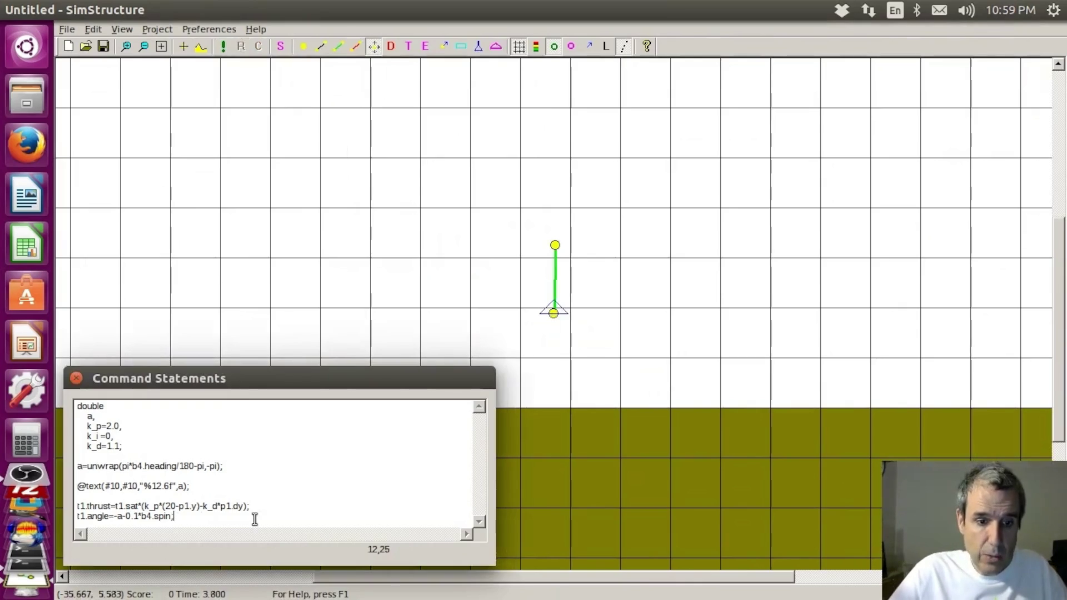
key("Left")
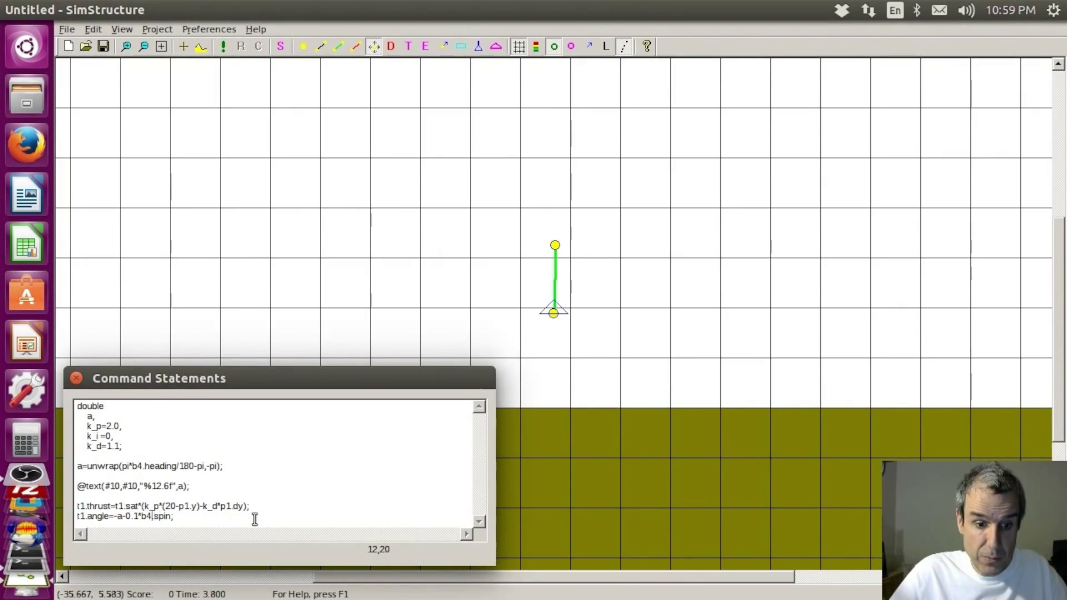
type("0")
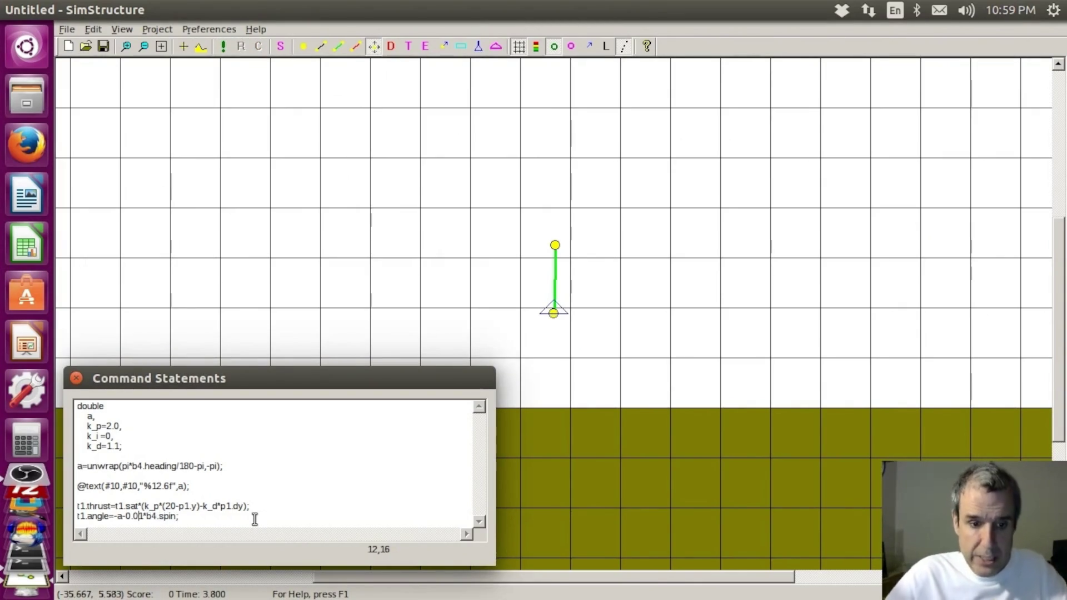
left_click(223, 46)
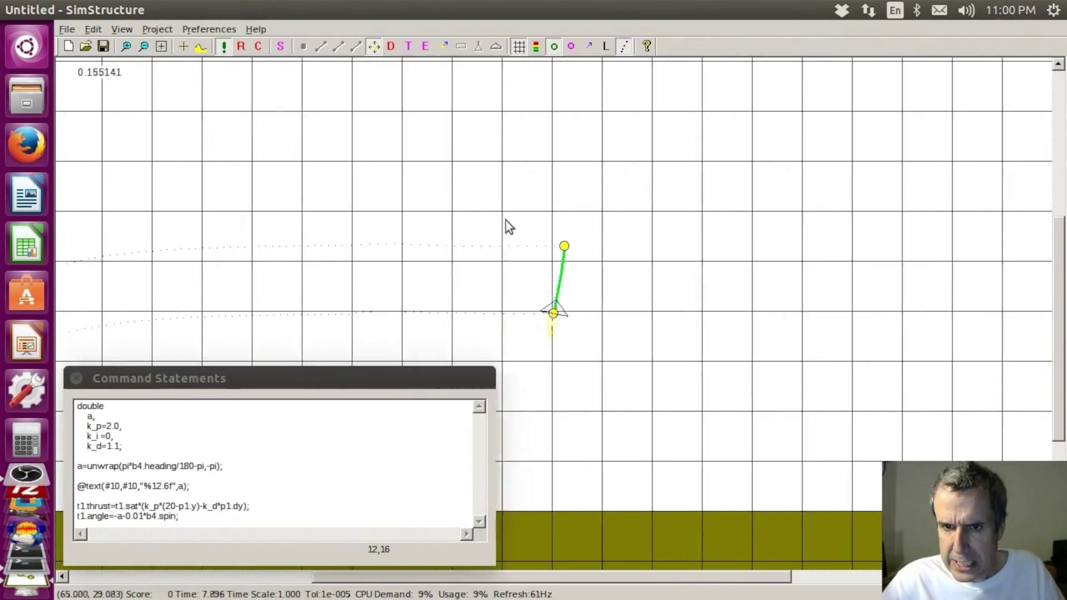
left_click(241, 46)
Lower the spin gain further to 0.005 and run the simulation again
left_click(143, 516)
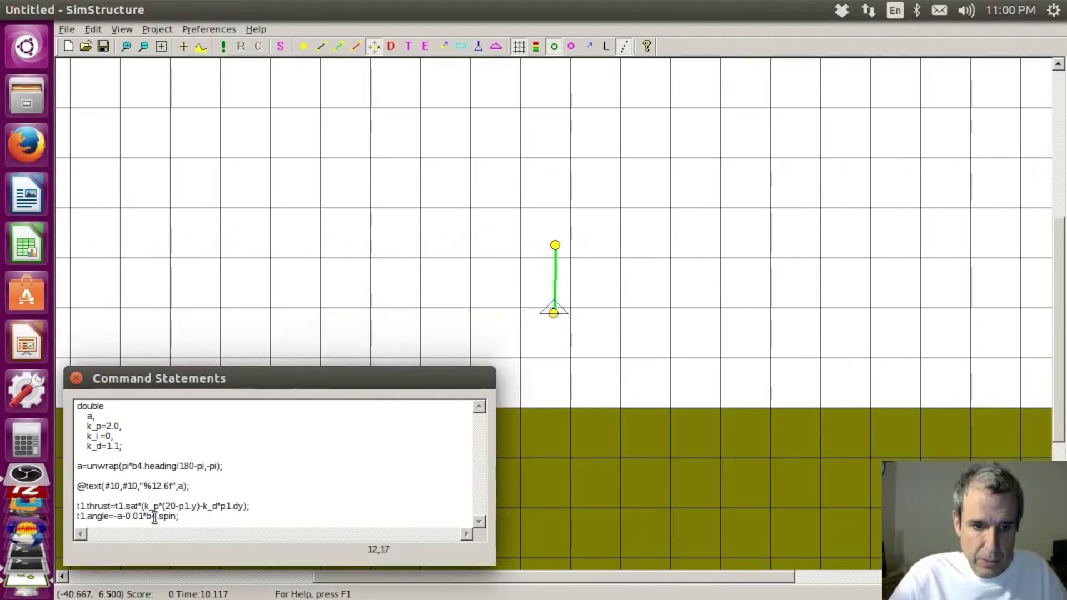
key("BackSpace")
type("05")
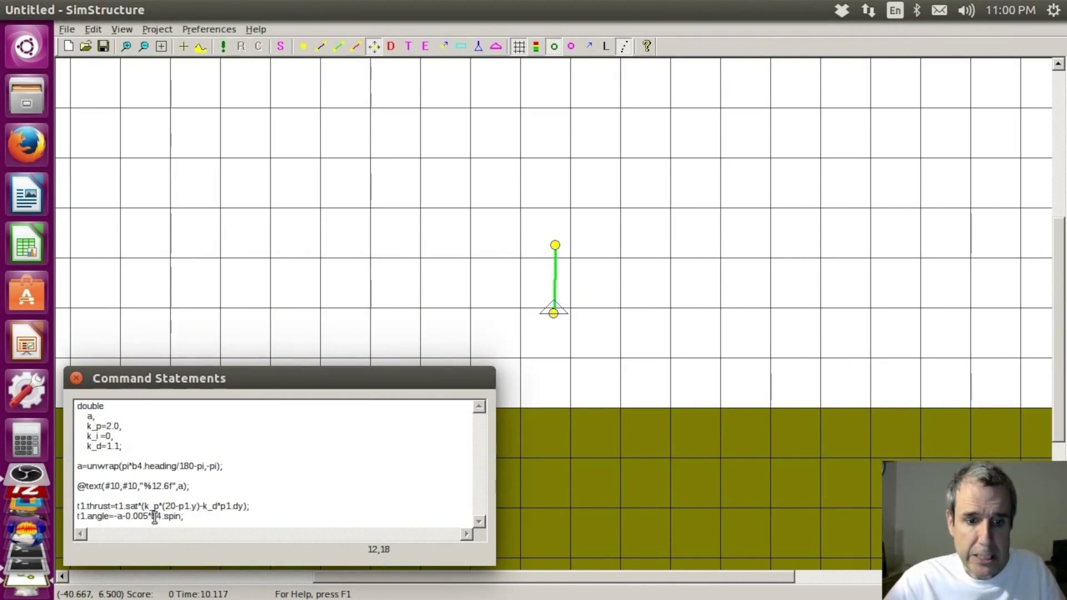
left_click(224, 52)
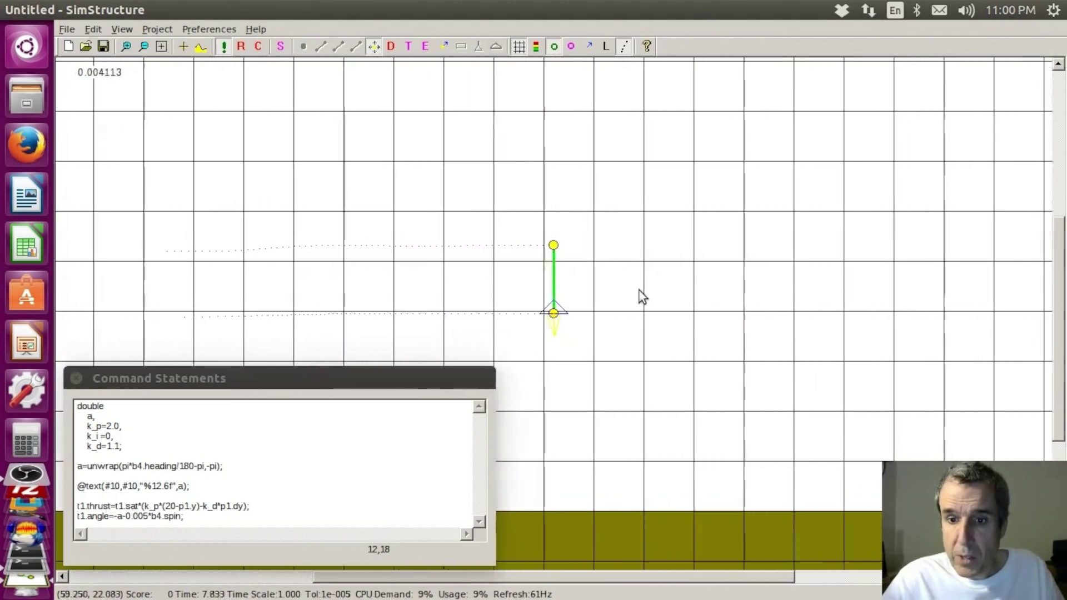
left_click(241, 46)
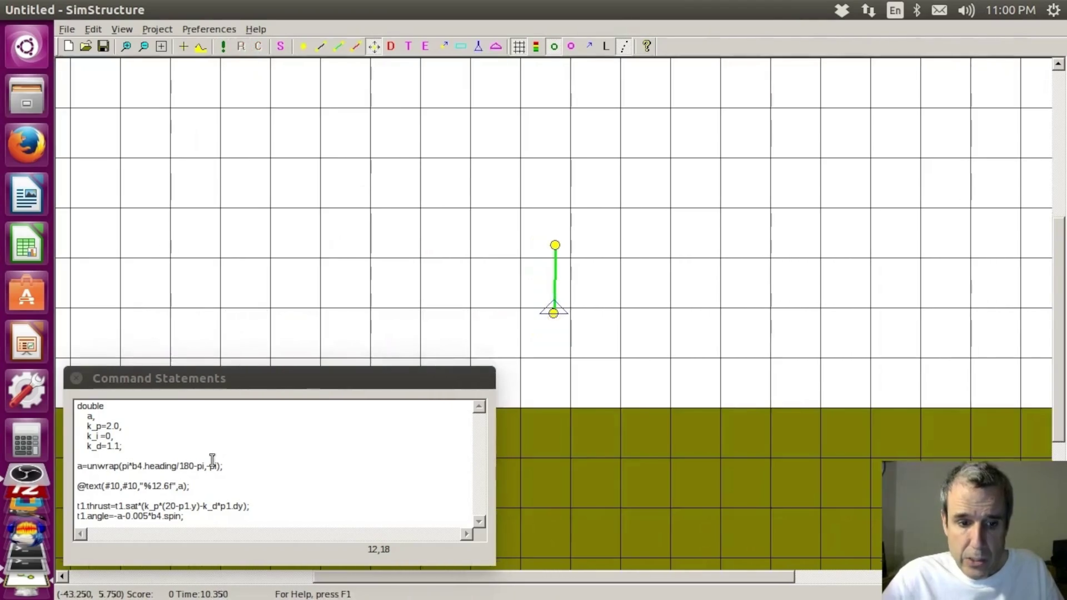
Declare dx and add the statement dx=(10-p1.x); above the t1.angle line
left_click(189, 520)
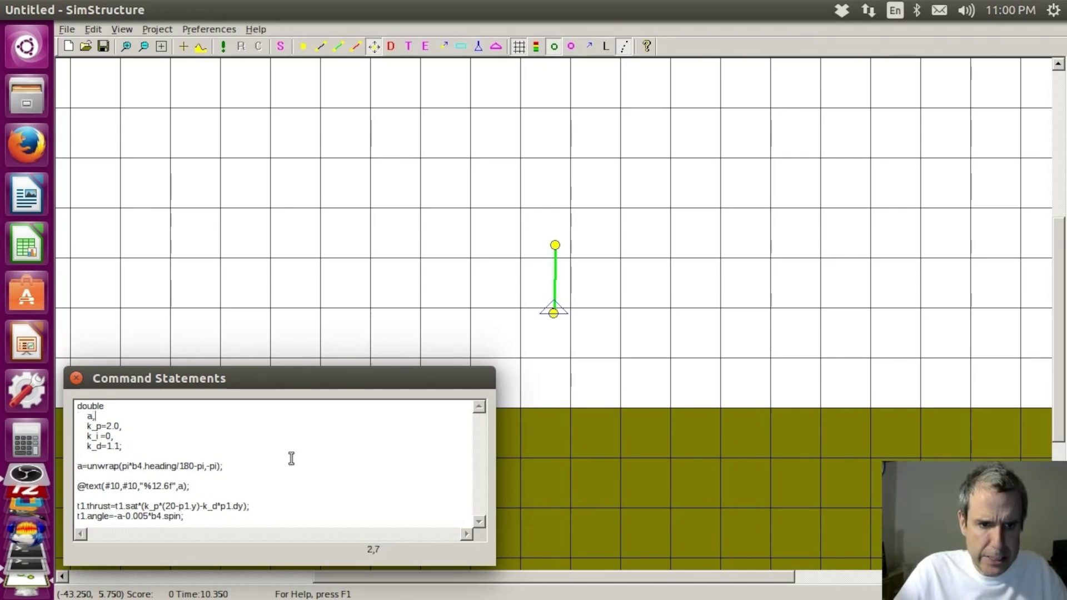
key("Return")
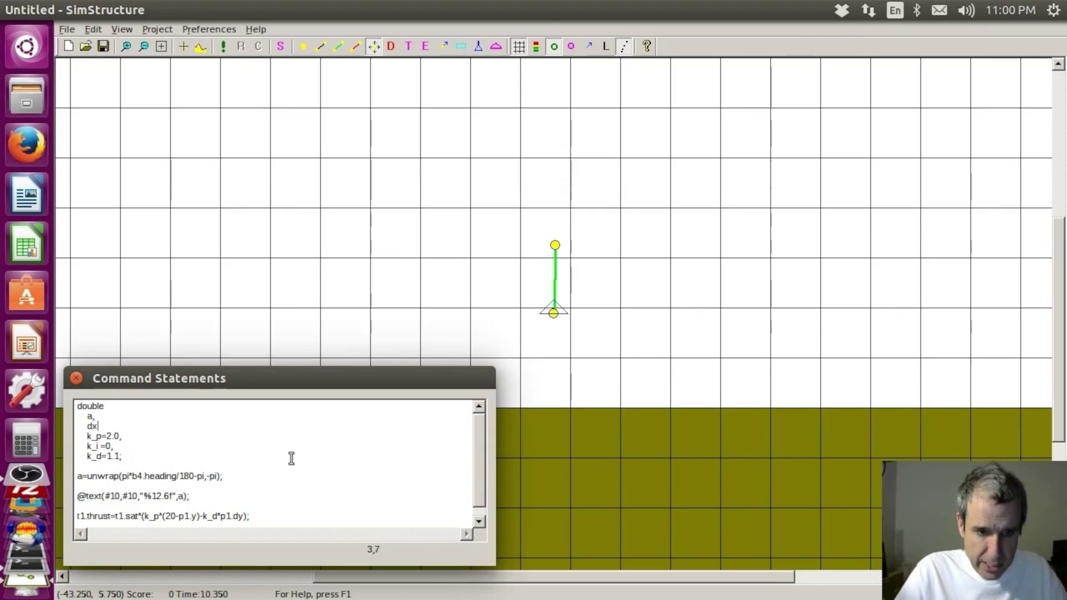
key("Down")
key("Down")
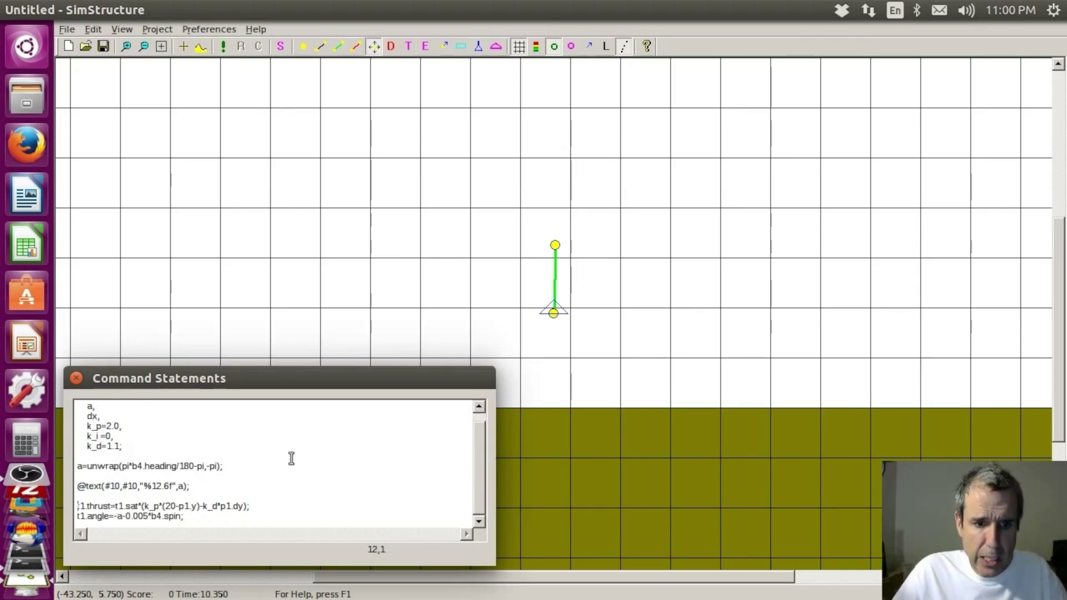
key("Return")
key("Return")
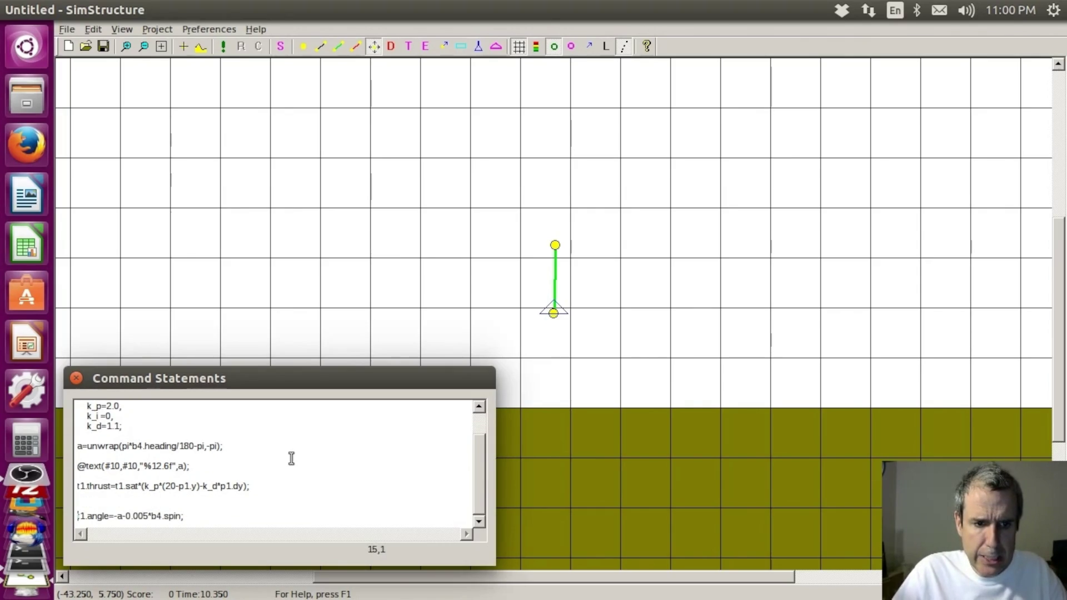
type("dx=")
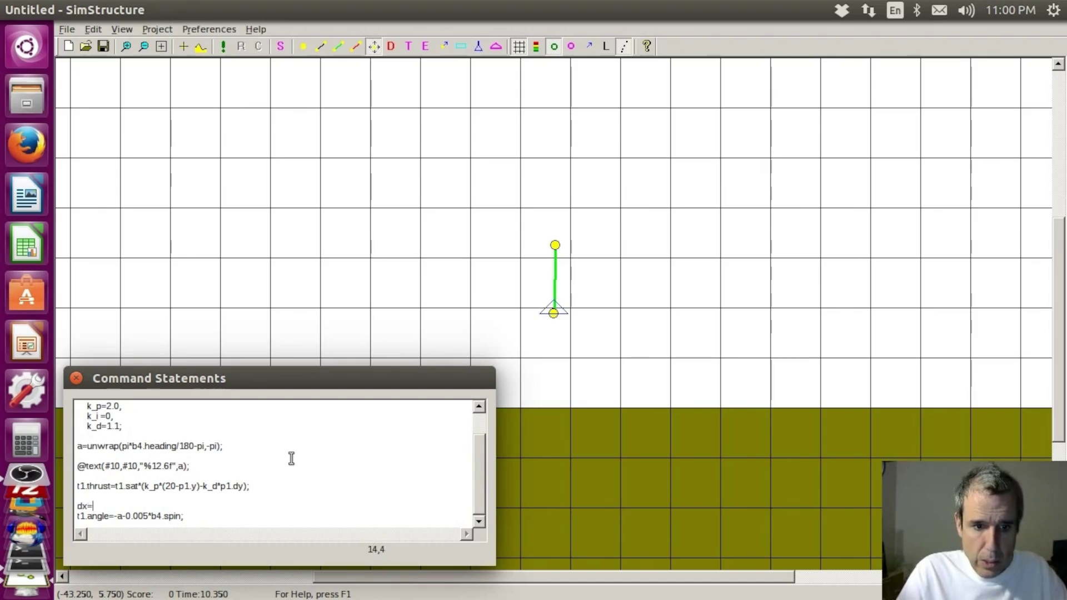
type("p1")
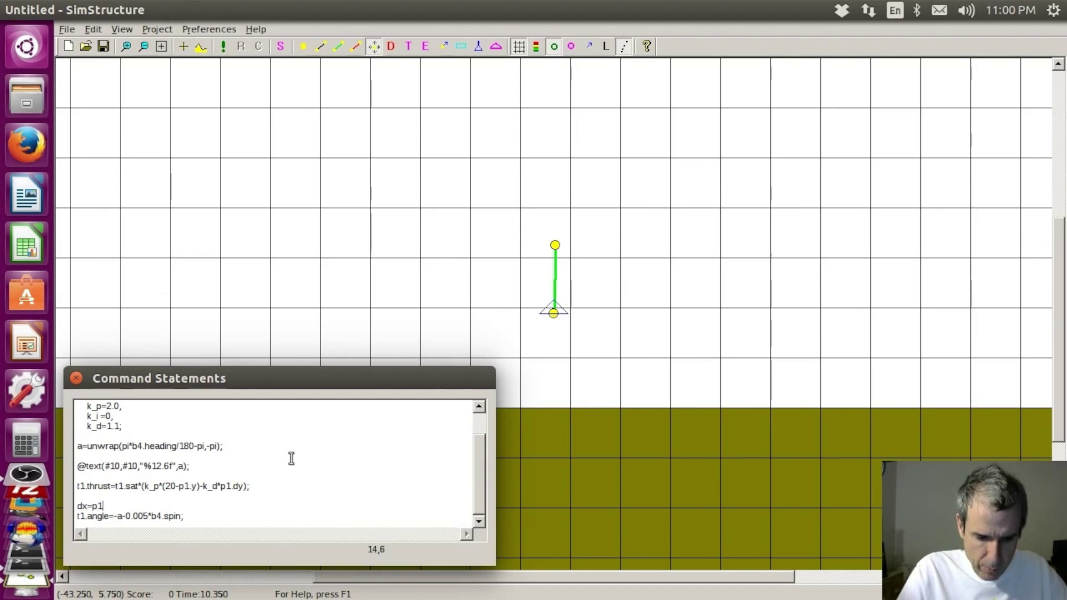
type("x")
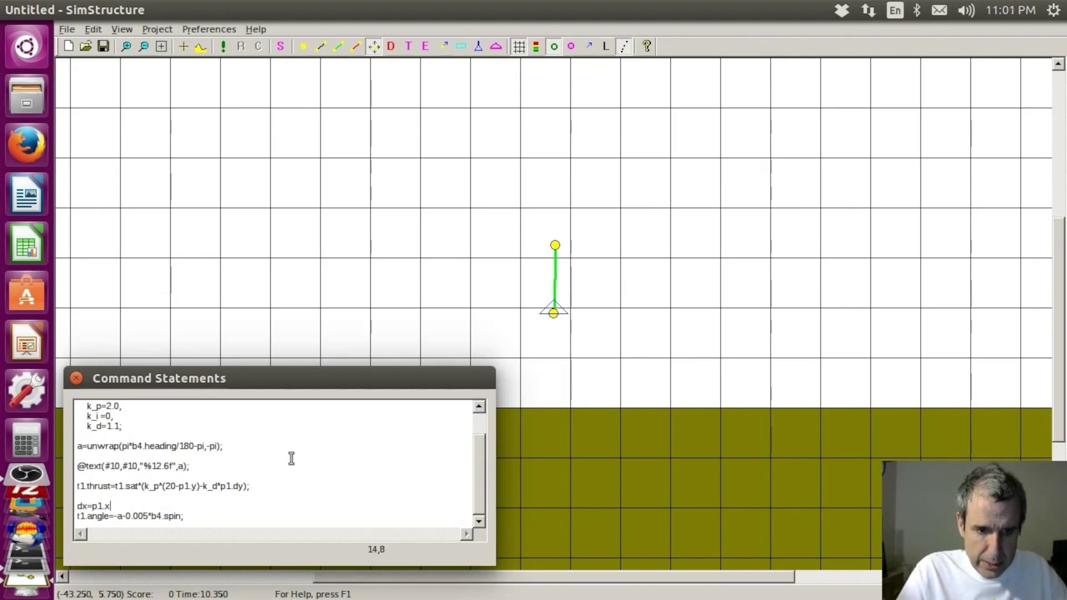
type("-")
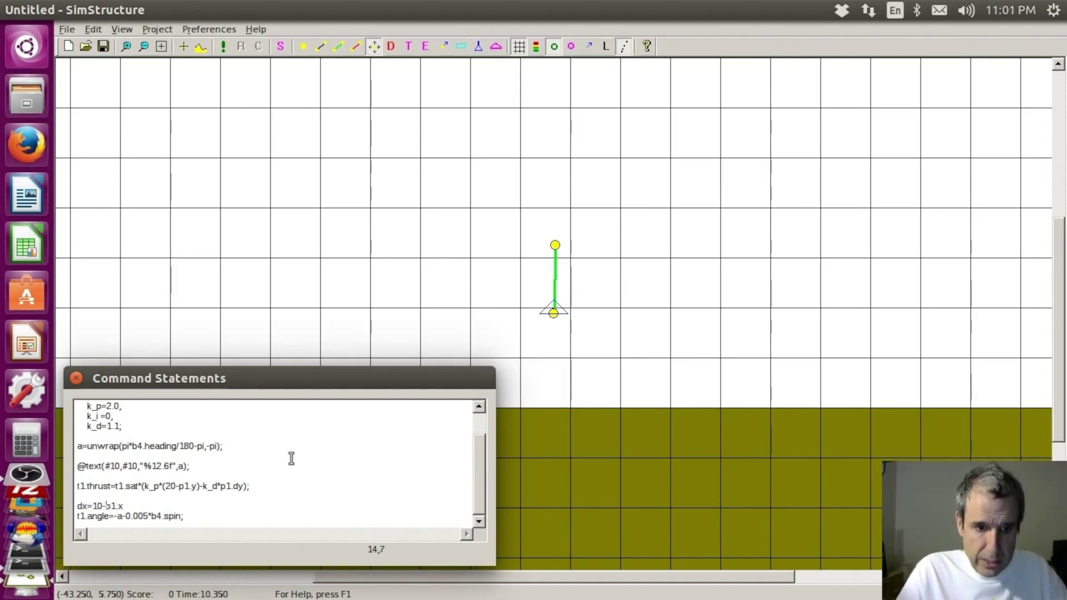
type("(")
key("Right")
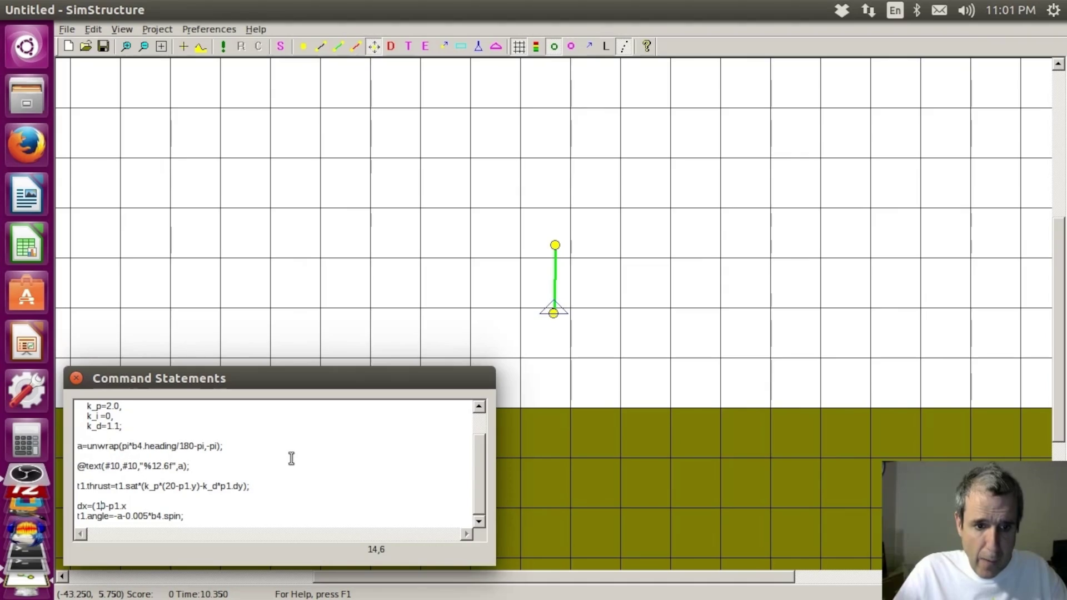
type(";")
key("Return")
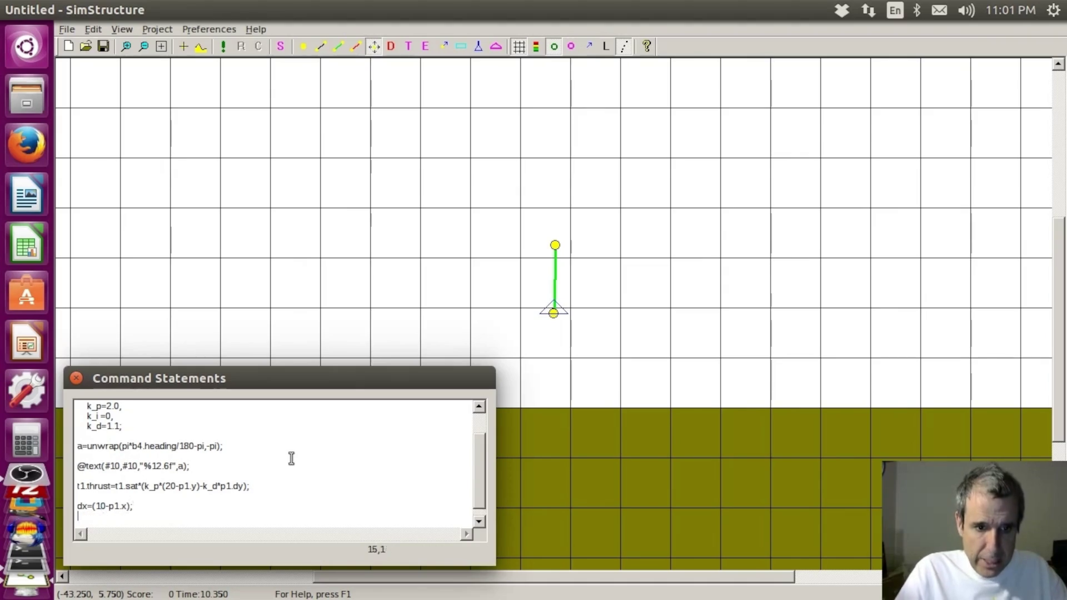
type("(dx>1.0) dx=0.5;")
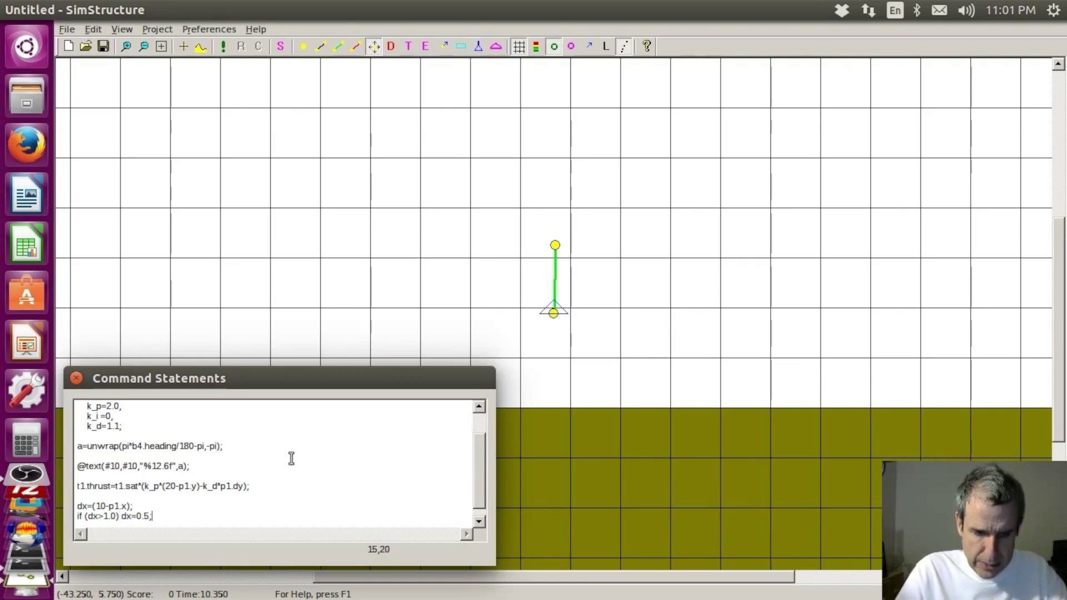
Adjust then delete the leftover 'if (dx>...)' clamp line
key("Left")
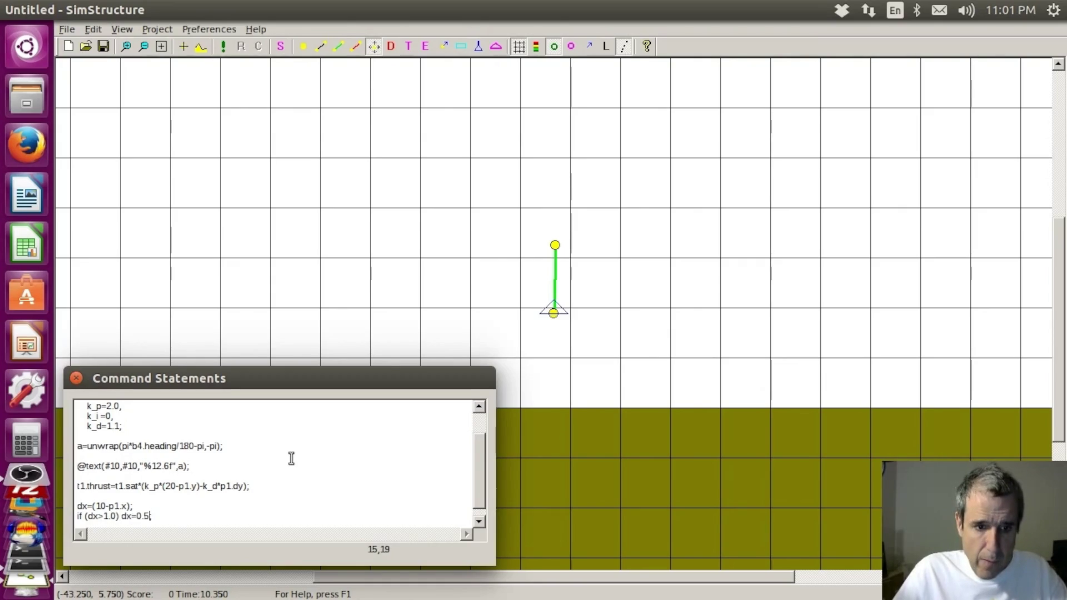
key("Left")
type("0.5")
key("Delete")
key("Delete")
key("Delete")
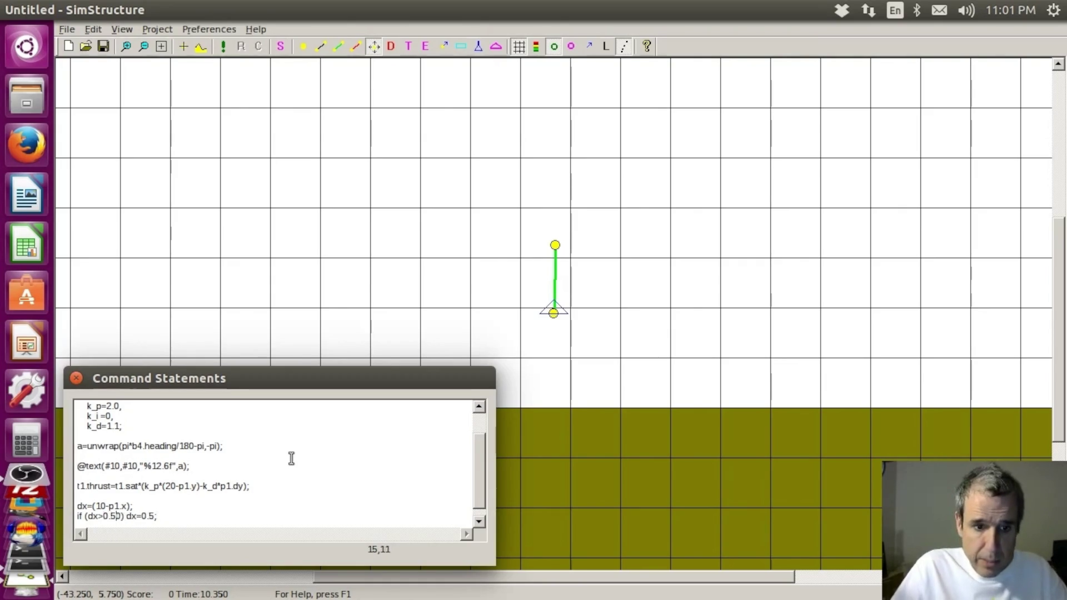
key("Home")
key("shift+Down")
key("Delete")
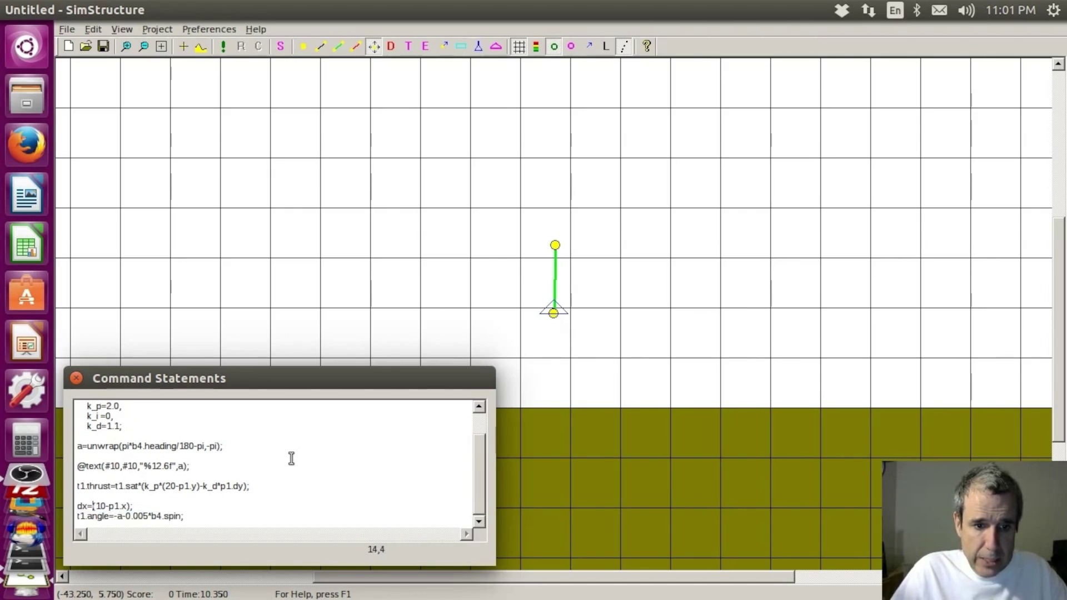
type("max")
type("min((")
Clamp dx as max(min((10-p1.x),5),-5); and append +dx to the t1.angle line
key("Right")
key("Right")
key("Right")
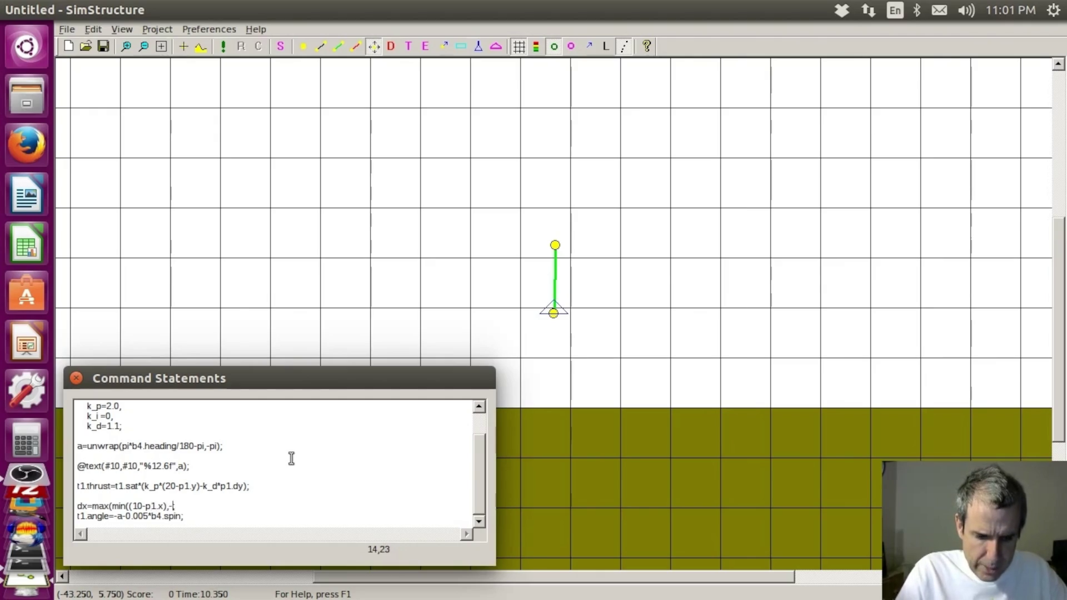
type("5")
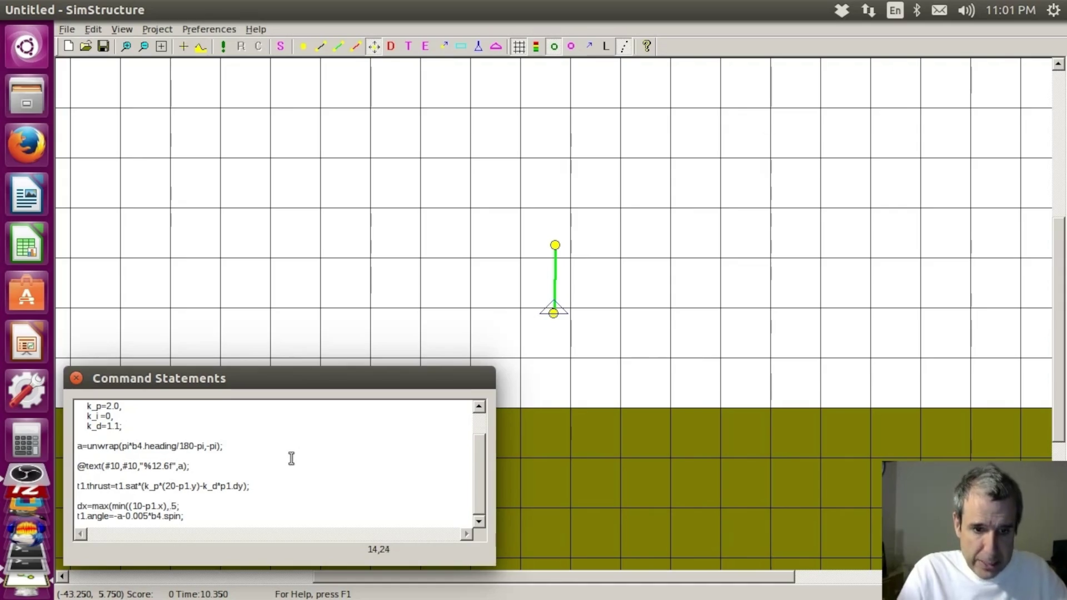
type("5")
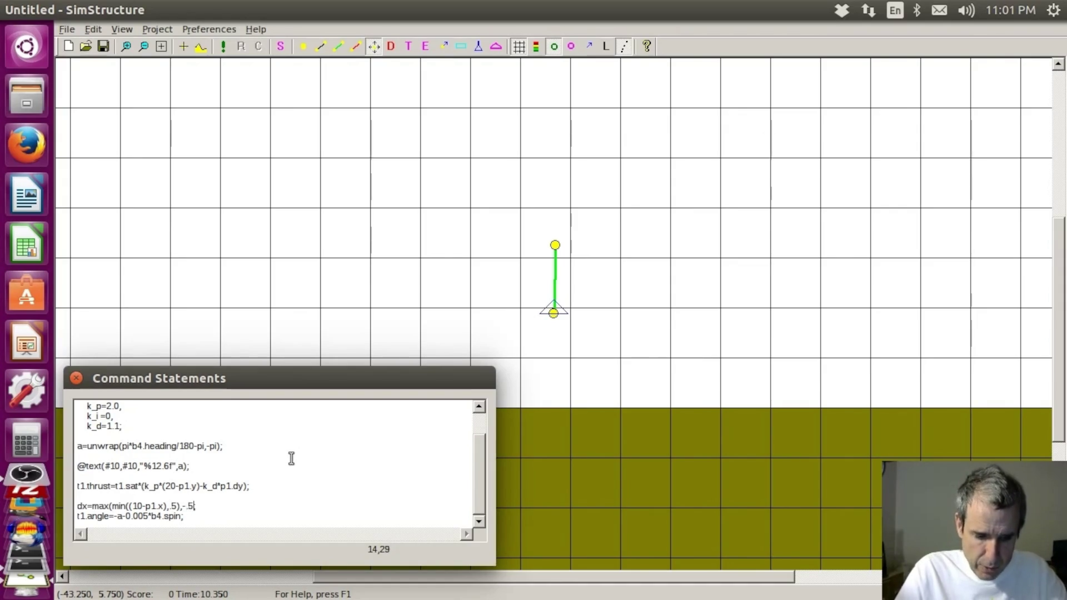
type(";")
key("Down")
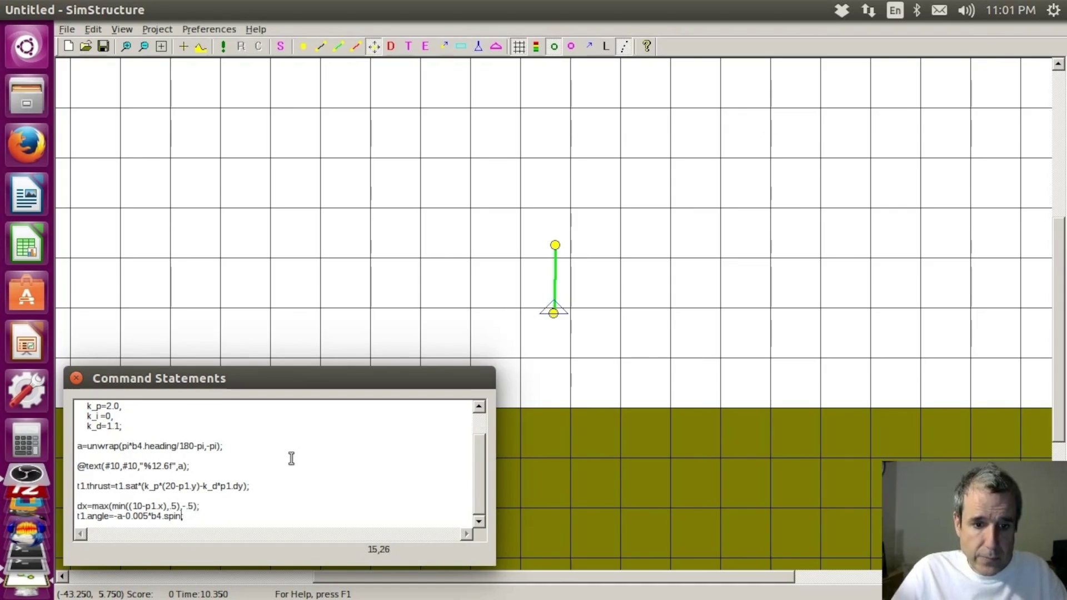
type("x;")
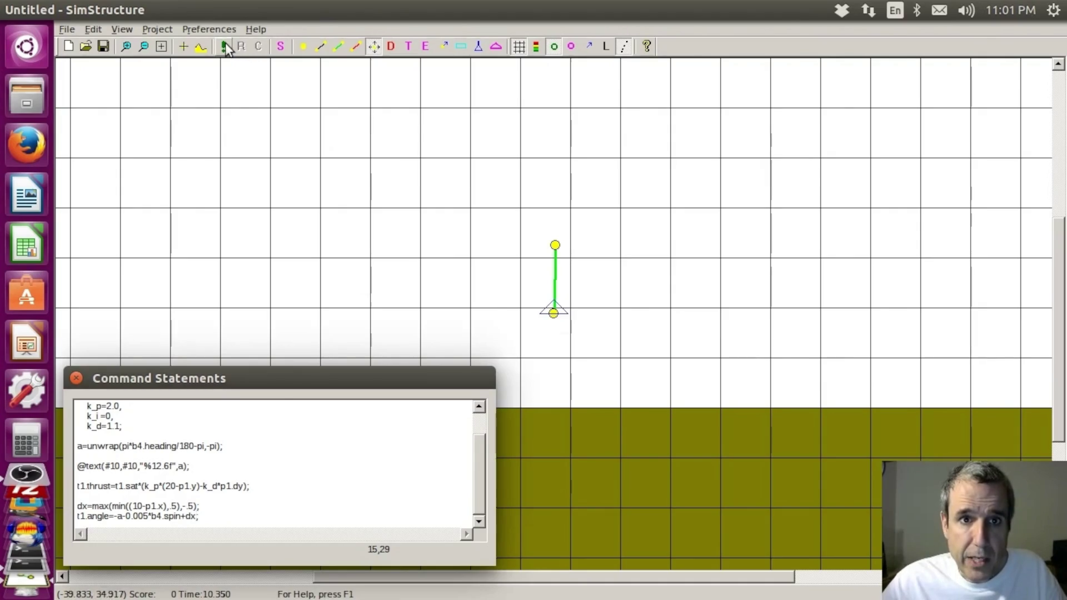
Test-run the controller, then scale the dx term in t1.angle to 0.1*dx and rerun
left_click(226, 46)
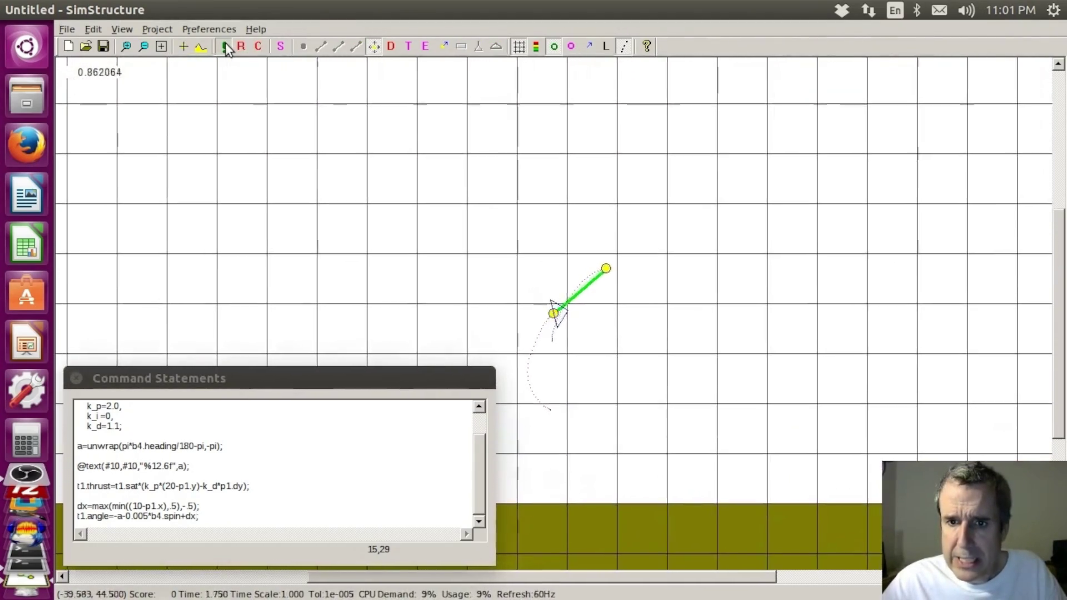
left_click(257, 46)
left_click(189, 516)
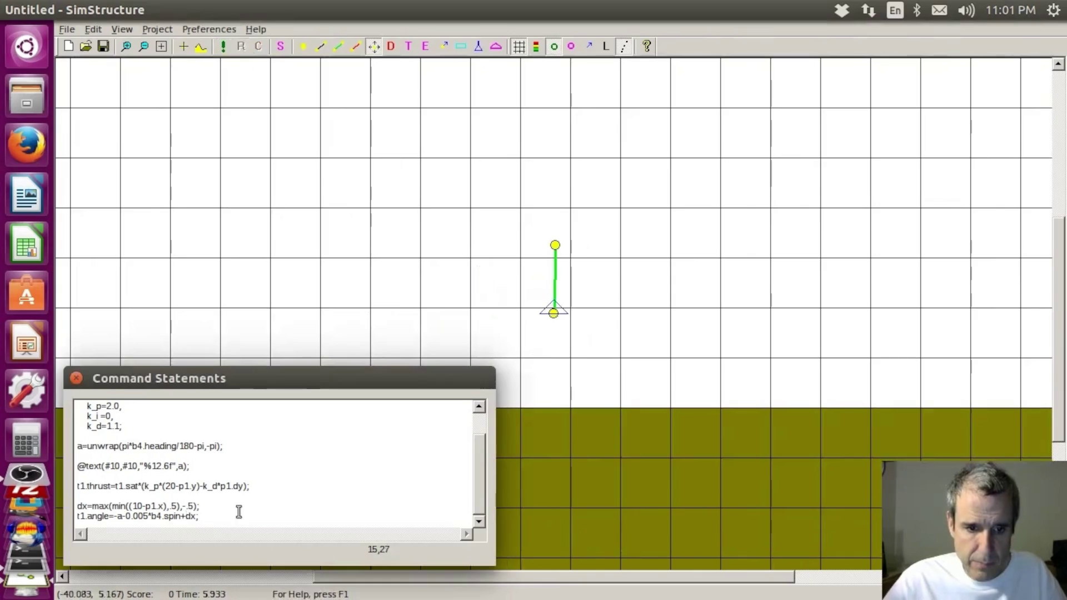
type("*")
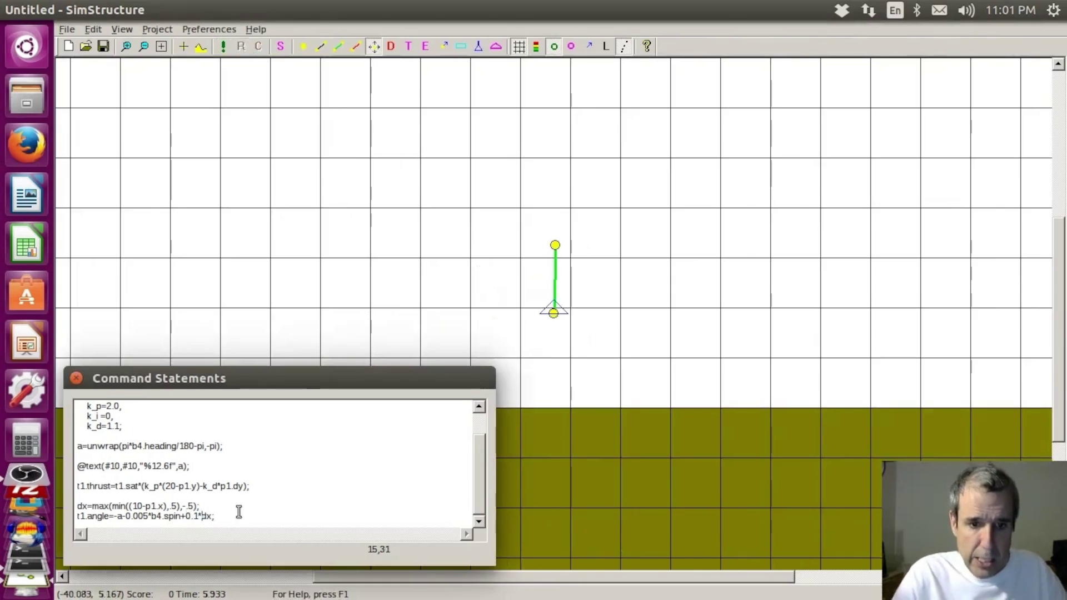
left_click(222, 46)
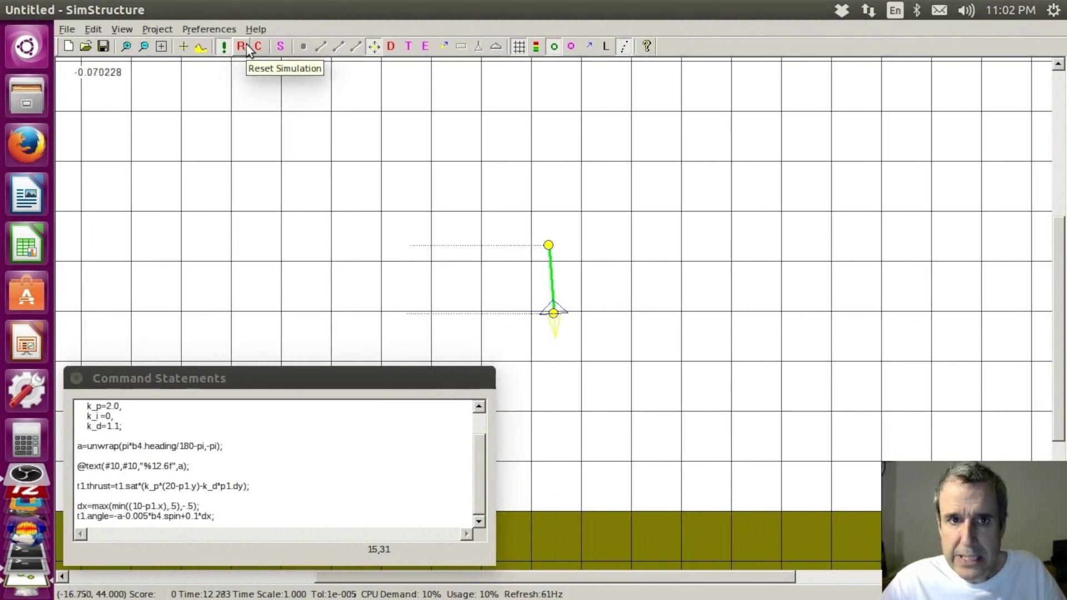
Raise the dx gain in t1.angle to 0.5*dx, test-run it, and reset the pendulum upright
left_click(242, 46)
left_click(198, 517)
key("BackSpace")
type("5")
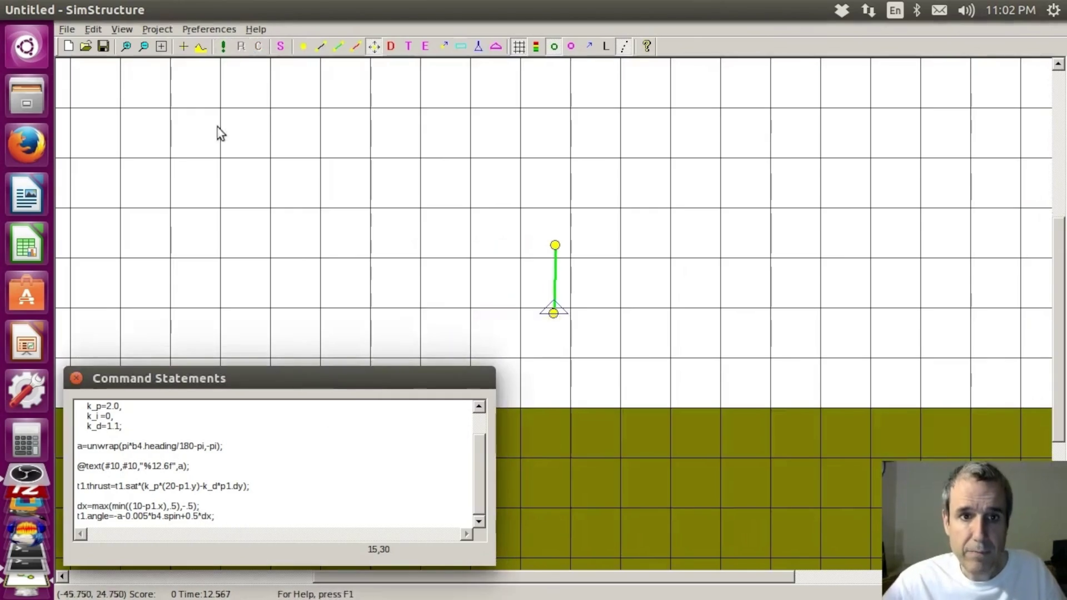
left_click(223, 49)
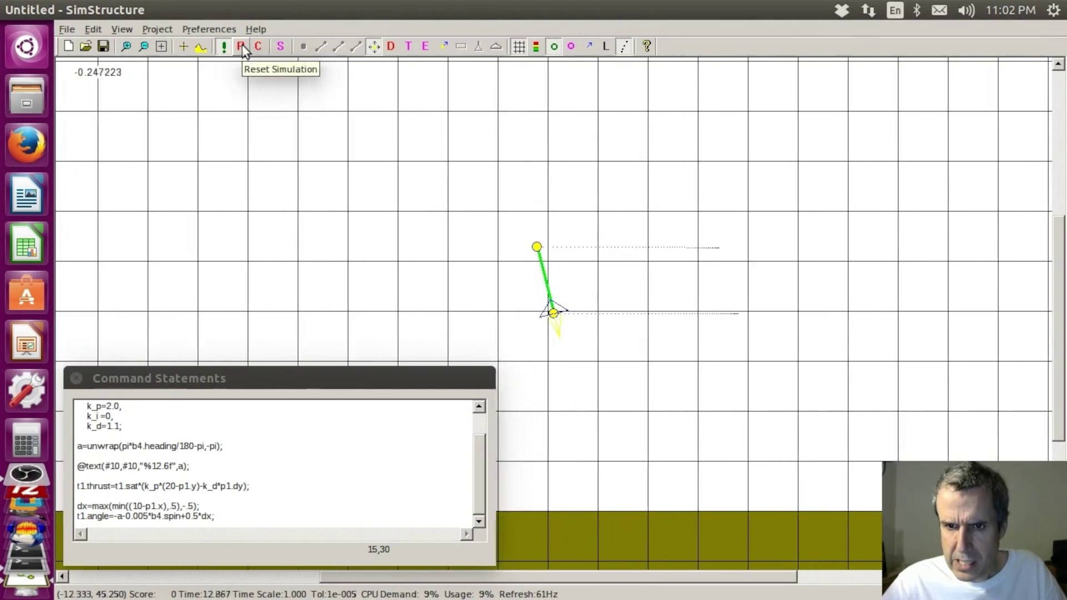
left_click(242, 44)
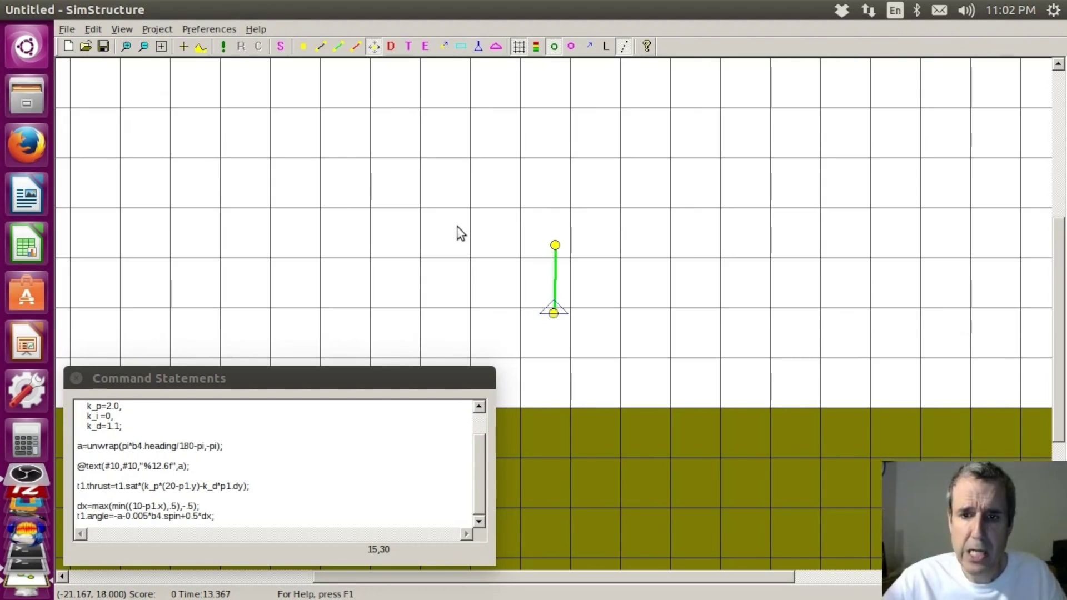
left_click(206, 509)
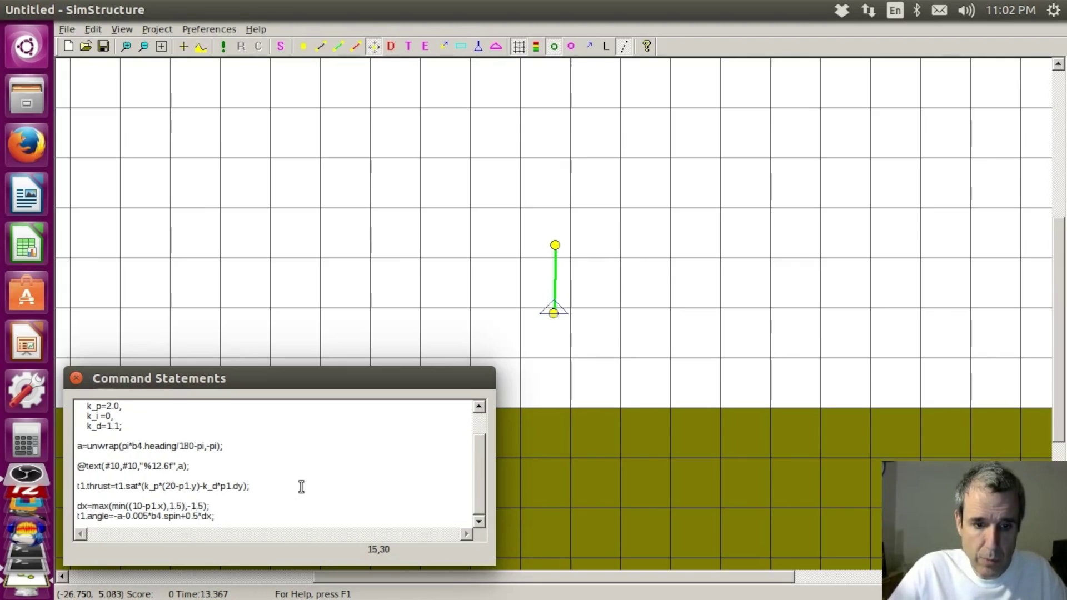
Clamp dx to ±1.5 and lower its gain to 0.15*dx, test-running after each, then begin appending -p1.dx
left_click(223, 50)
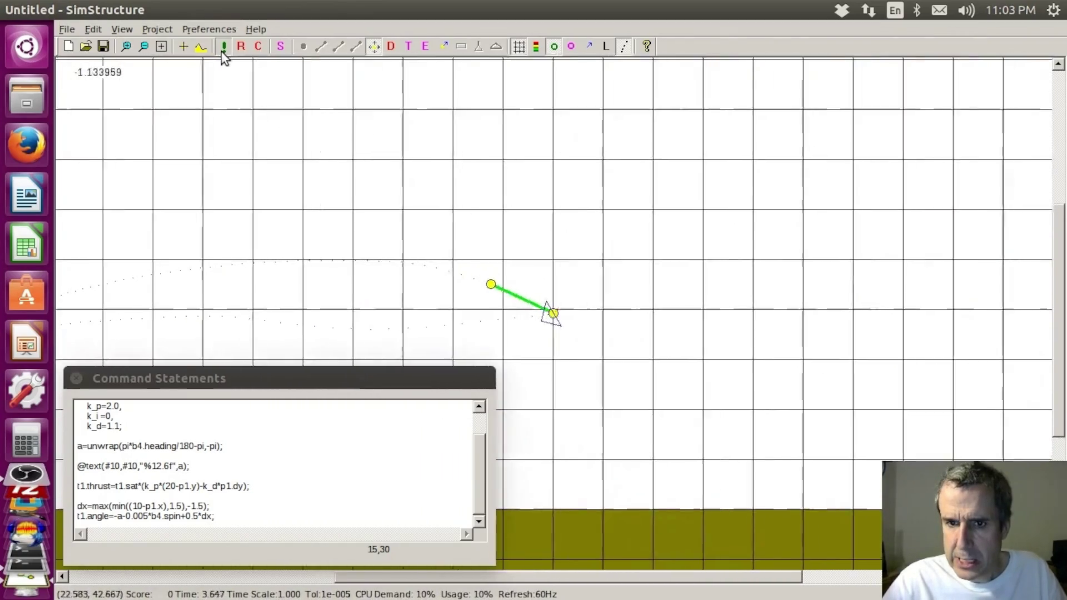
left_click(223, 46)
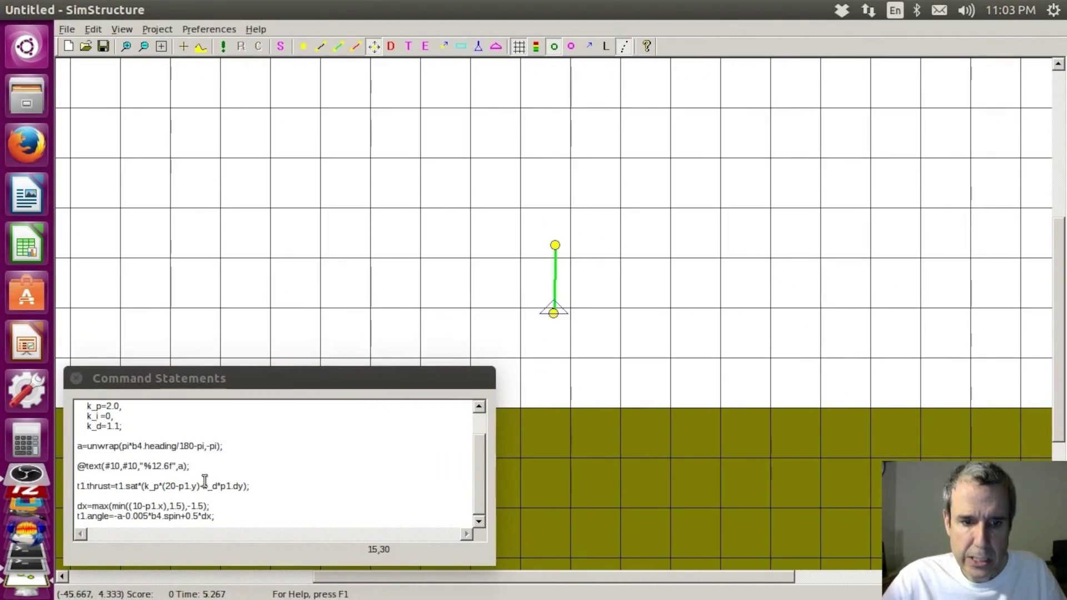
left_click(198, 517)
type("1")
left_click(224, 47)
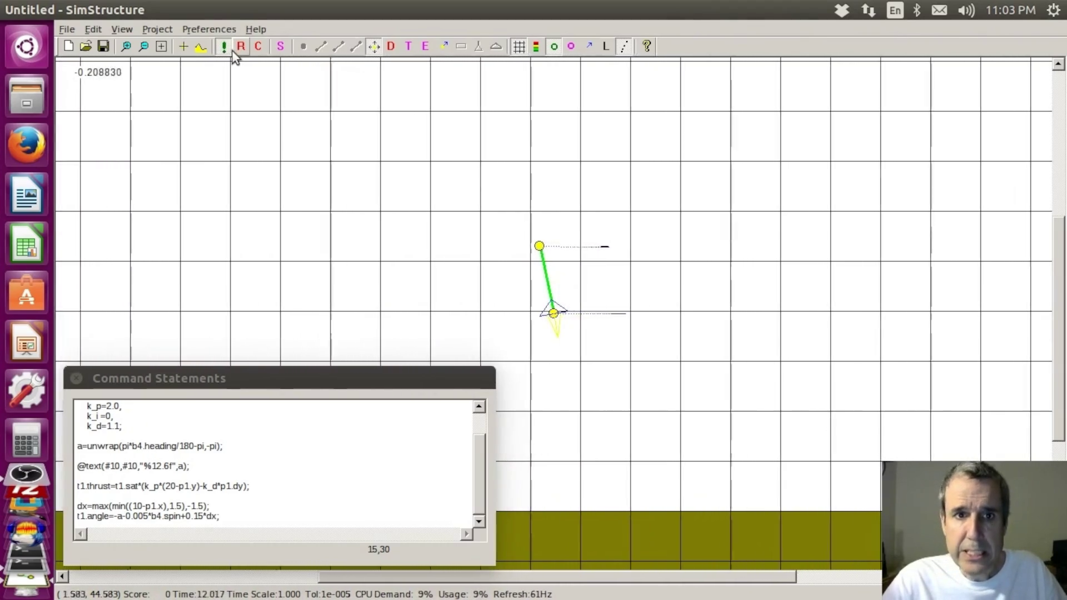
left_click(240, 47)
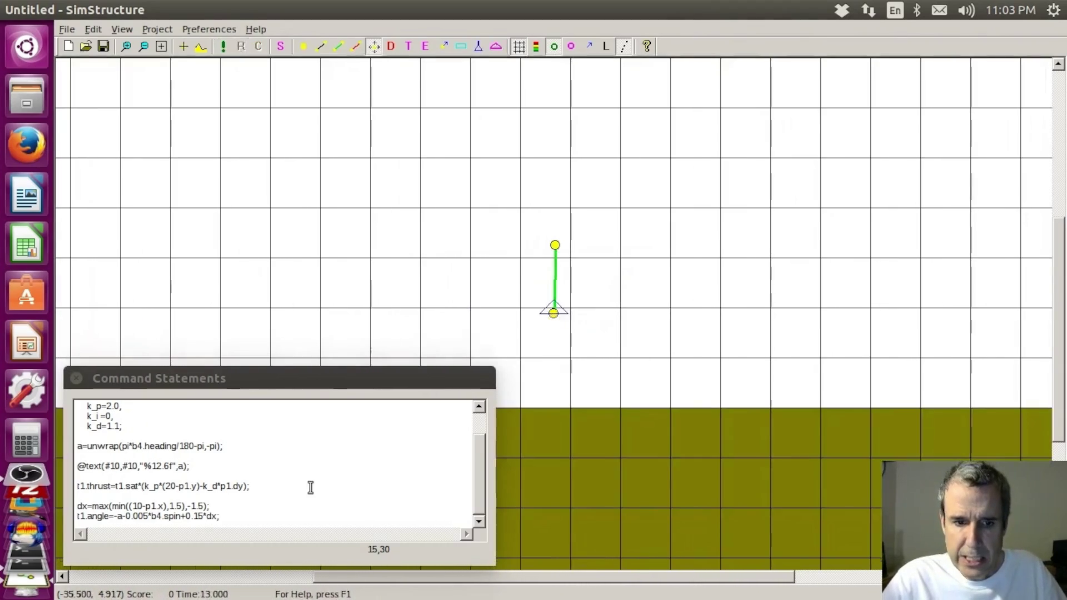
left_click(222, 518)
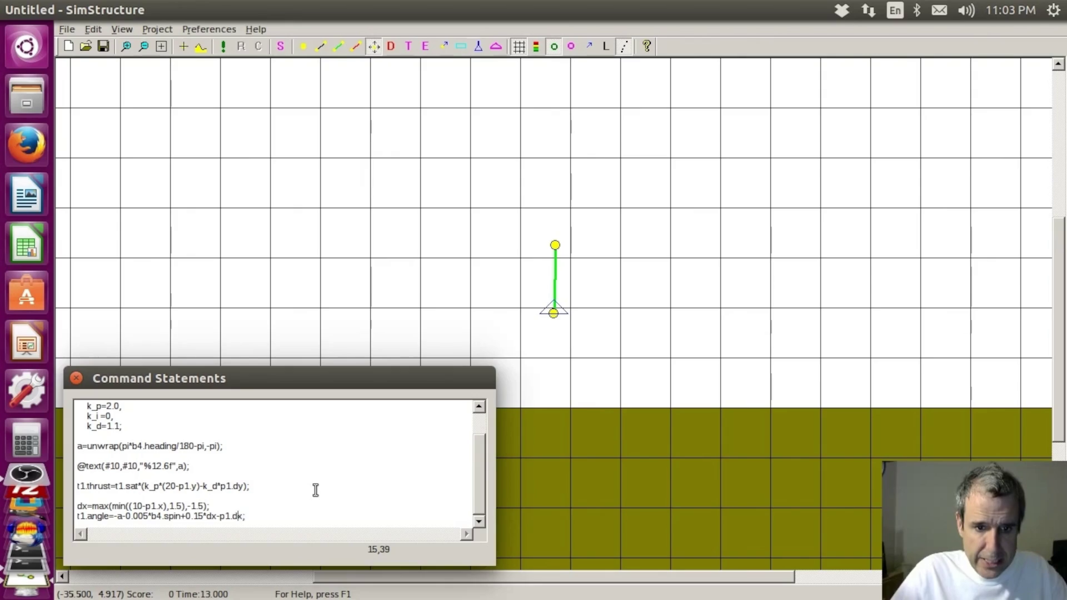
Test the new -p1.dx velocity term, edit it into -0.1*p1.dx, and test-run again
left_click(223, 47)
left_click(239, 47)
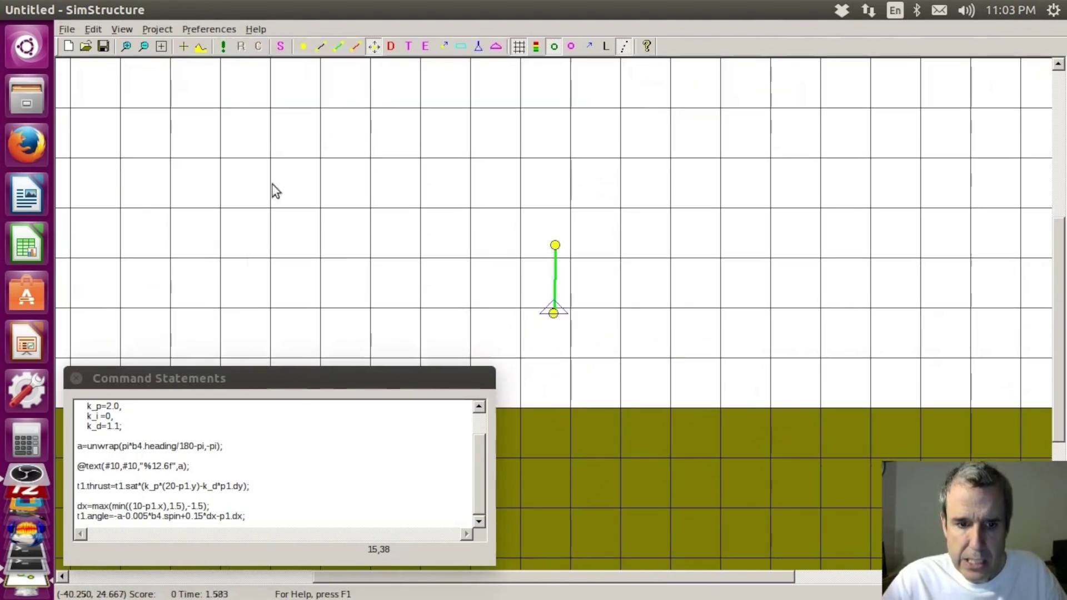
left_click(244, 517)
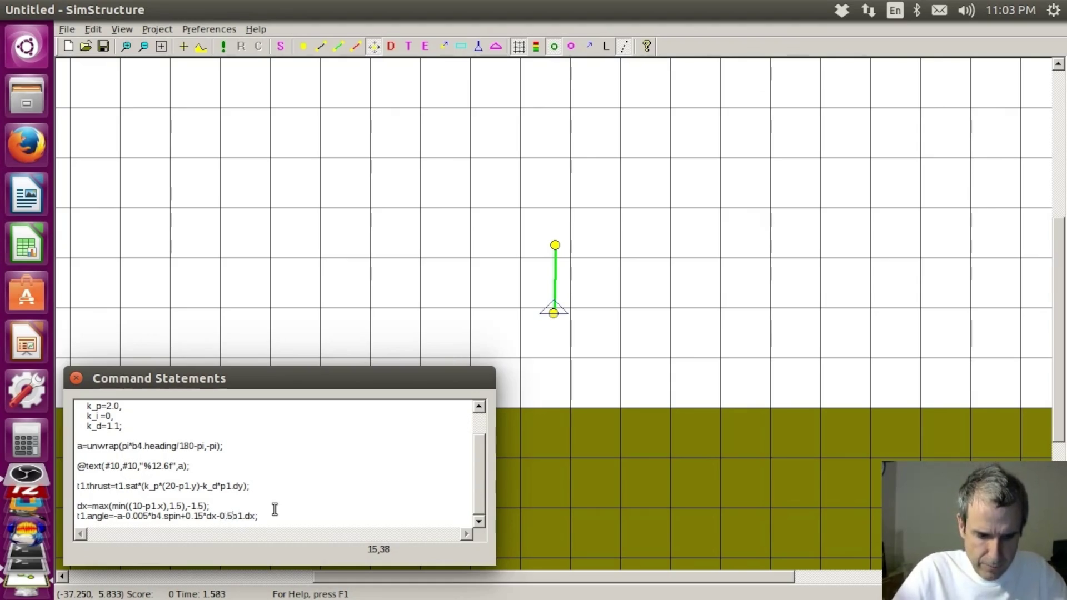
type("*")
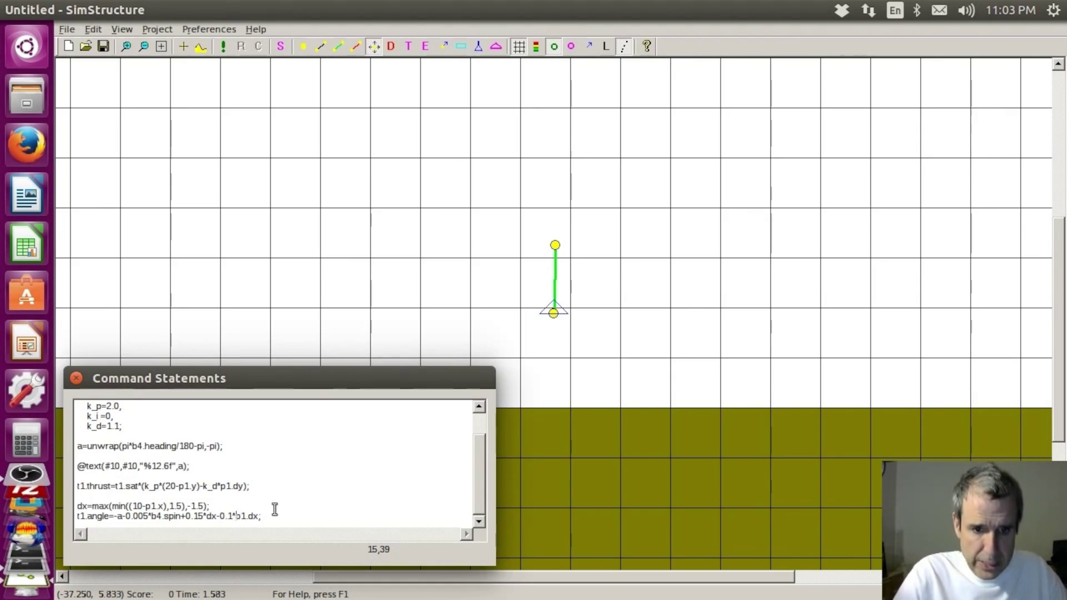
left_click(224, 48)
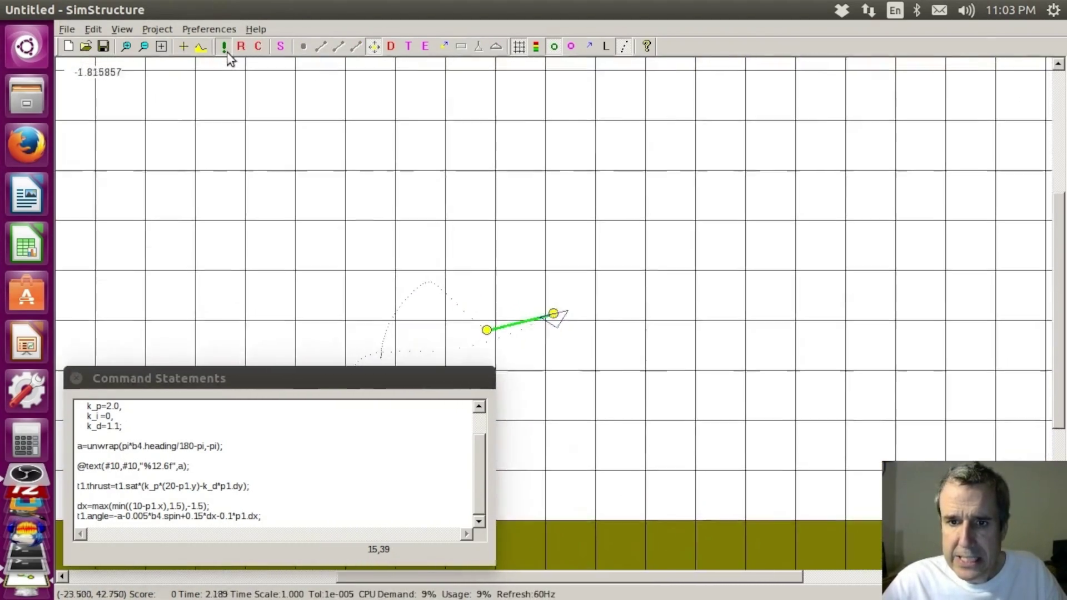
left_click(241, 46)
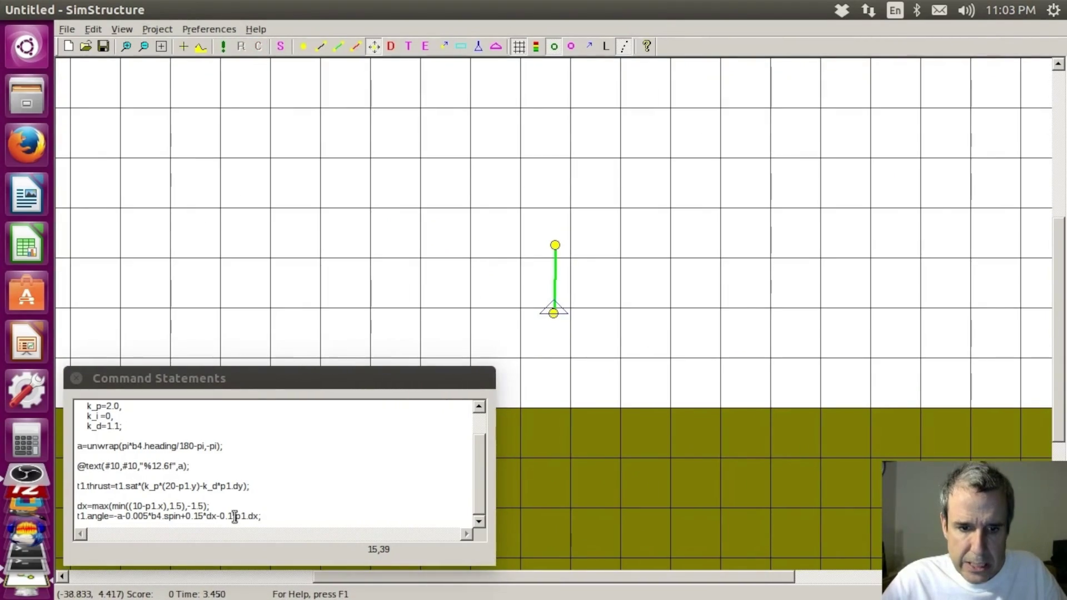
Lower the velocity damping term to -0.01*p1.dx and test-run the pendulum
left_click(224, 517)
type("0")
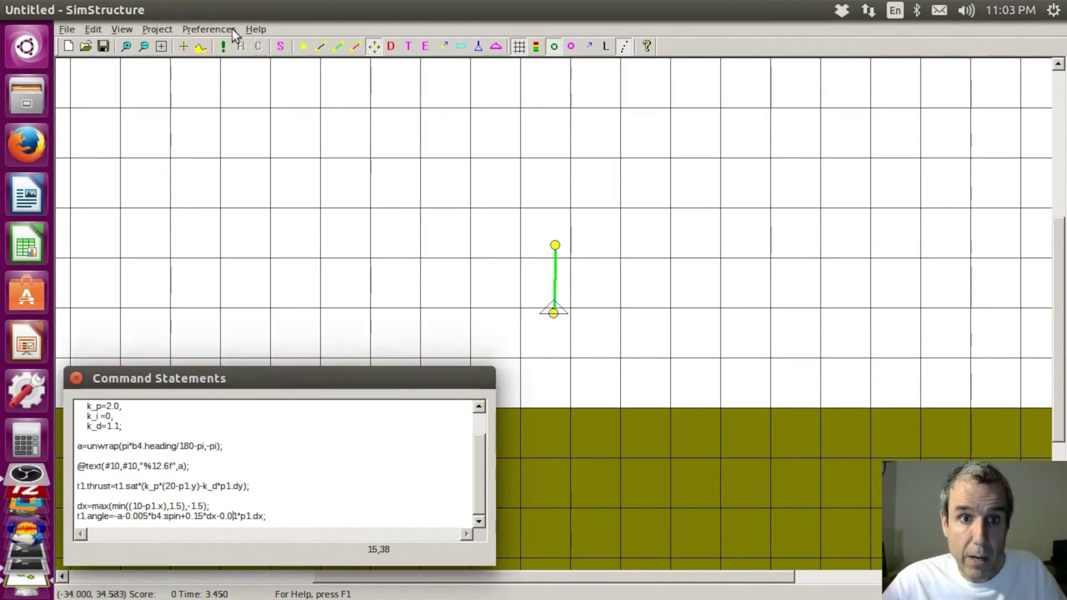
left_click(223, 46)
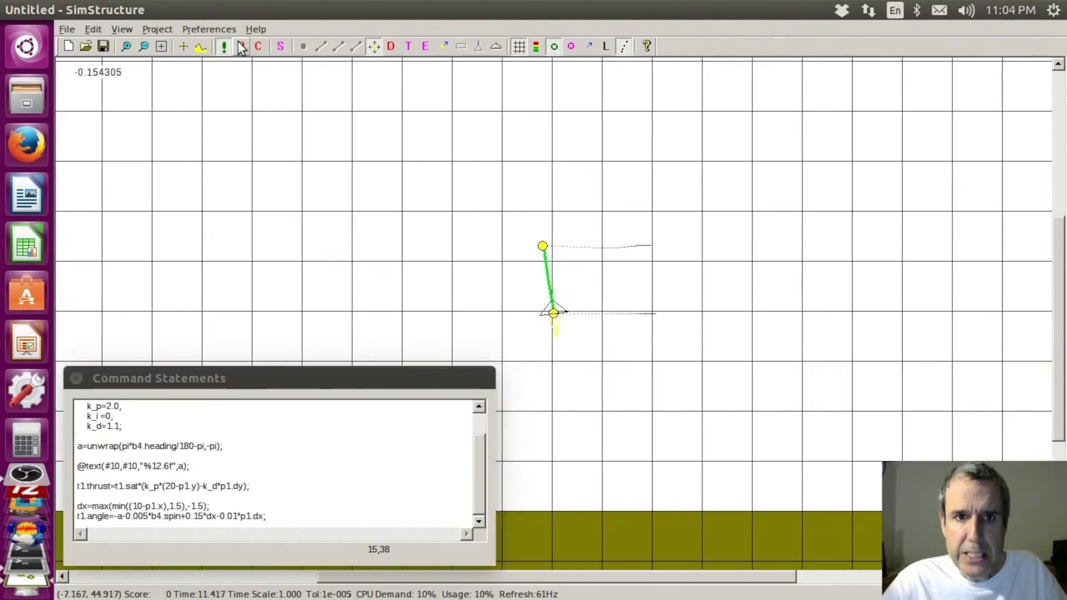
left_click(240, 51)
Double the tilt term to -2*a, test-run the controller, and stop the simulation
left_click(266, 515)
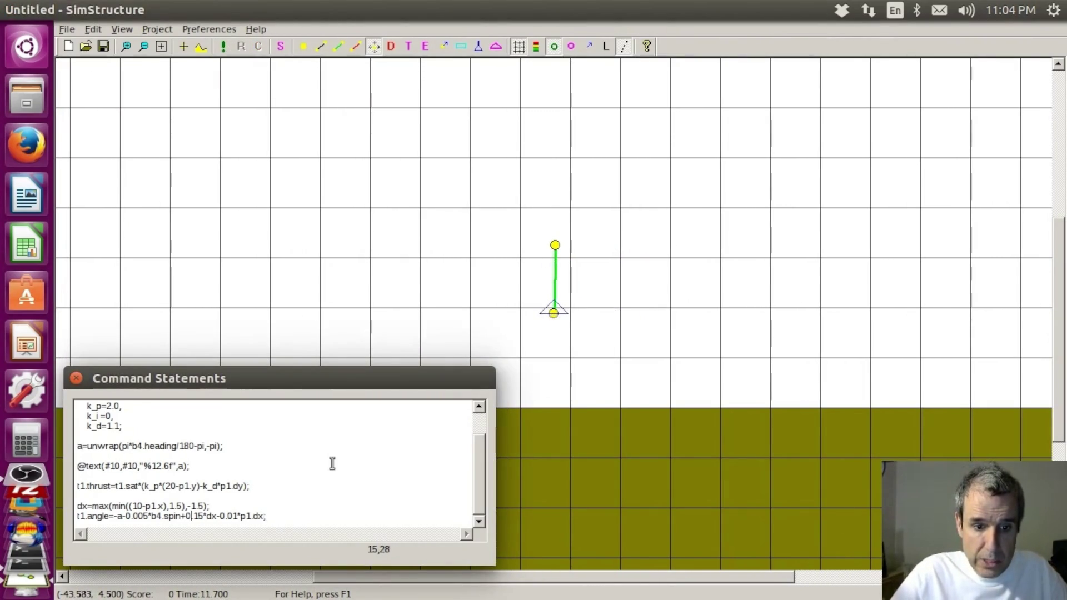
key("Left")
key("Left")
key("Left")
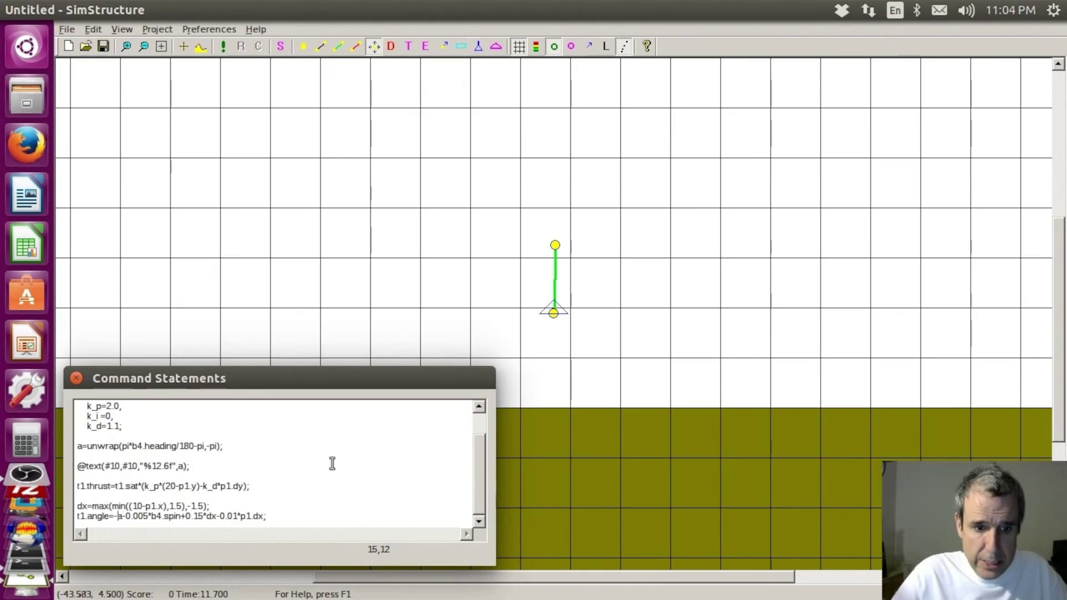
type("2*")
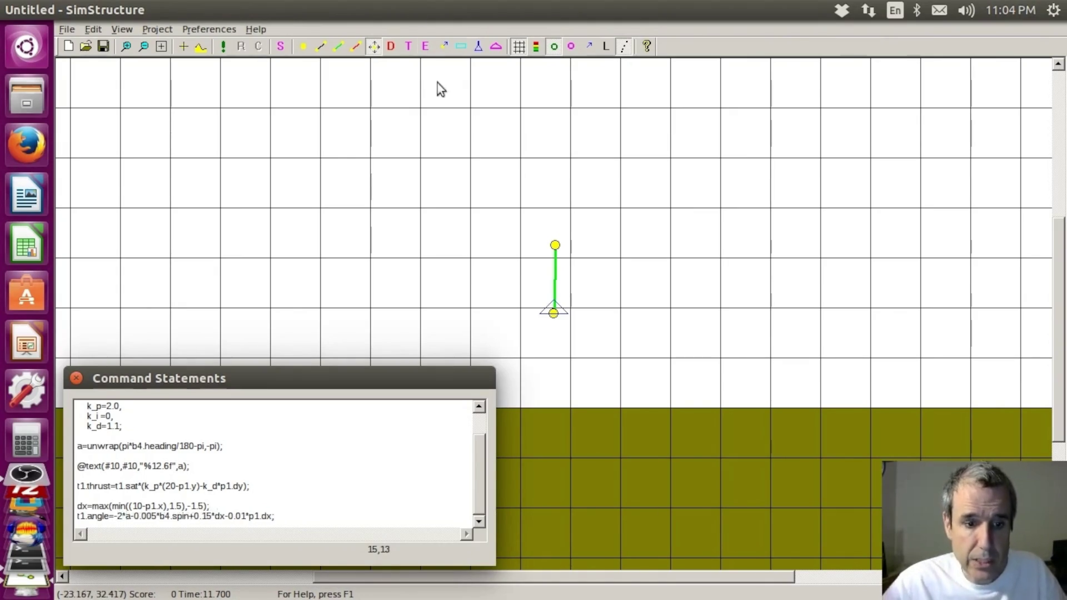
left_click(223, 46)
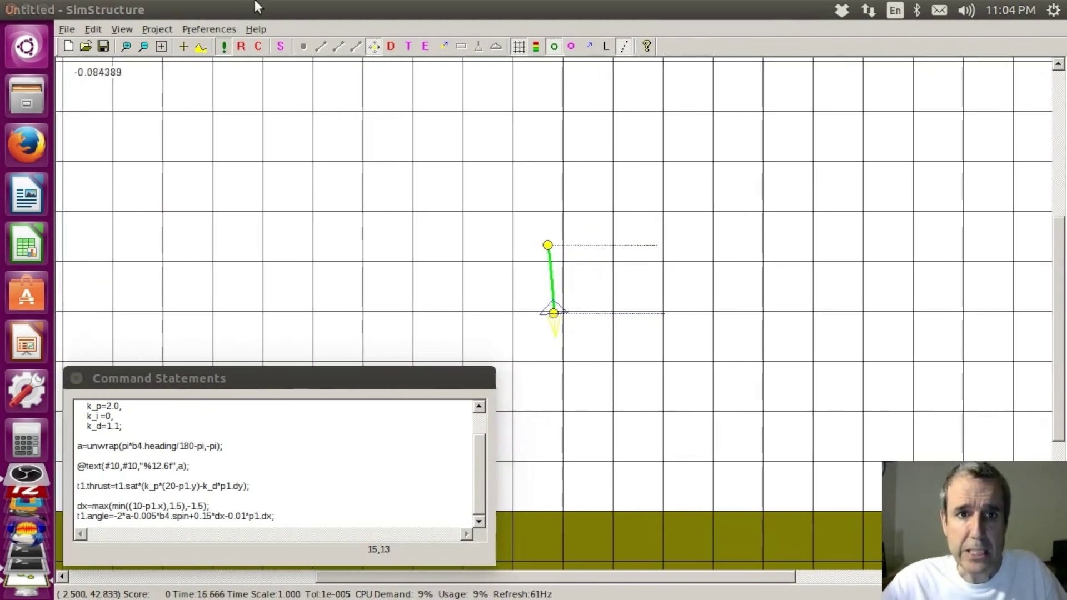
left_click(241, 46)
left_click(285, 459)
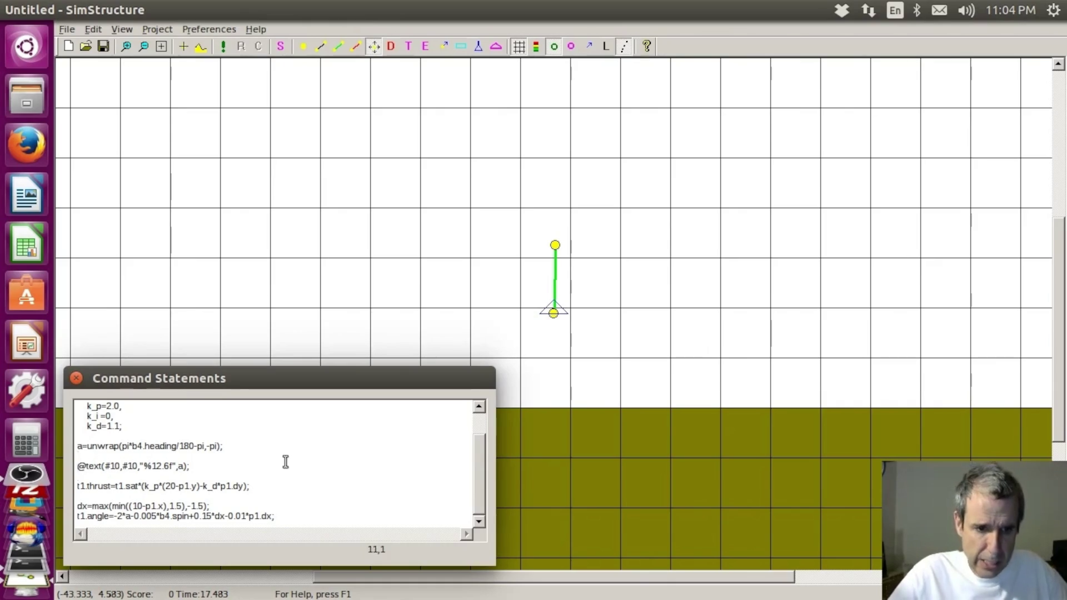
key("ctrl+Home")
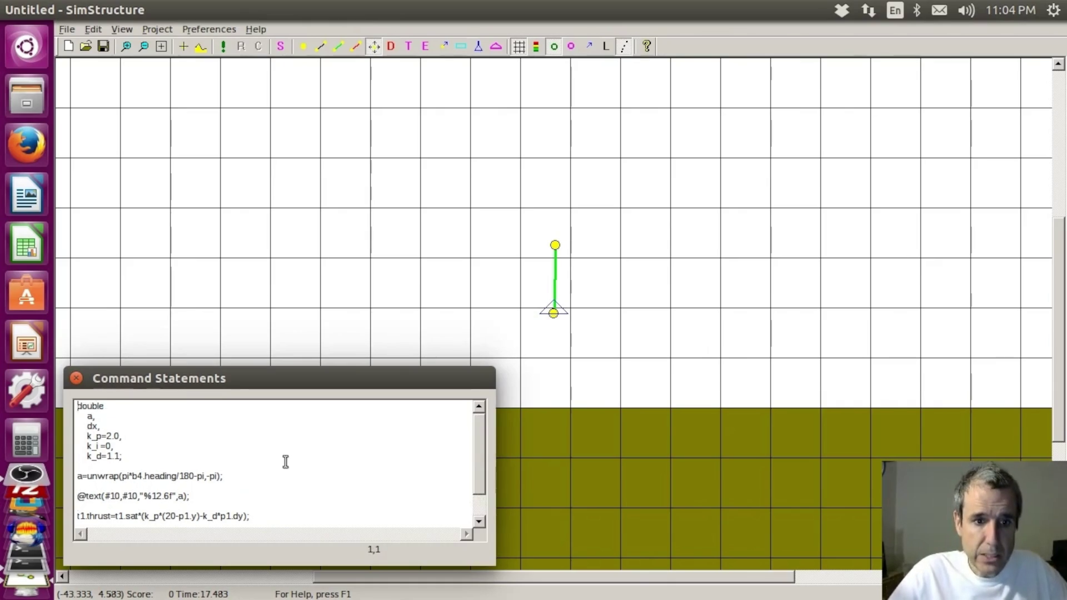
key("Return")
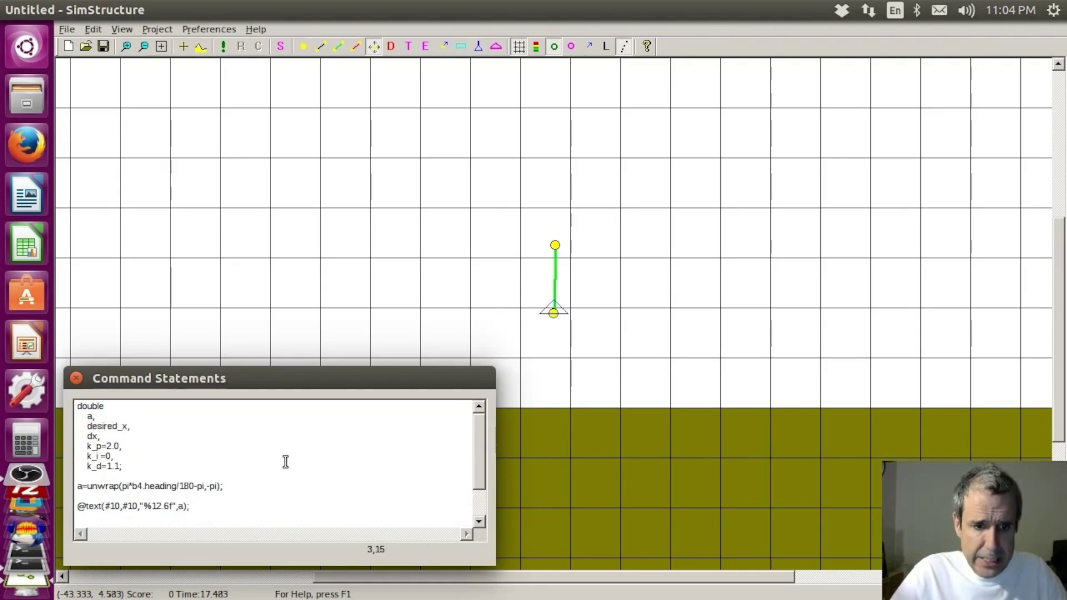
key("ctrl+End")
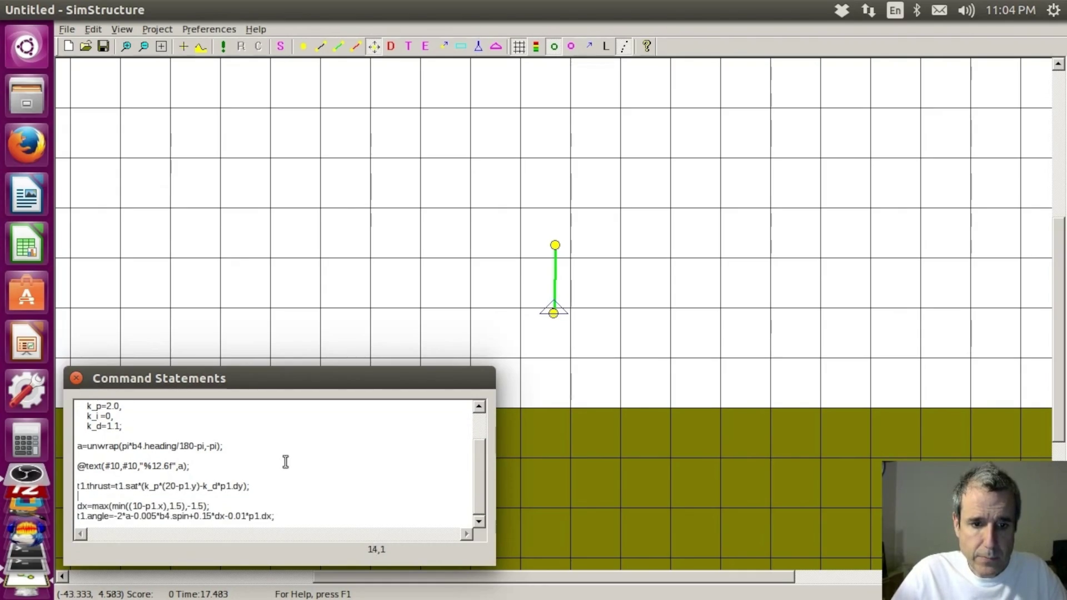
key("Return")
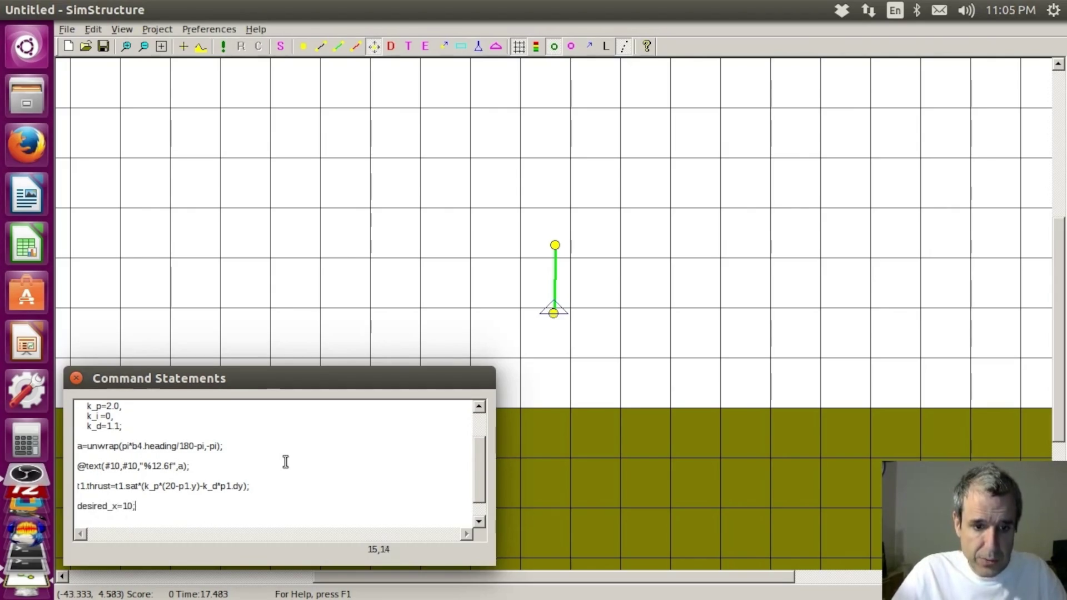
key("Down")
key("Down")
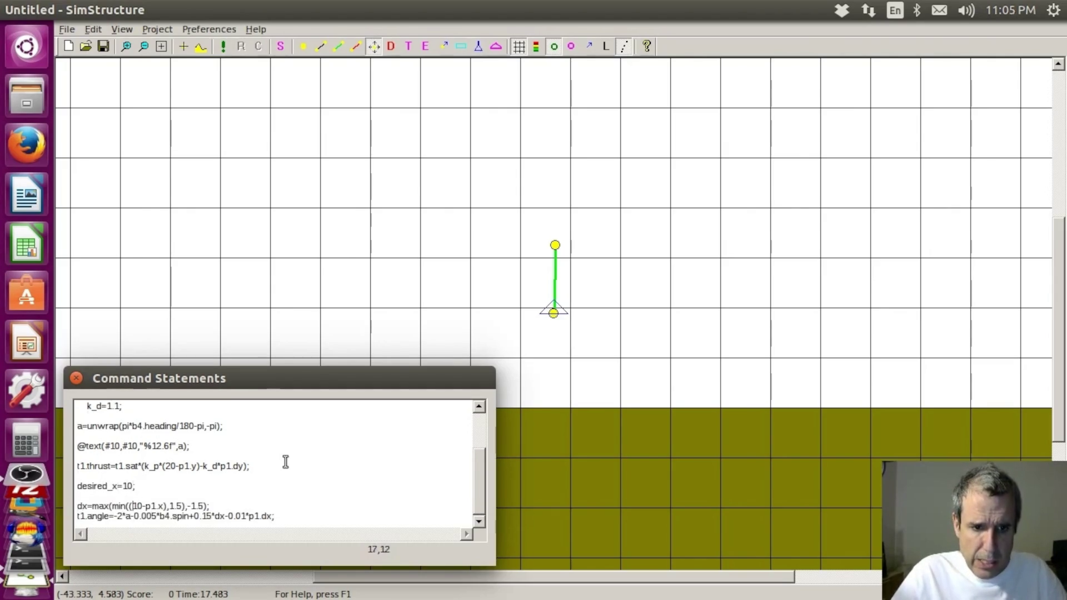
type("ed_x")
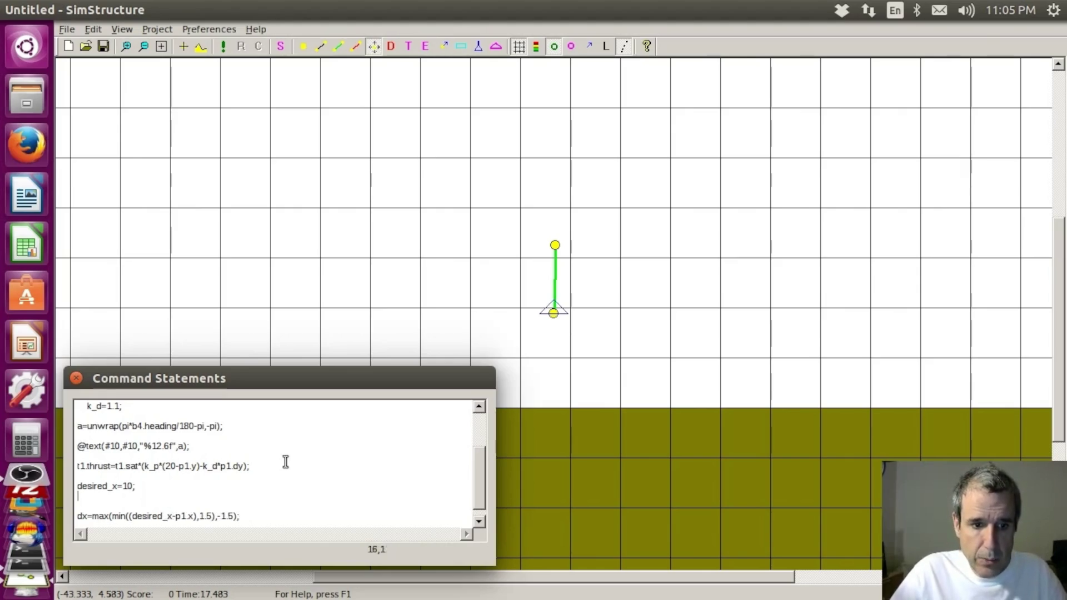
type("@line(")
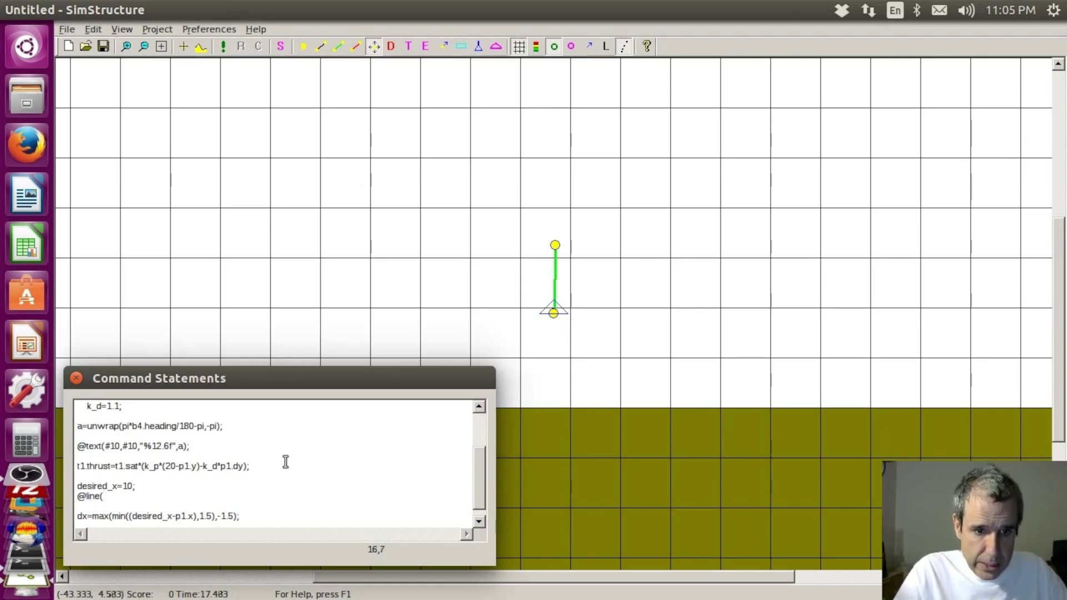
type("desired")
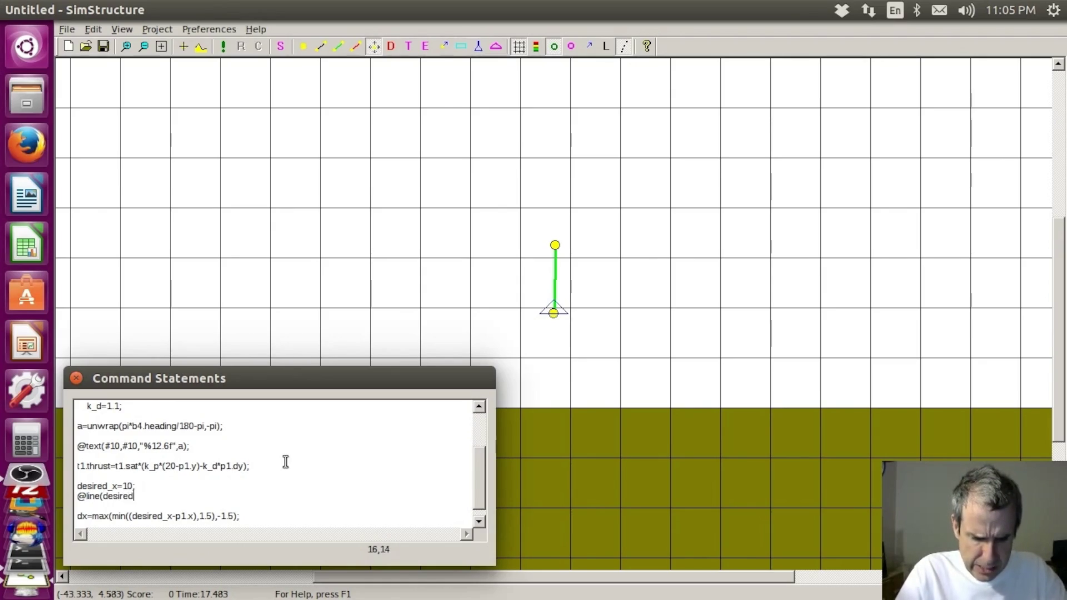
type("_x,")
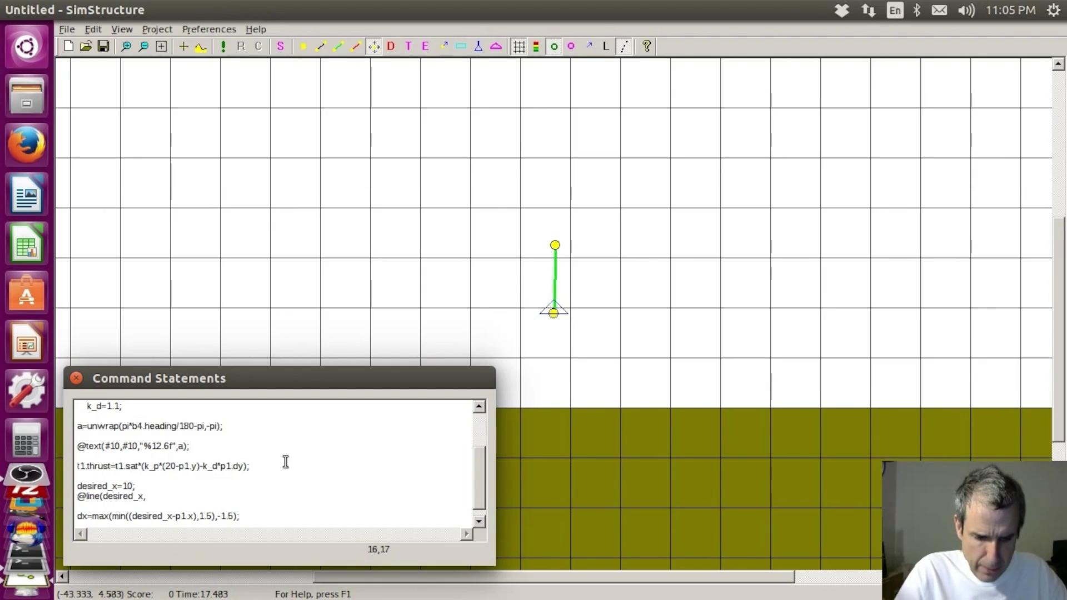
type(".y-")
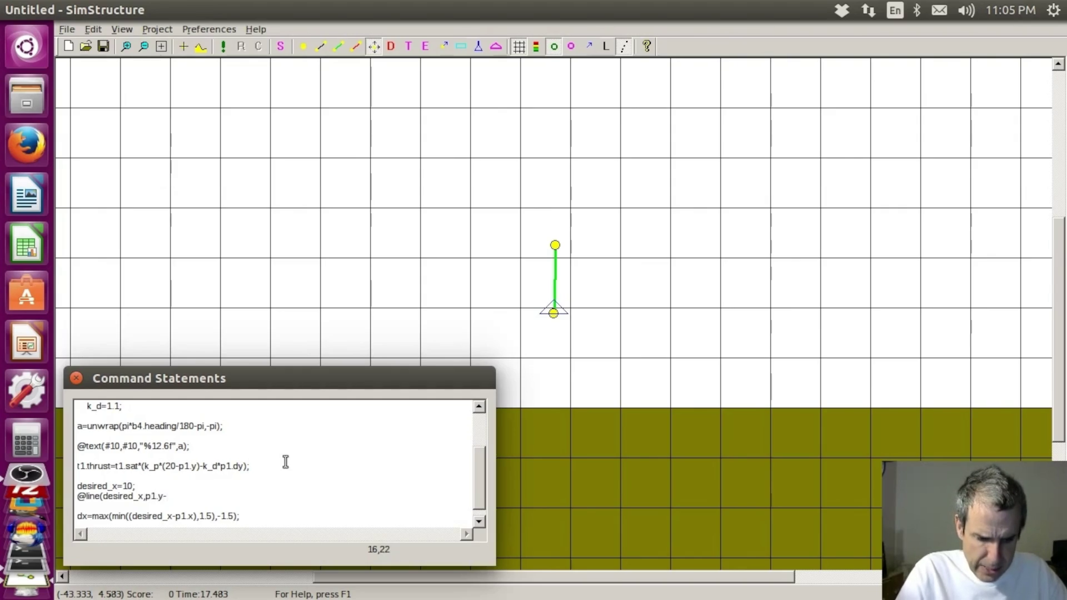
type("5")
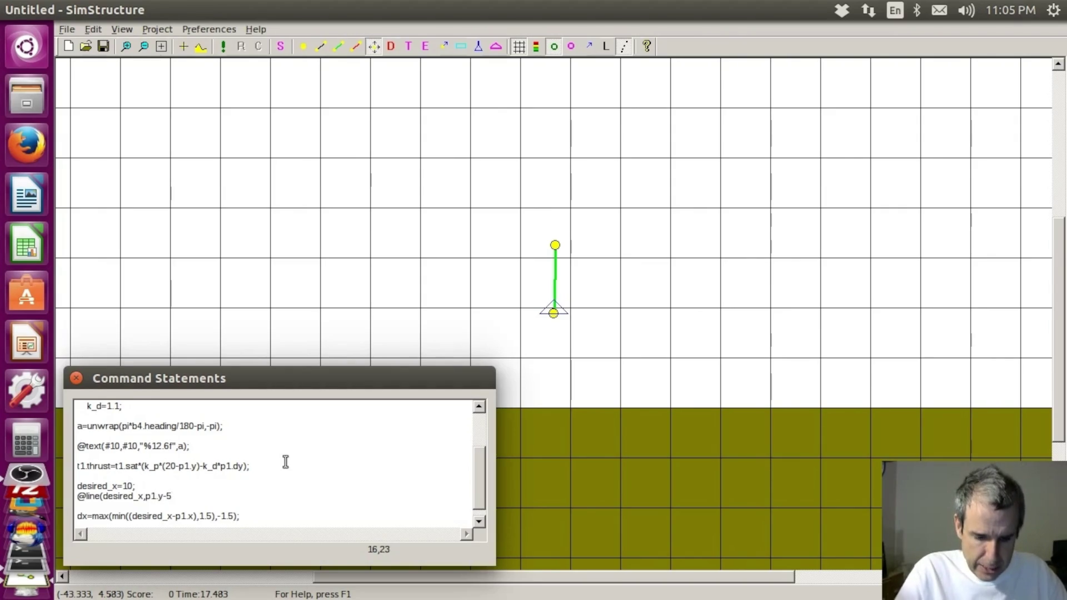
type("red")
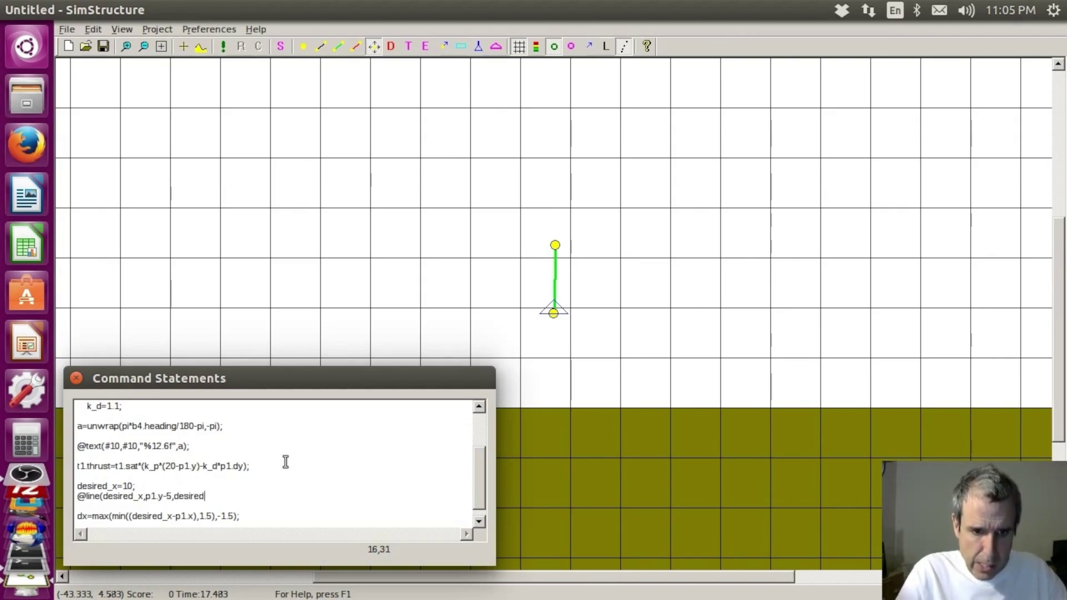
type("_x,p1")
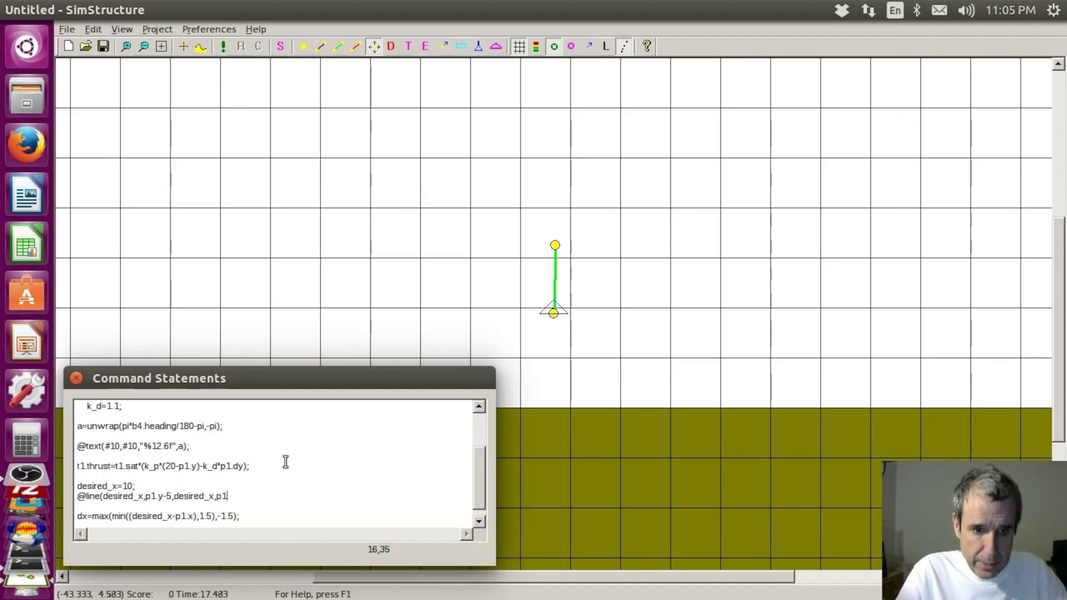
type("y")
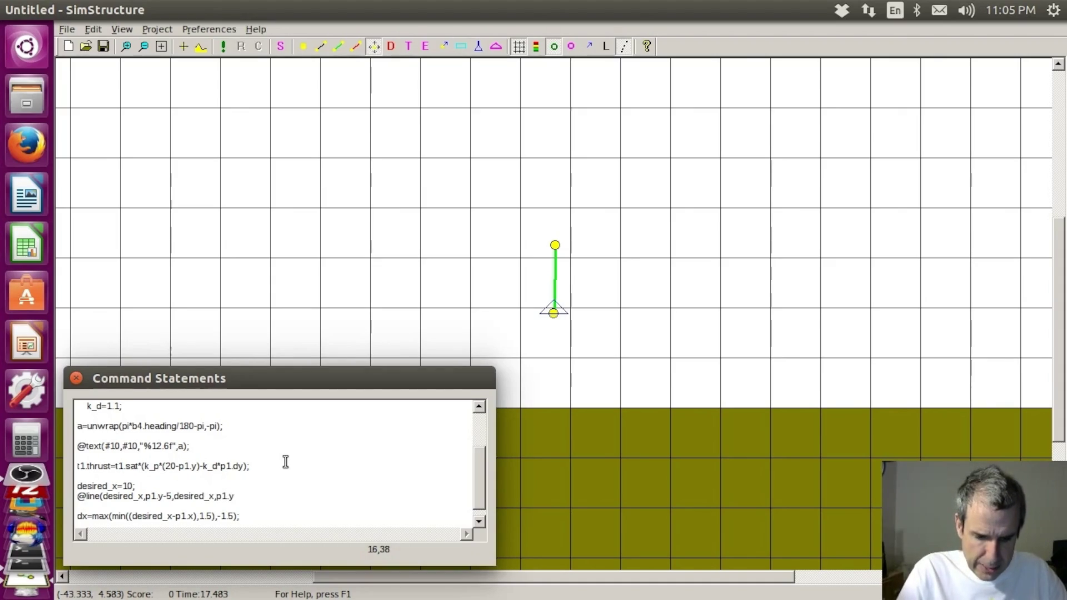
type("5,red")
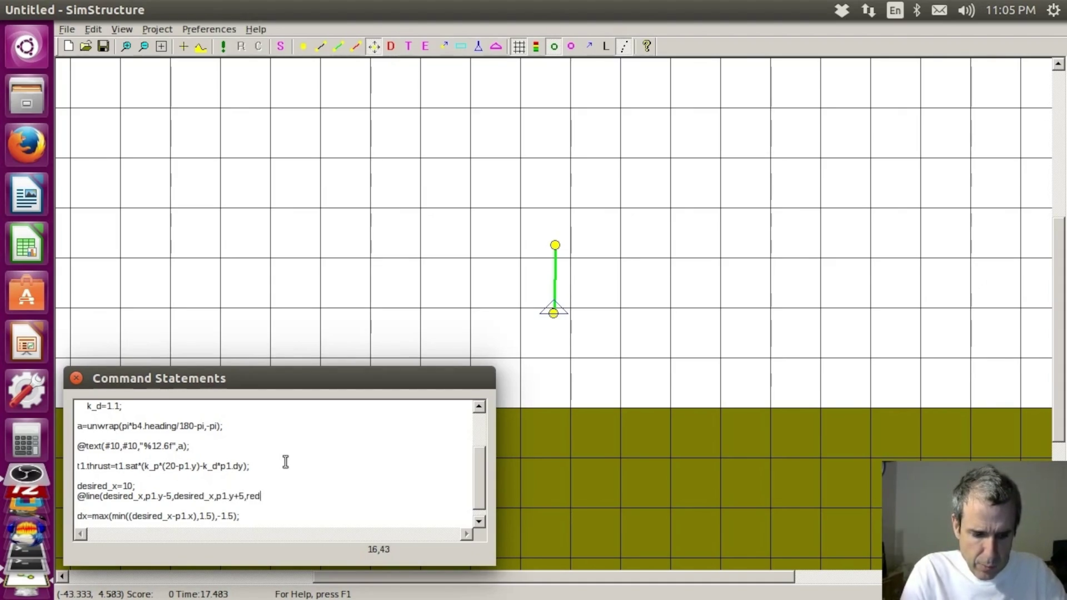
type("#2")
type(";")
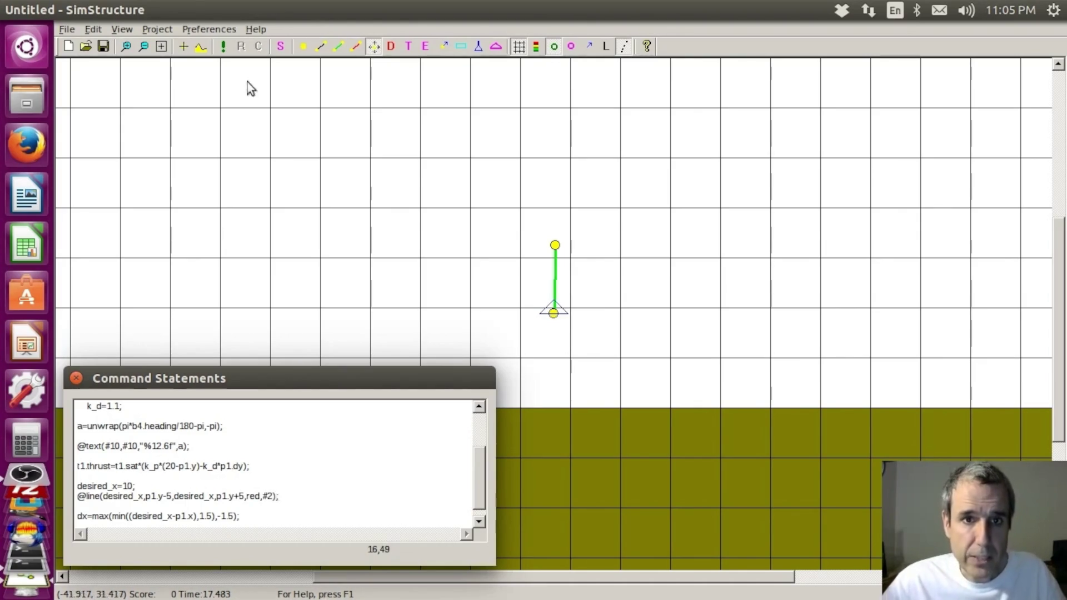
left_click(225, 44)
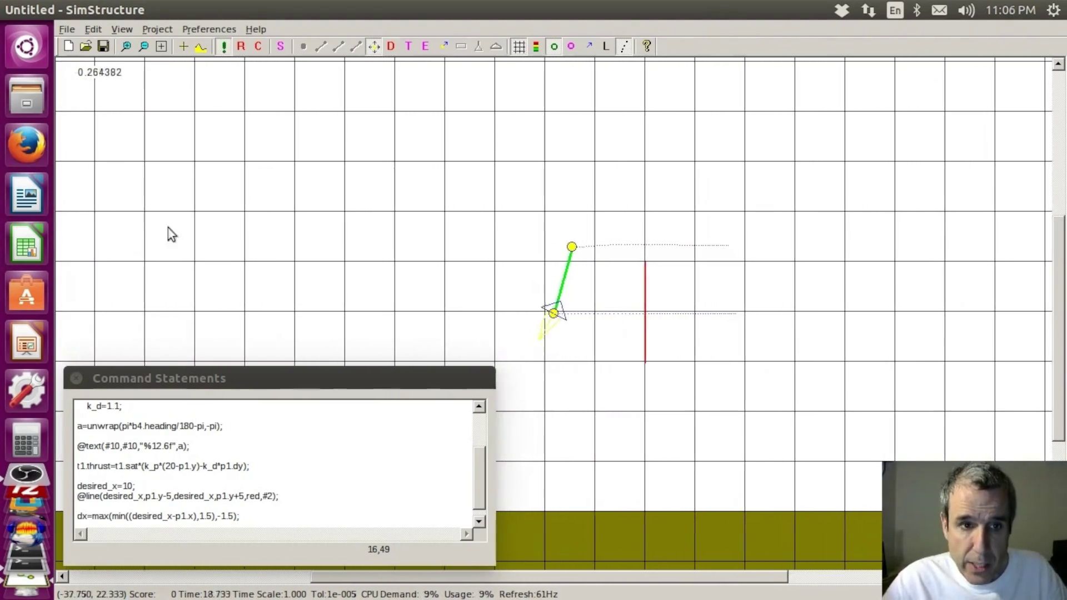
left_click(244, 46)
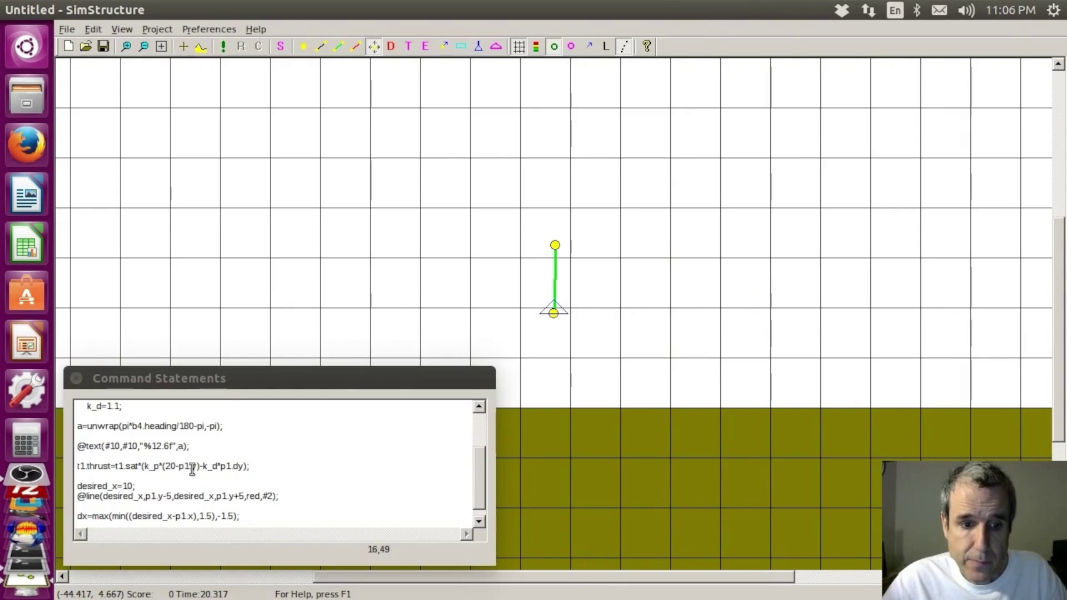
Declare err_x and add err_x=max(min(desired_x-p1.x,3),-3); to the command statements
left_click(190, 469)
key("ctrl+Home")
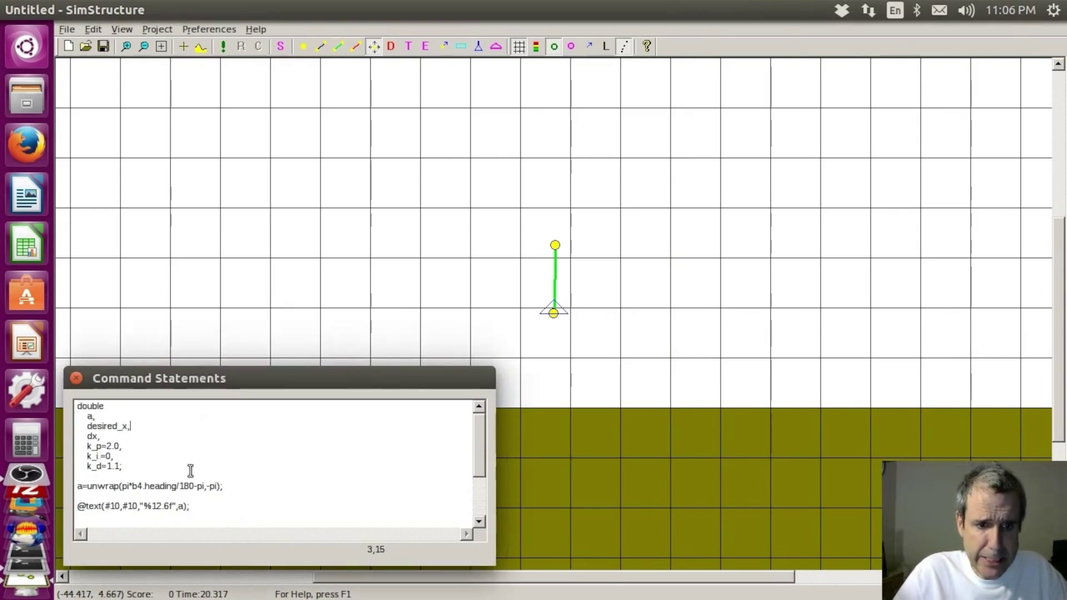
key("Return")
key("ctrl+End")
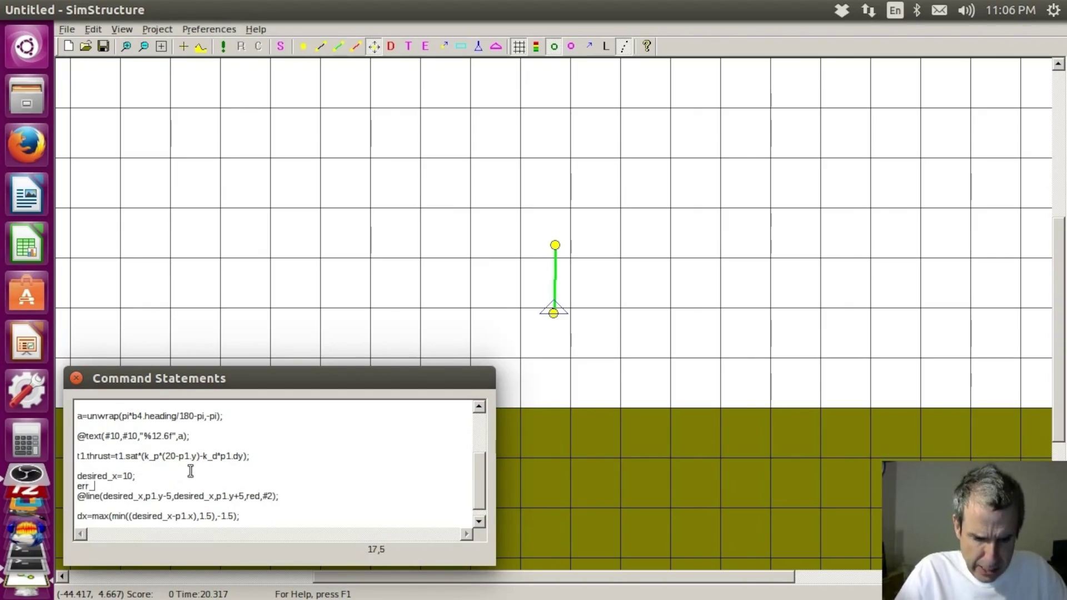
type("=")
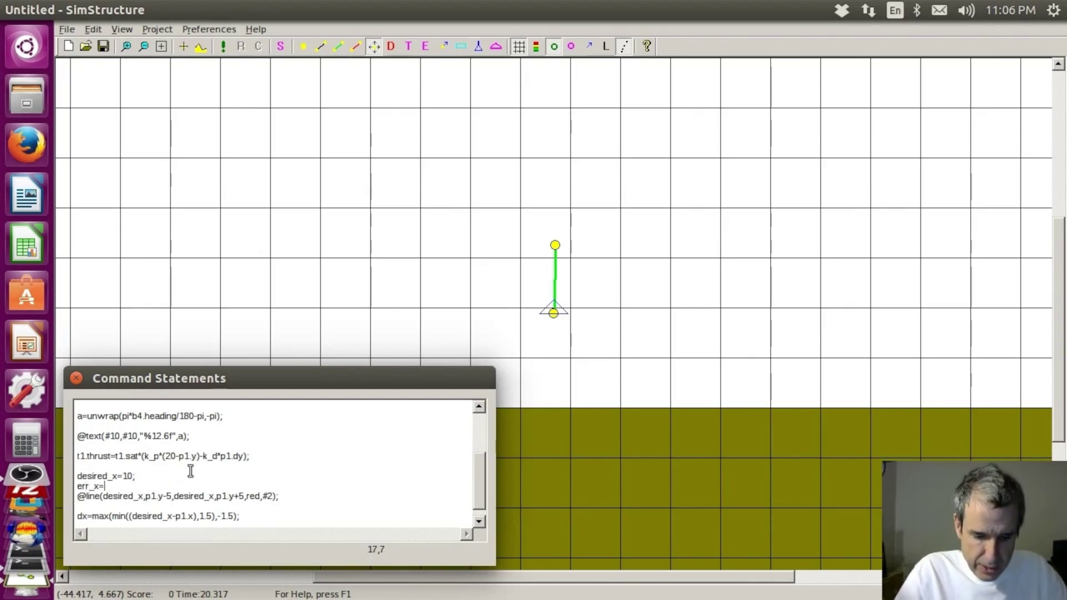
type("max(min")
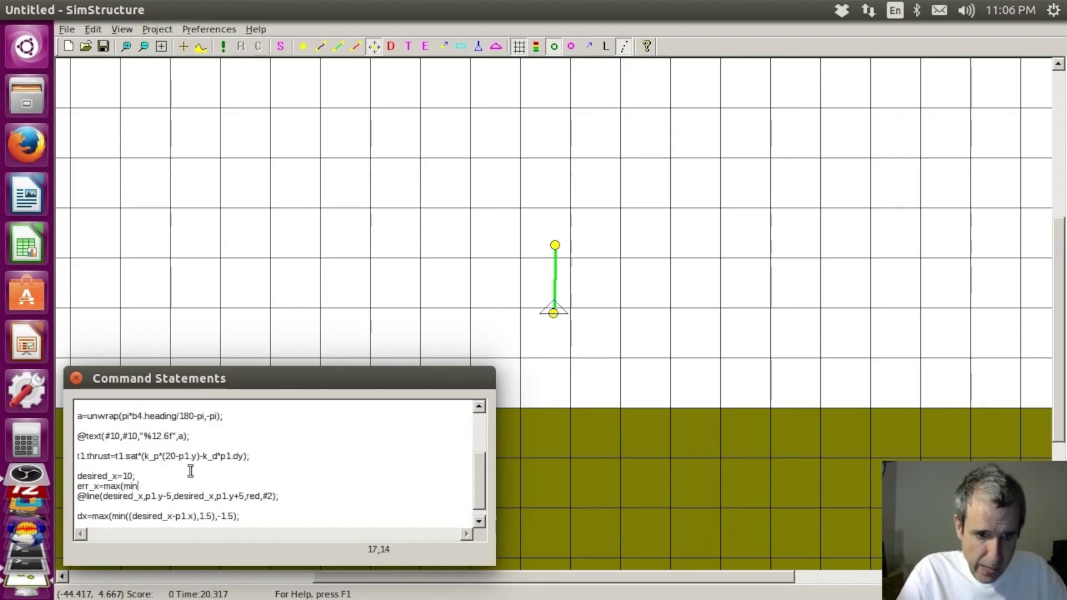
type("(desired_")
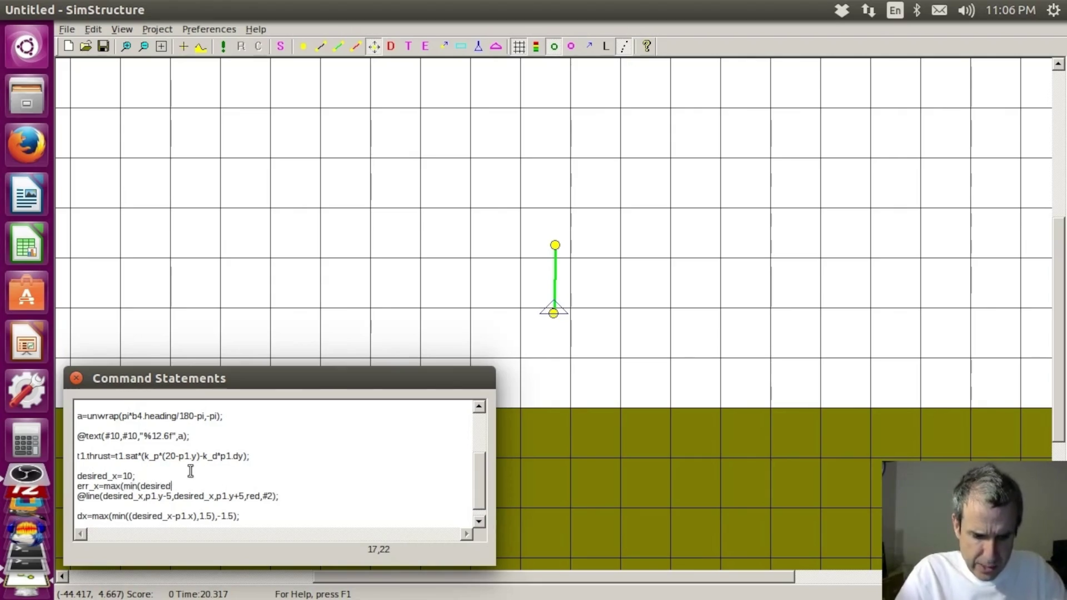
type("x")
key("Left")
key("Left")
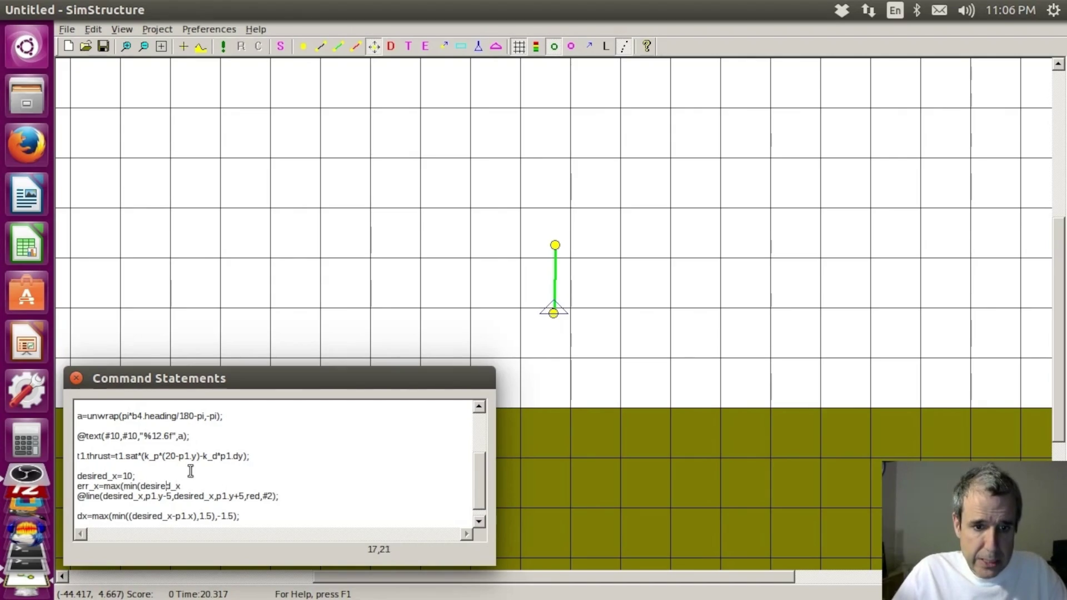
key("Right")
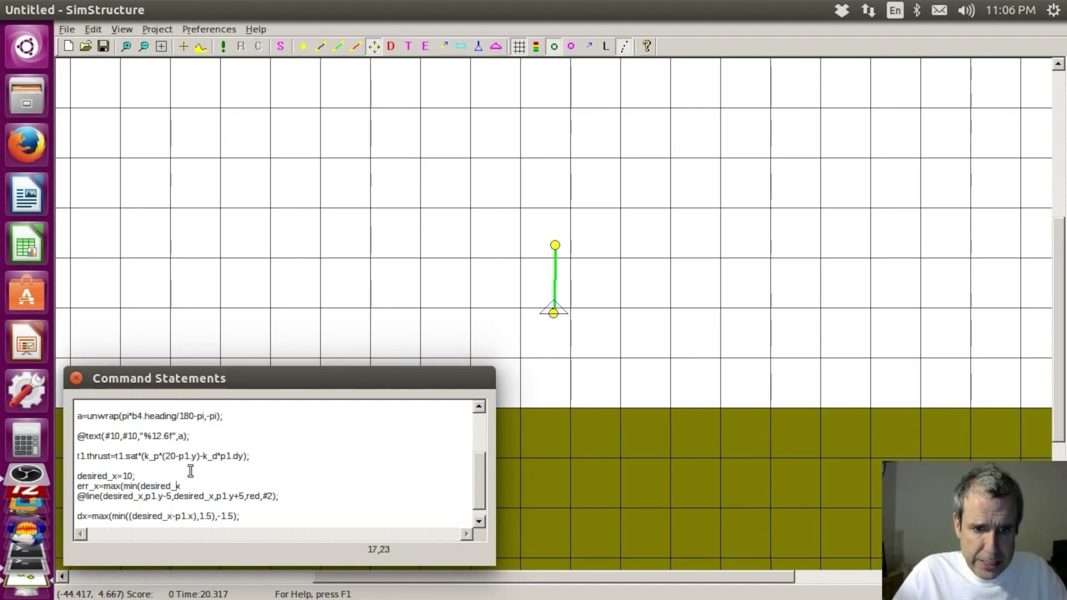
type("-p1.x,")
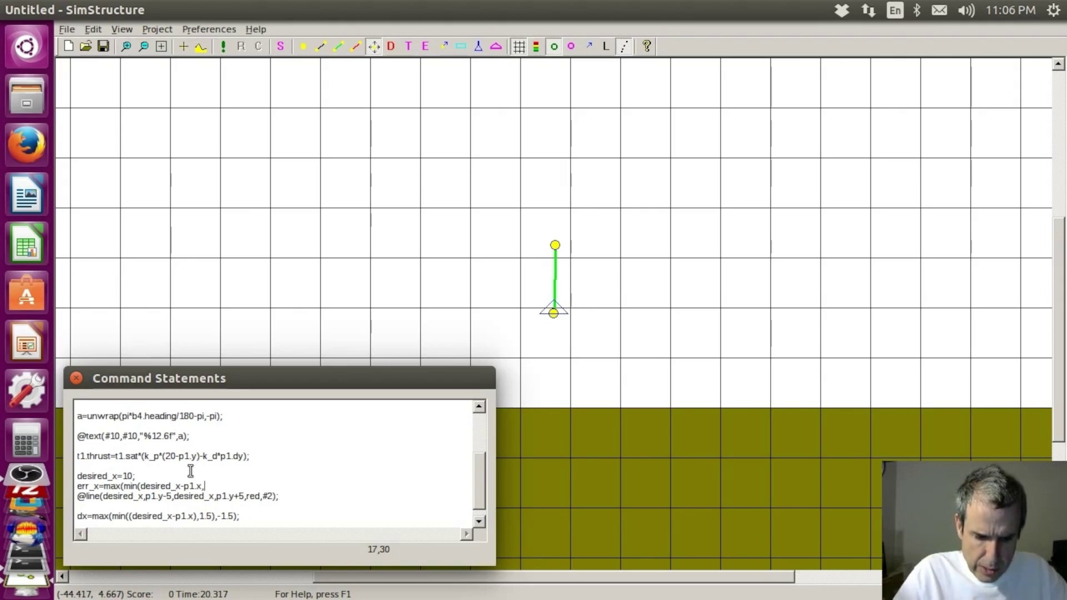
type("3")
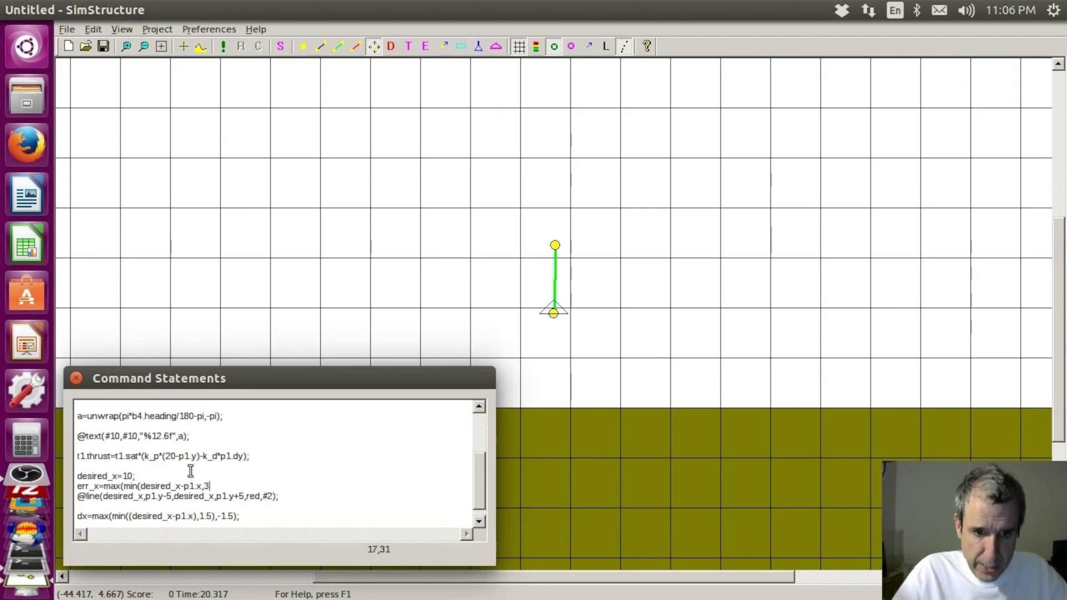
type("),-3)")
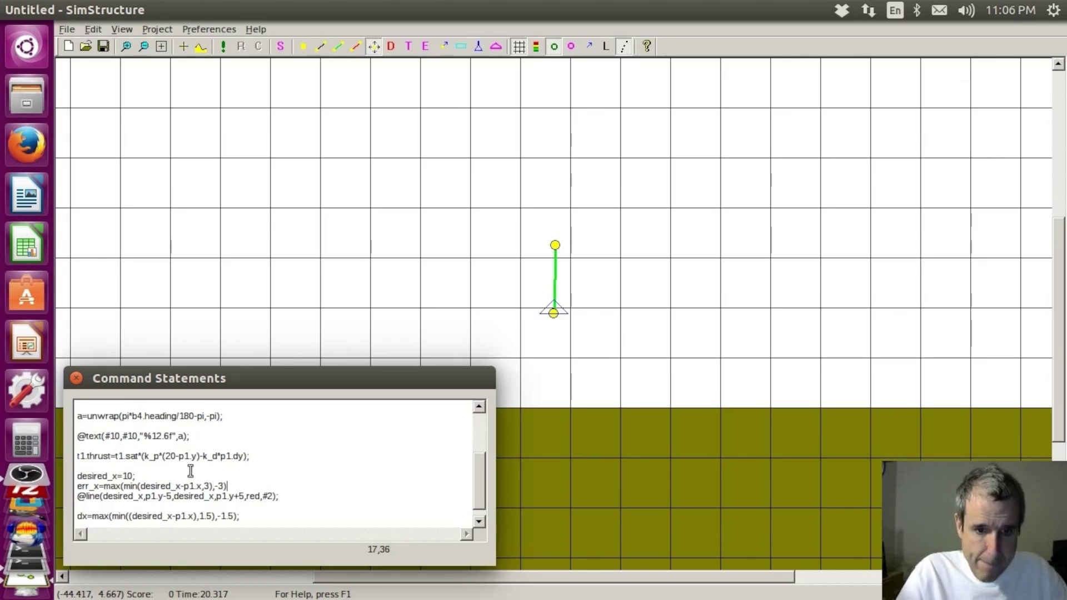
type(";")
key("Return")
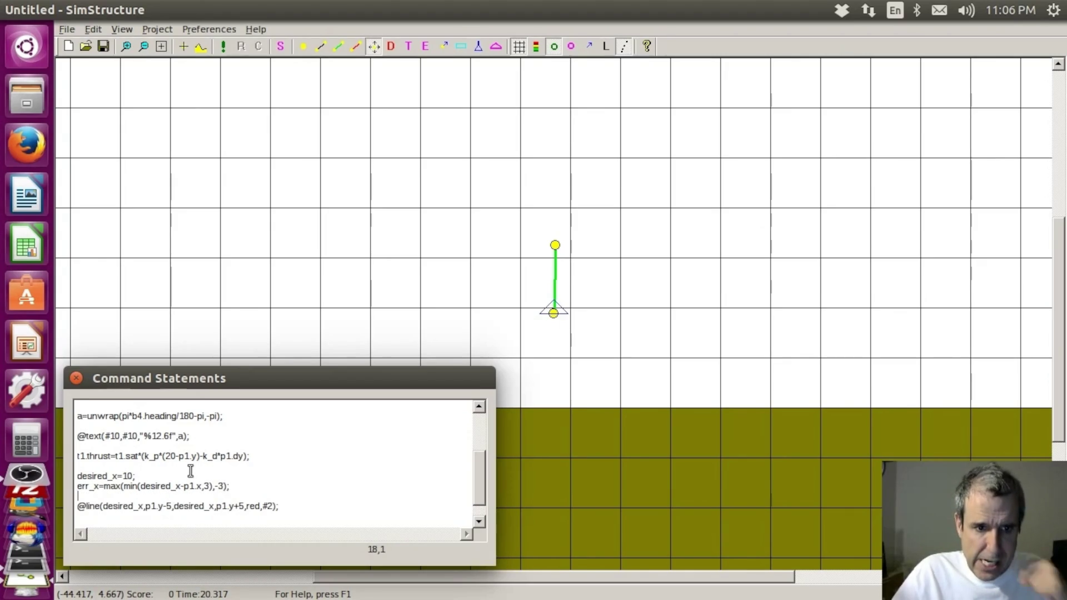
key("Down")
key("Down")
key("Down")
key("Down")
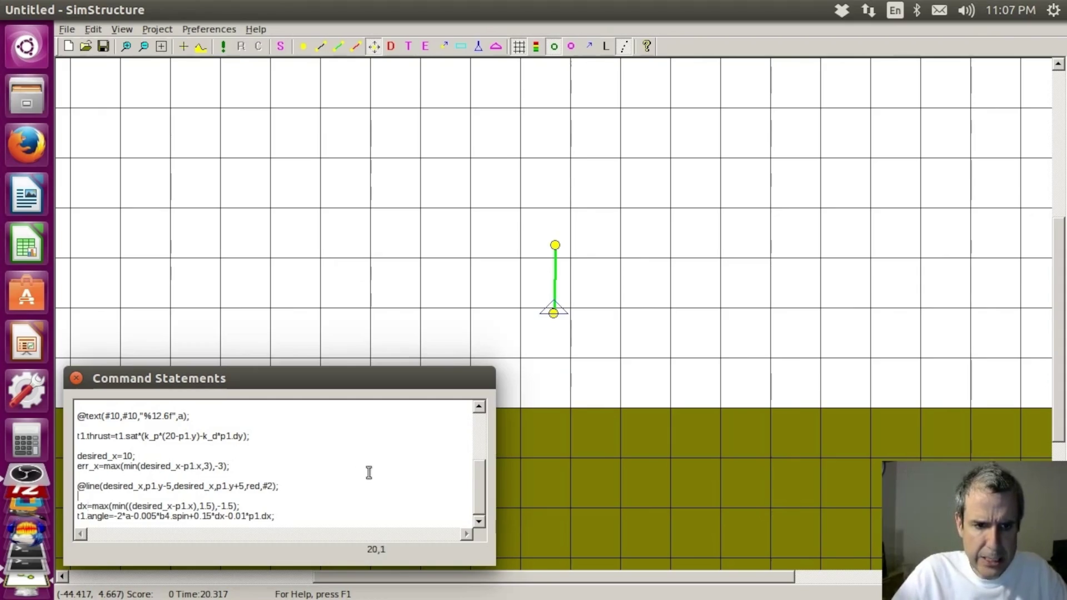
Delete the dx=max(...) line and use 0.15*err_x in t1.angle instead of dx
key("shift+Down")
key("Delete")
key("Right")
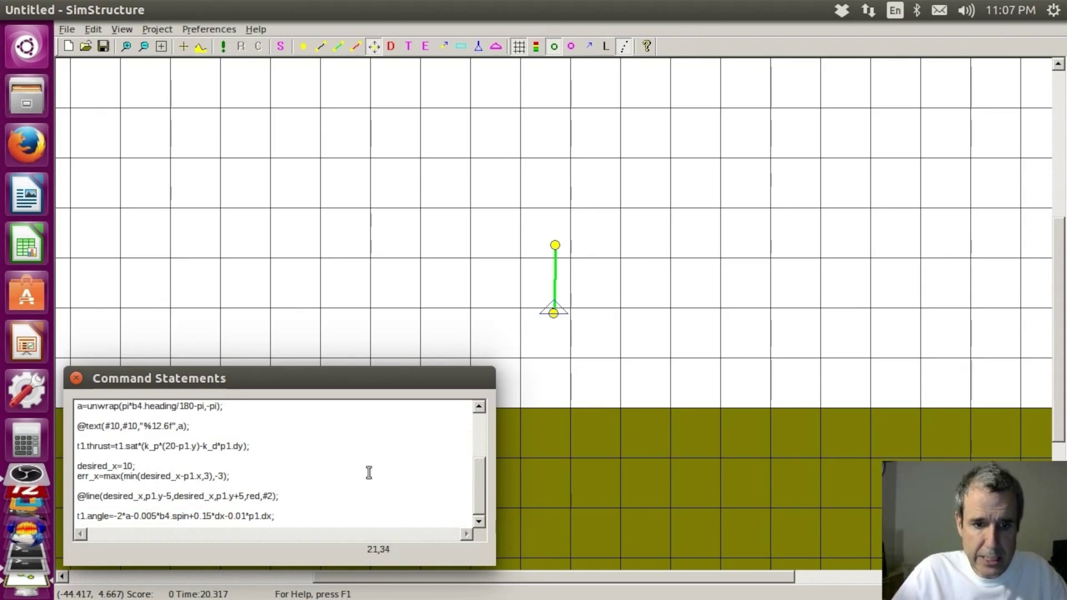
type("err_")
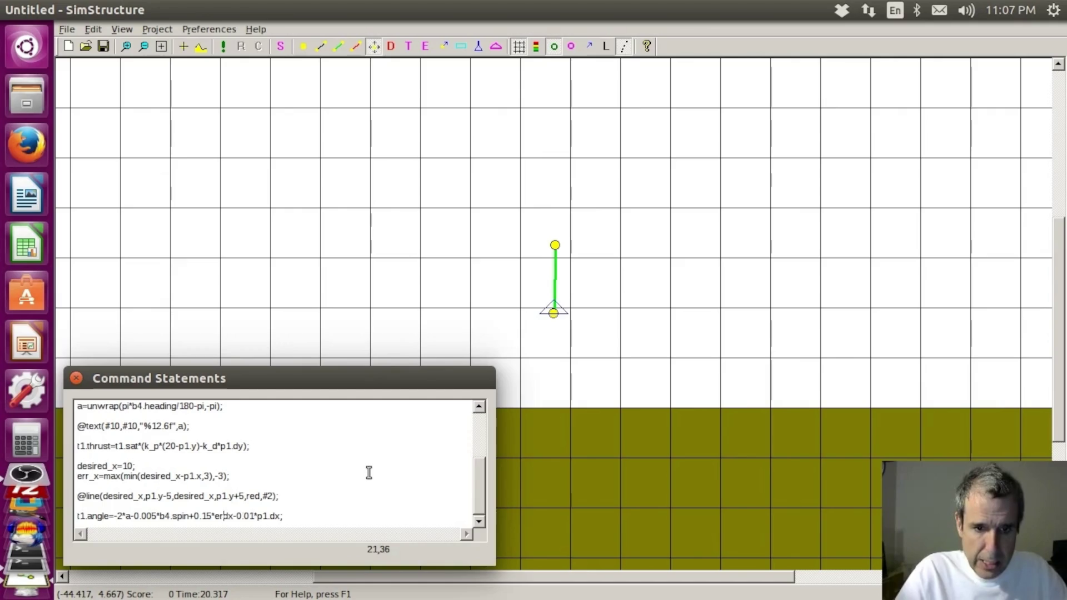
type("r_x")
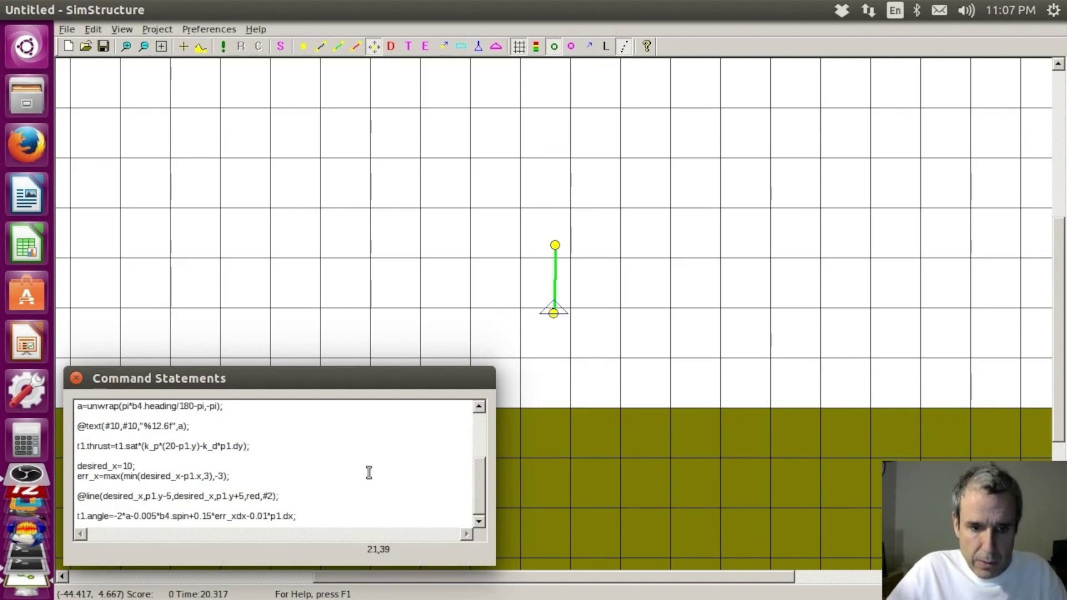
key("Delete")
key("Delete")
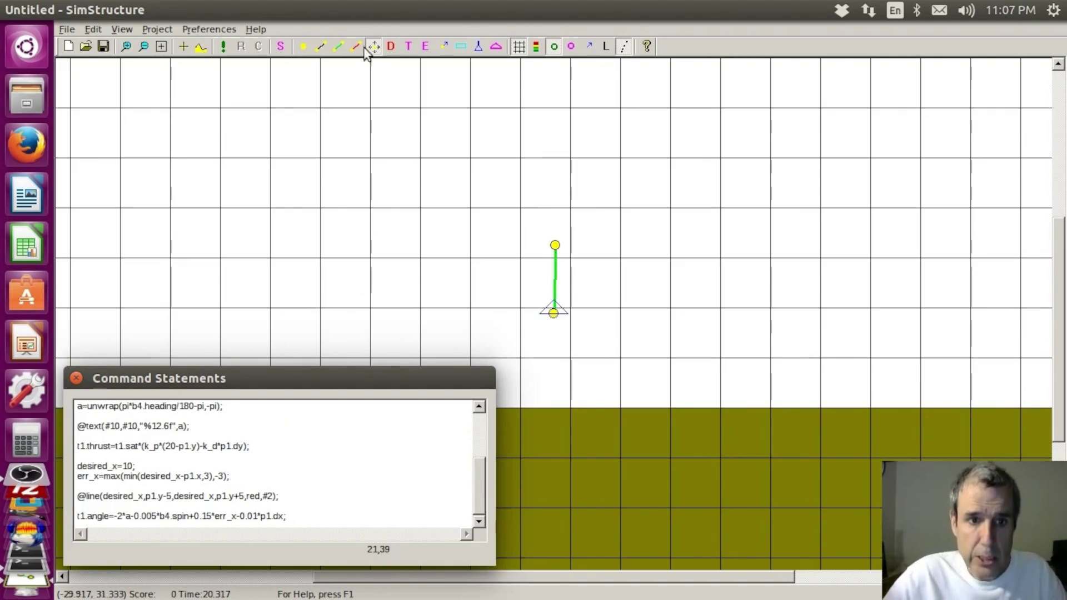
Test-run the err_x controller, then strengthen the tilt term from -2*a to -5*a and retest
left_click(229, 47)
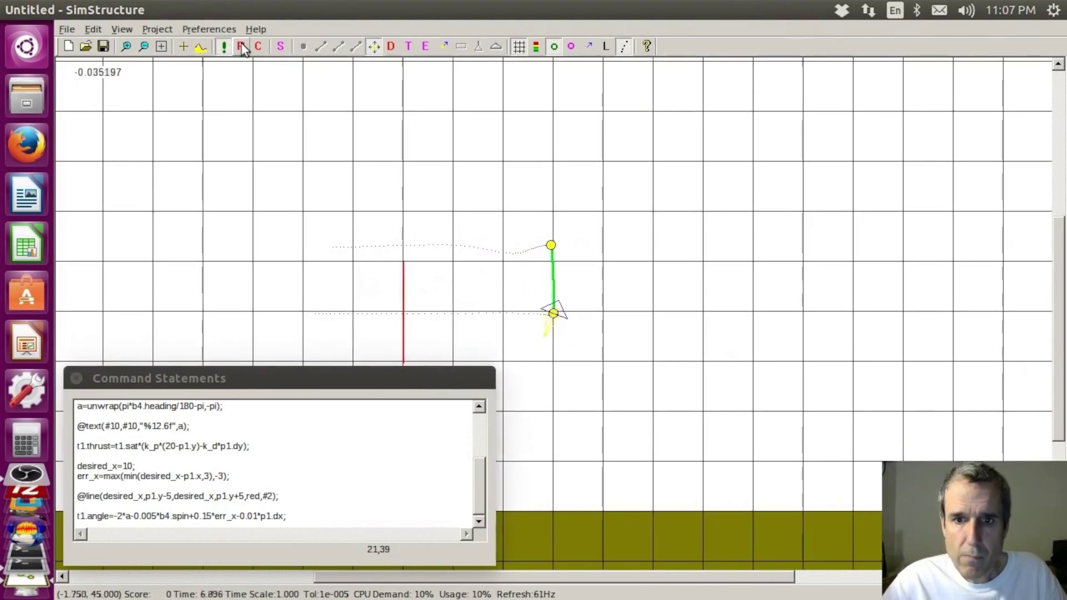
left_click(241, 45)
left_click(253, 515)
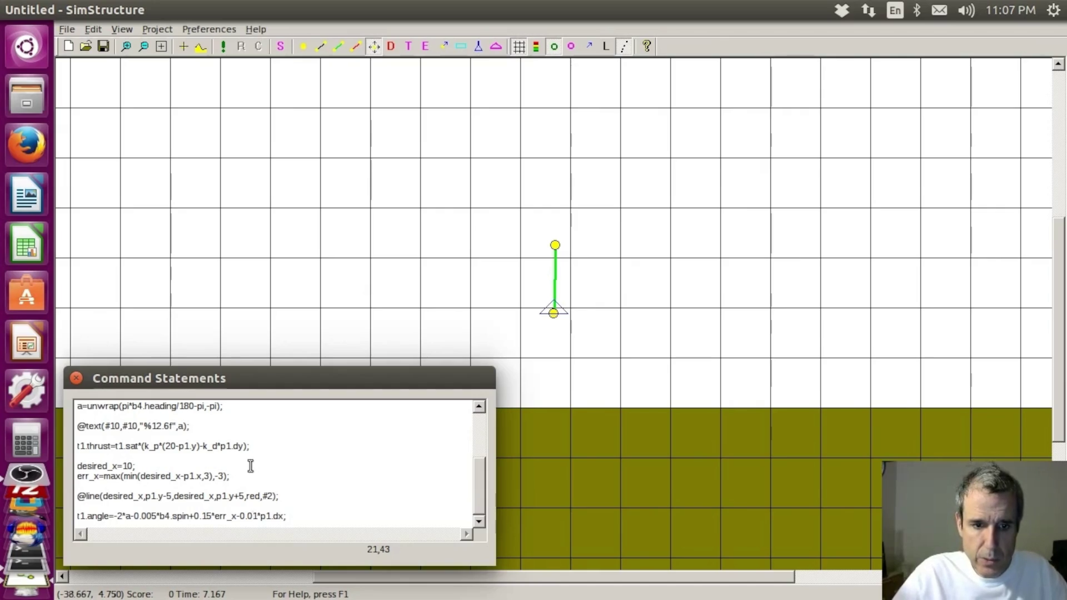
key("Left")
key("Left")
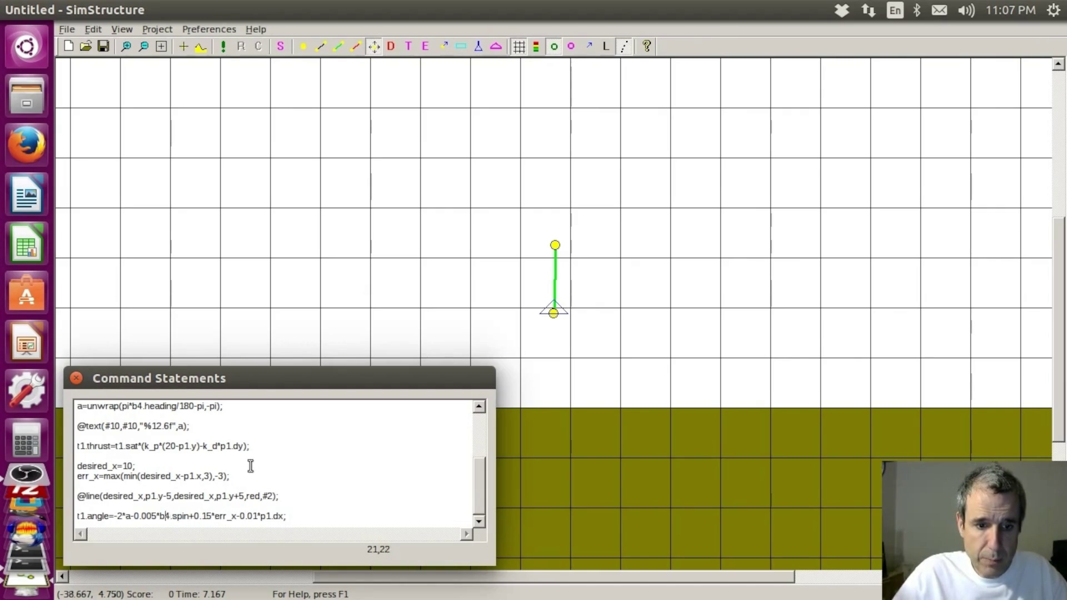
key("Left")
key("Left")
key("Left")
key("Left")
key("Left")
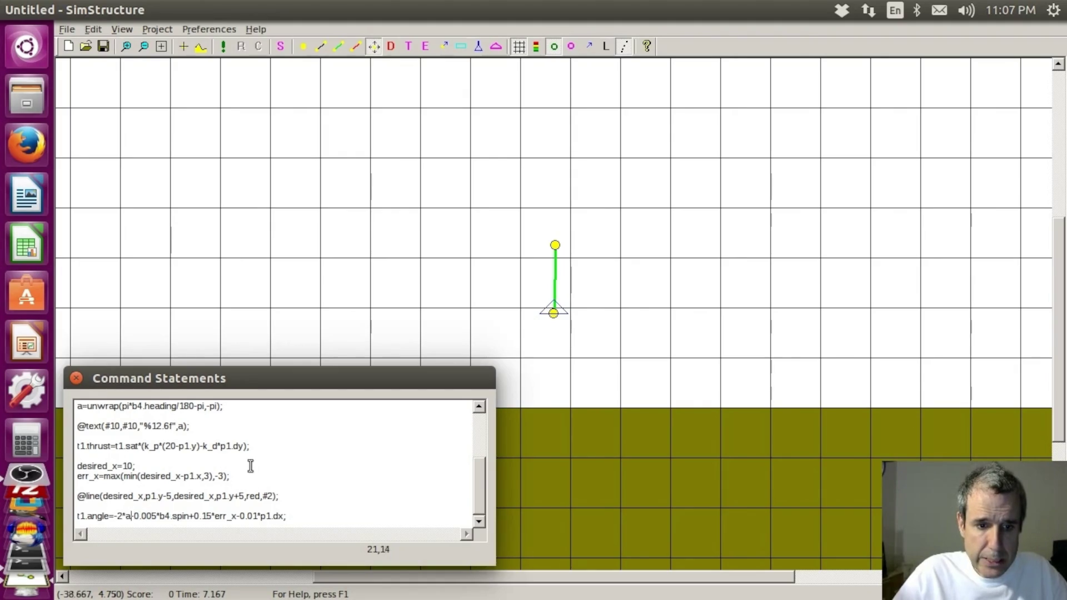
key("BackSpace")
type("5")
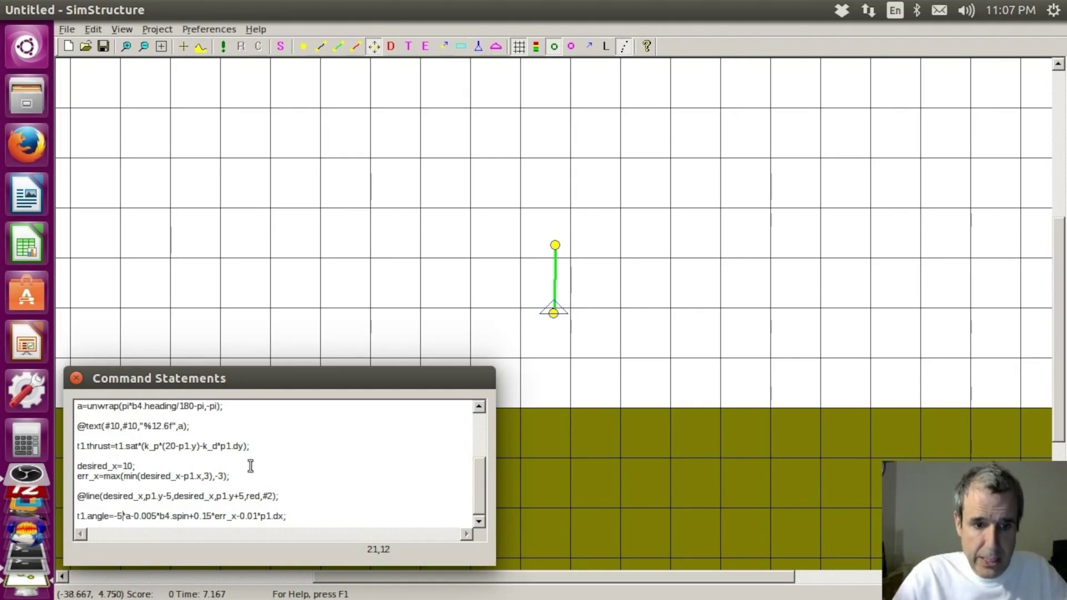
left_click(226, 47)
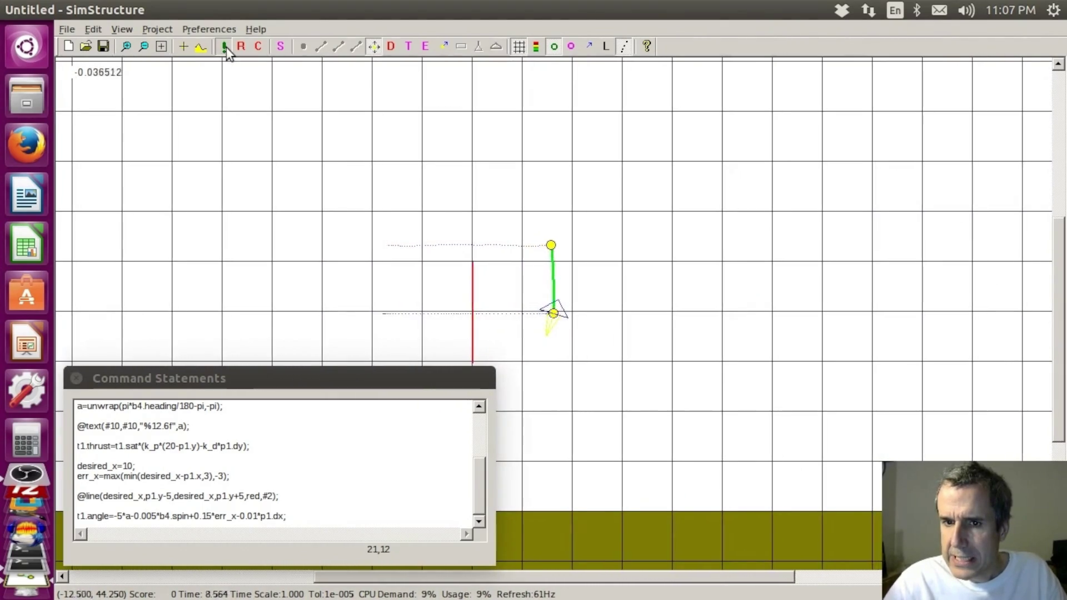
left_click(240, 44)
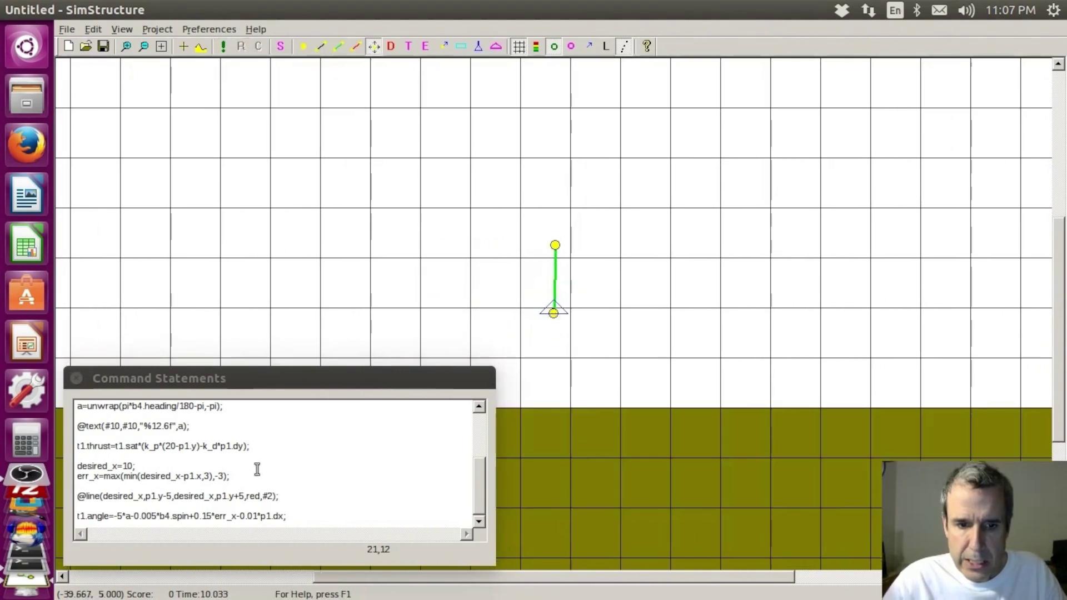
Try a 0.35*err_x gain in the thruster angle and test-run it
left_click(252, 500)
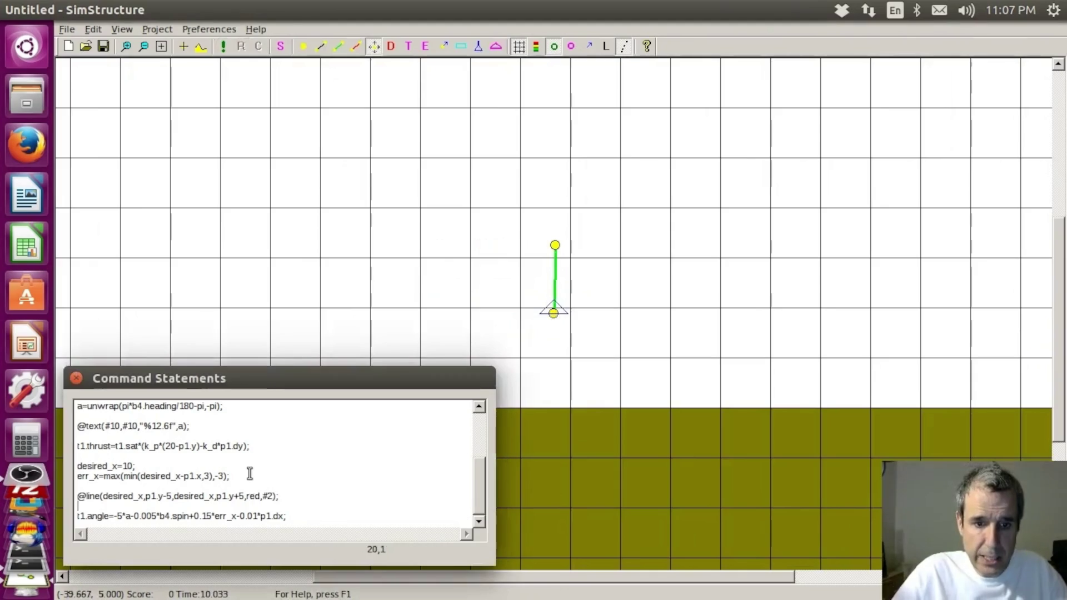
key("Right")
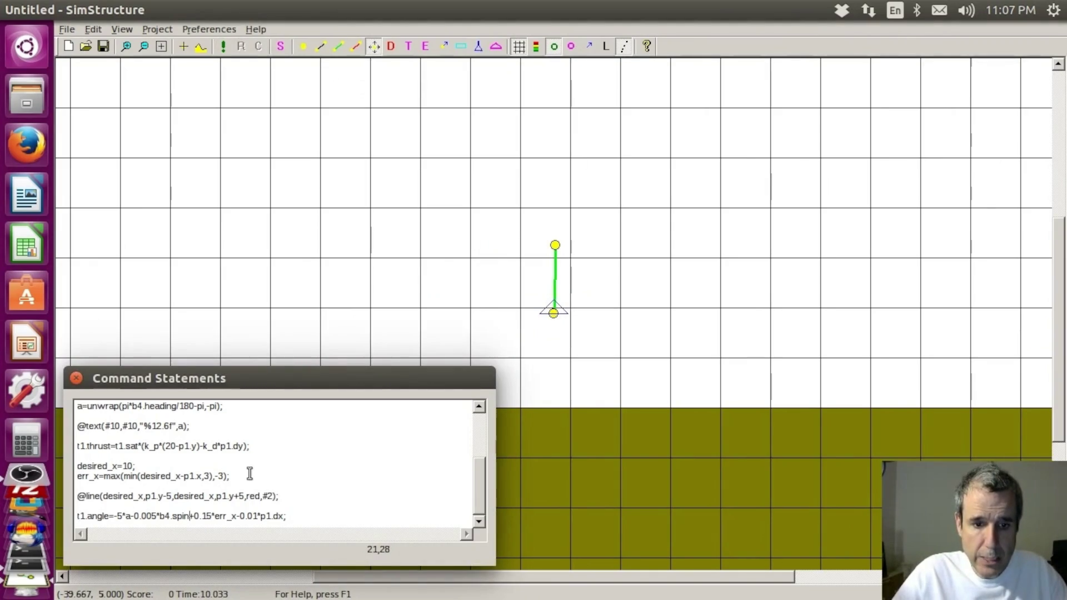
key("BackSpace")
type("3")
left_click(224, 47)
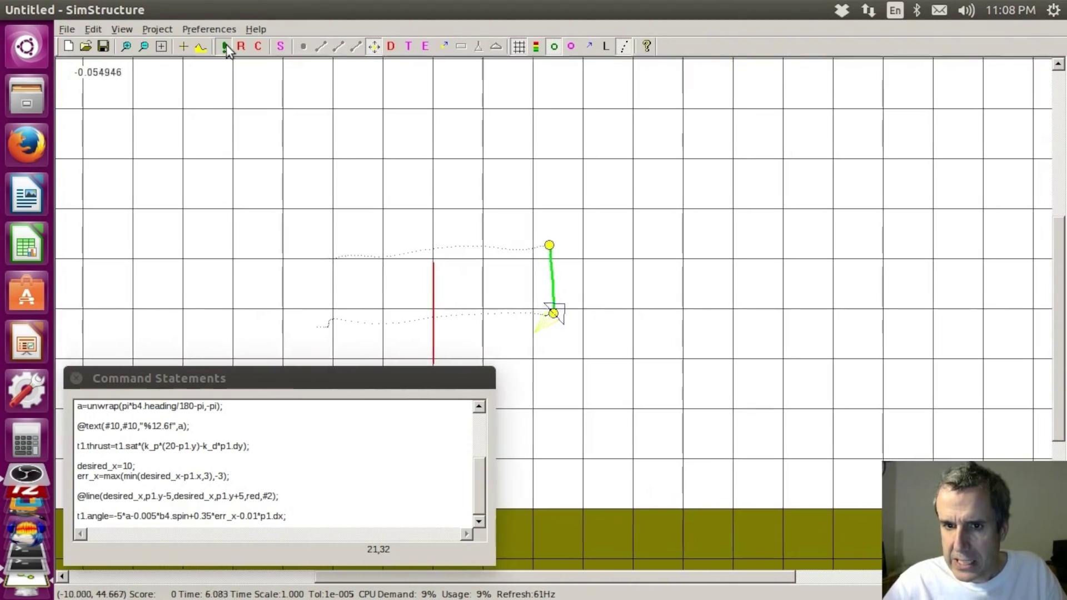
left_click(240, 47)
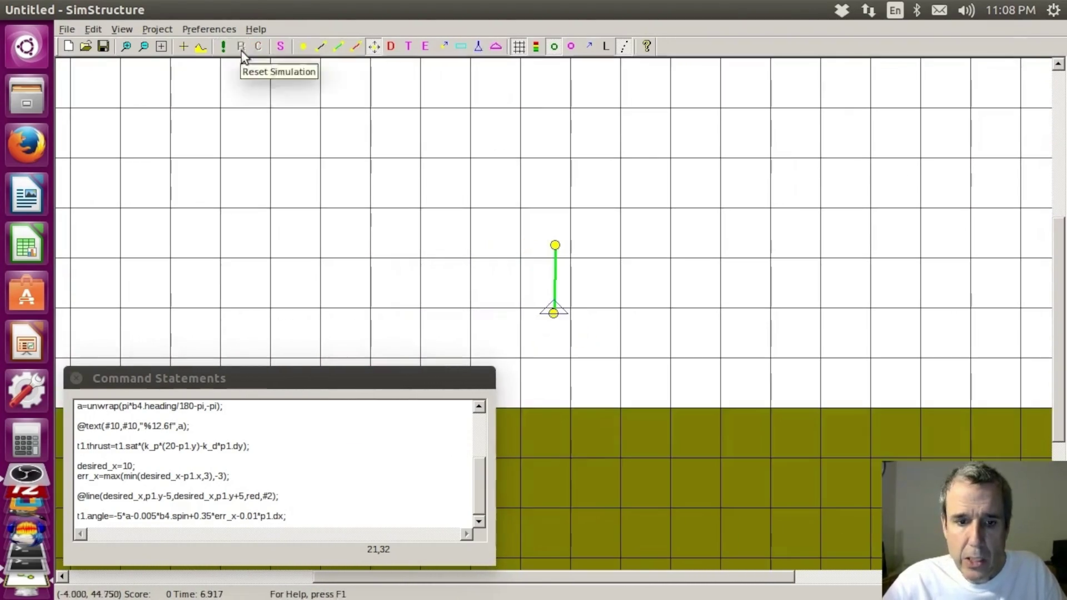
Settle on 0.25*err_x and raise the tilt term to -15*a
left_click(214, 516)
key("Right")
key("Right")
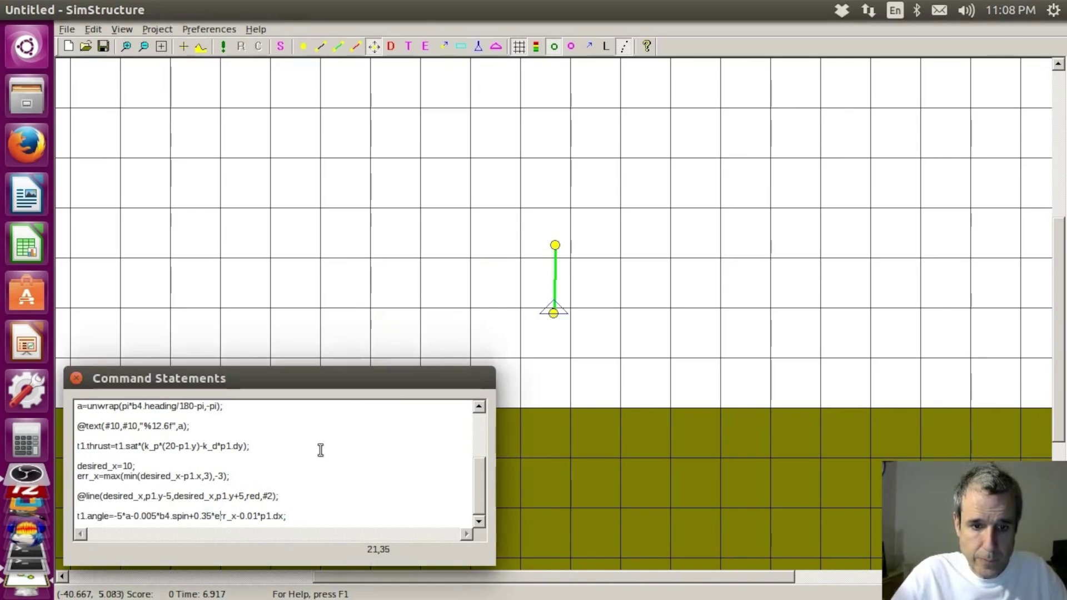
key("BackSpace")
type("2")
key("Left")
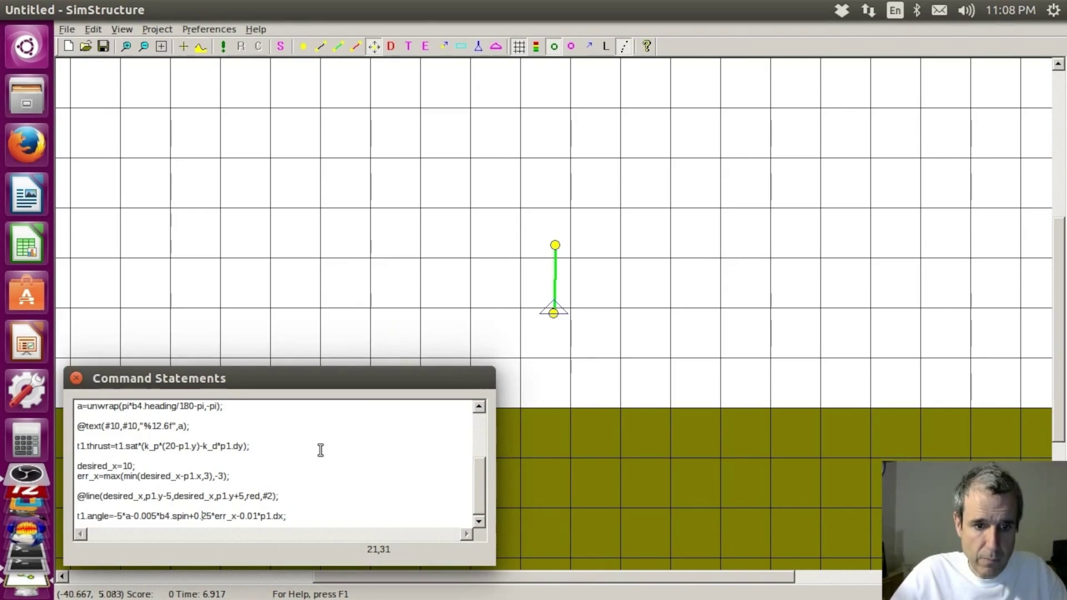
type("1")
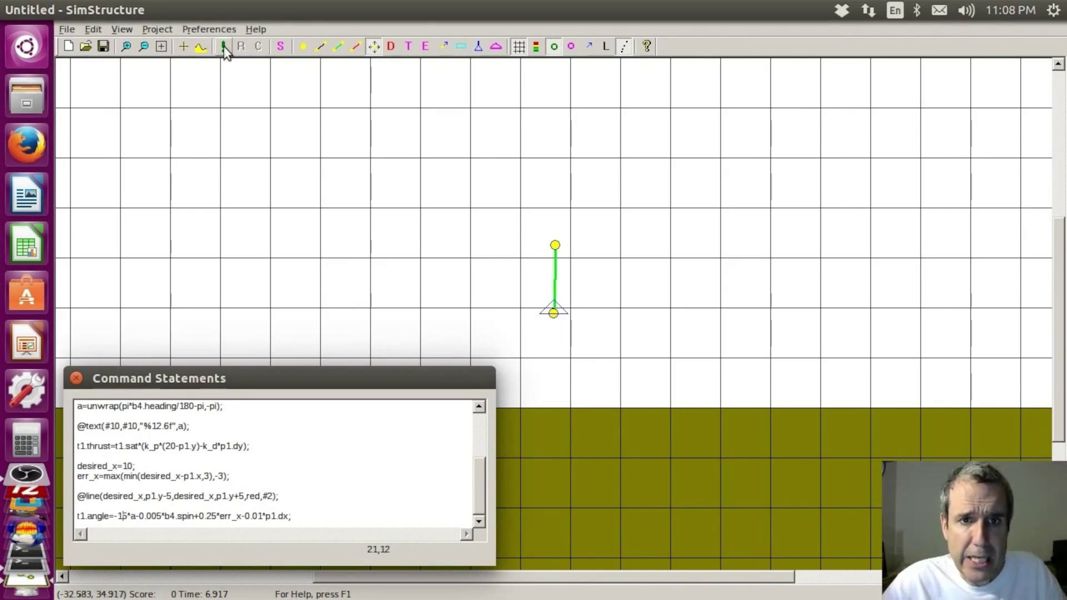
Test-run the -15*a gains, lower the tilt term to -10*a, and test again
left_click(224, 46)
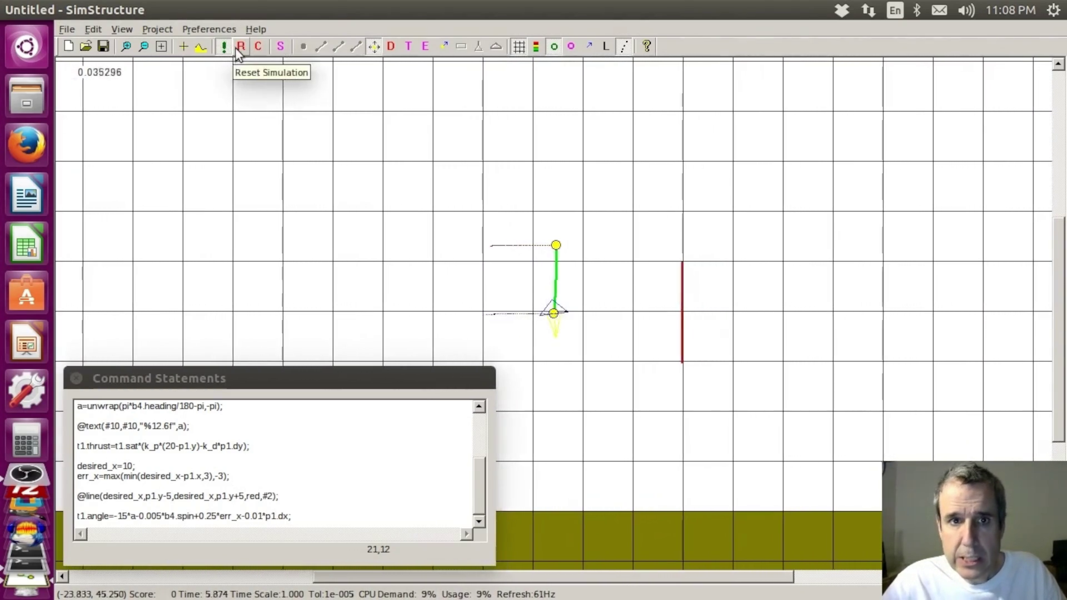
left_click(237, 48)
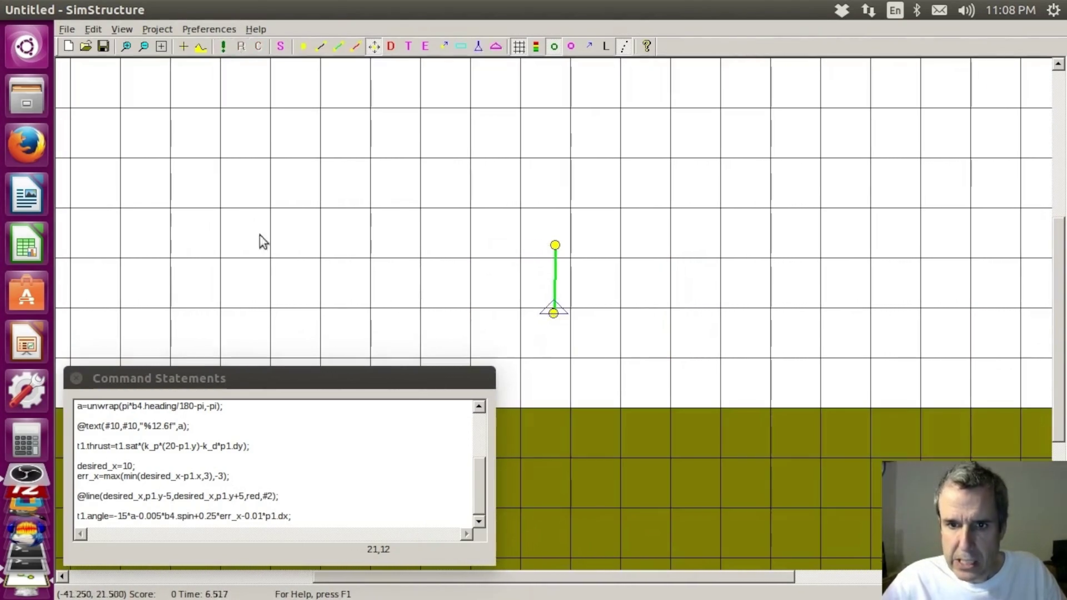
left_click(122, 519)
key("Delete")
type("0")
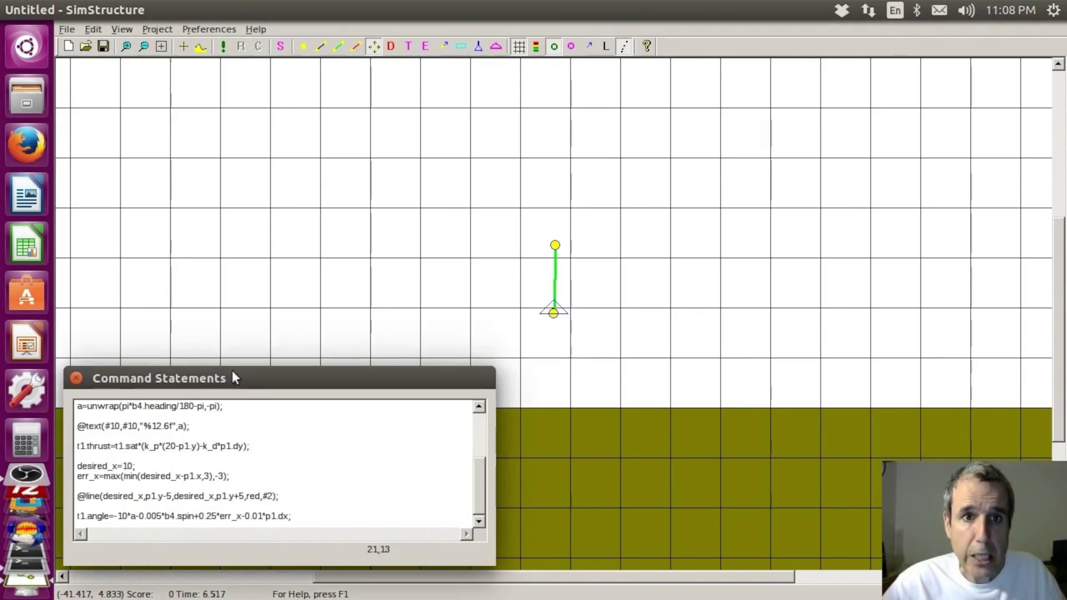
left_click(224, 48)
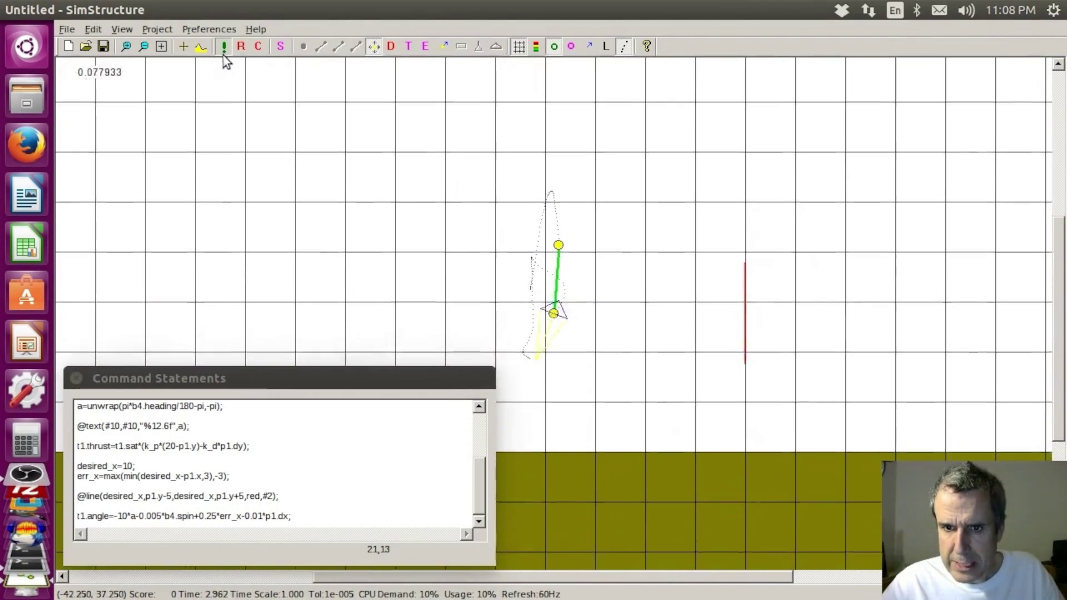
left_click(241, 46)
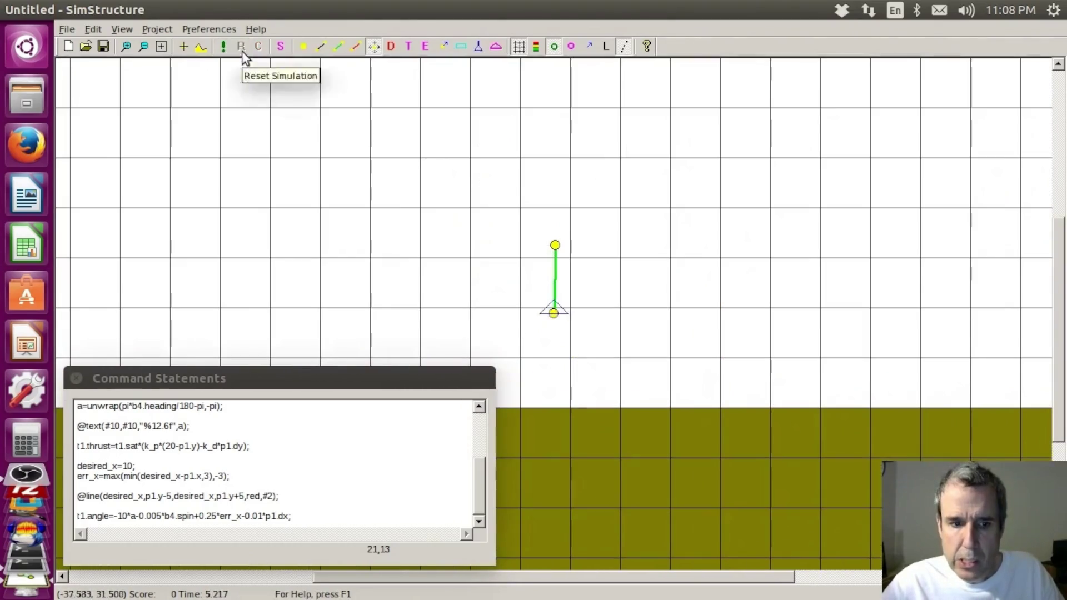
Set the tilt term to -12*a, test-run toward the target marker, and reset upright
left_click(129, 517)
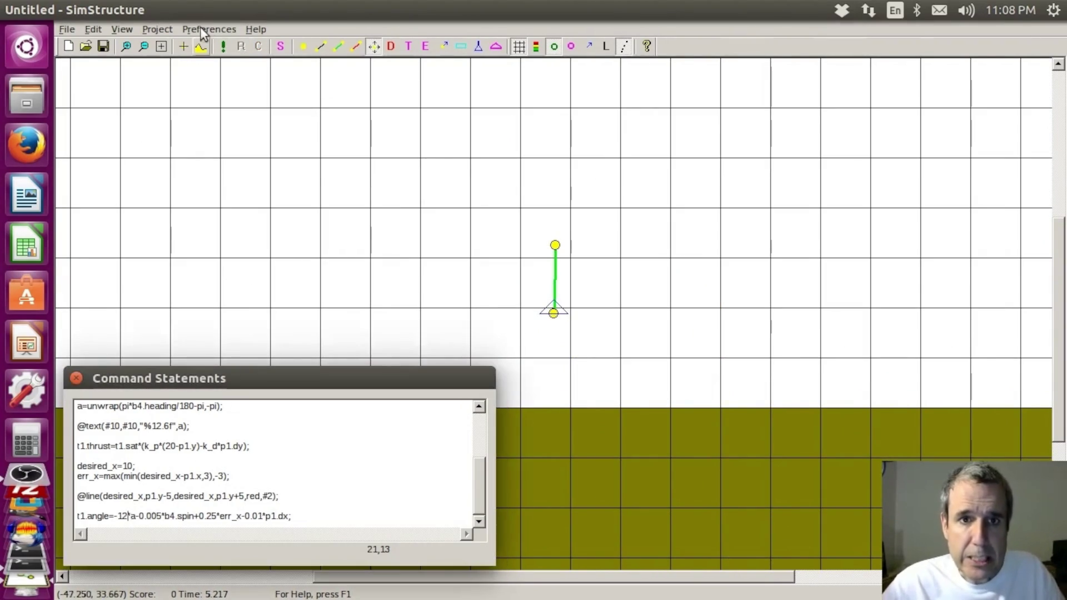
left_click(226, 47)
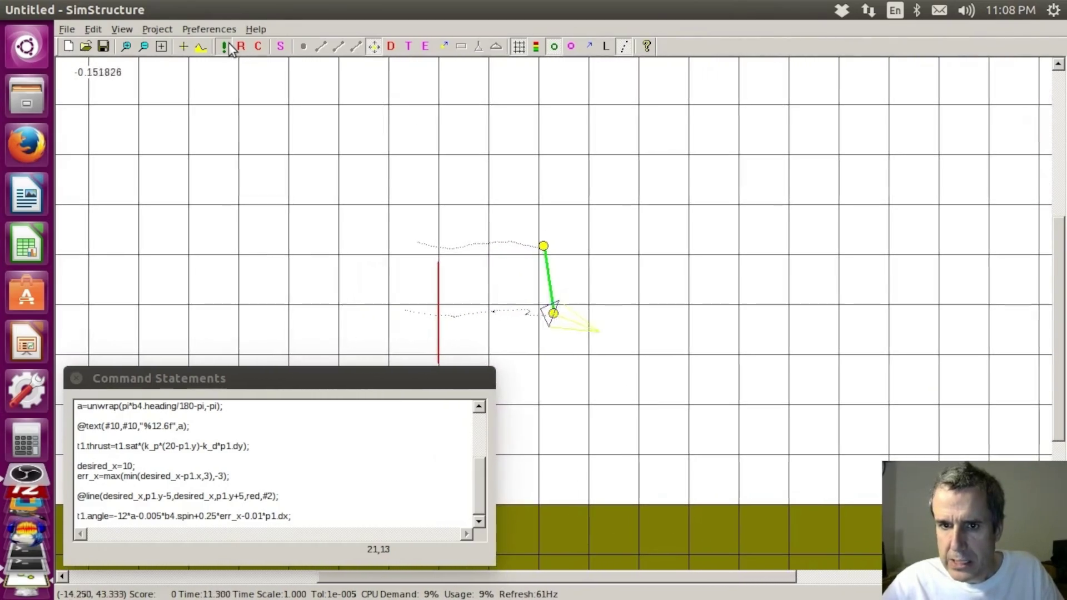
left_click(241, 47)
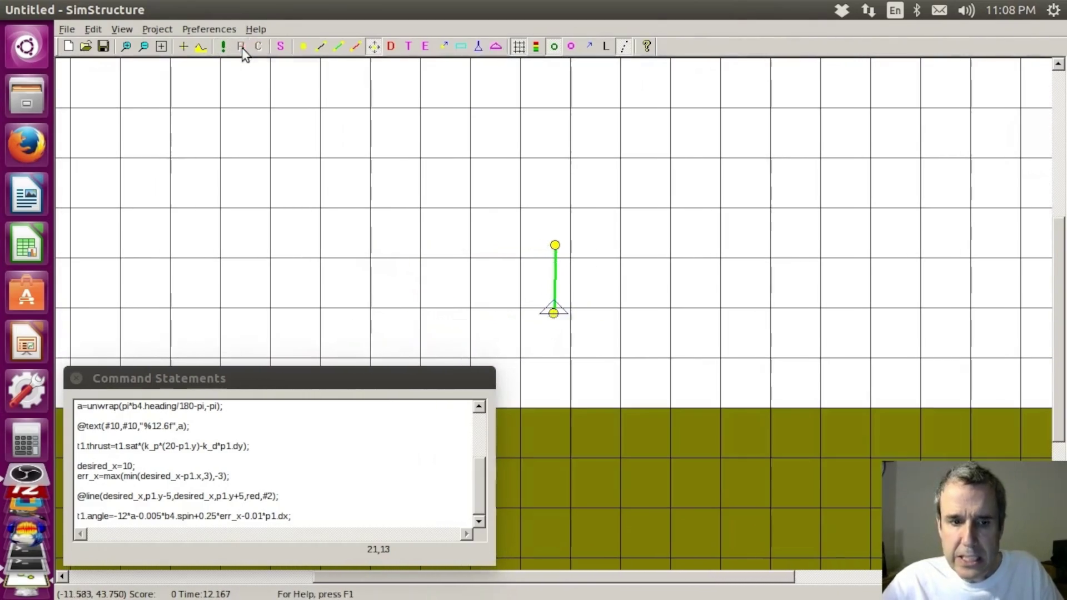
Change the thruster-angle gain from -12 to -6 and test-run the pendulum
left_click(131, 517)
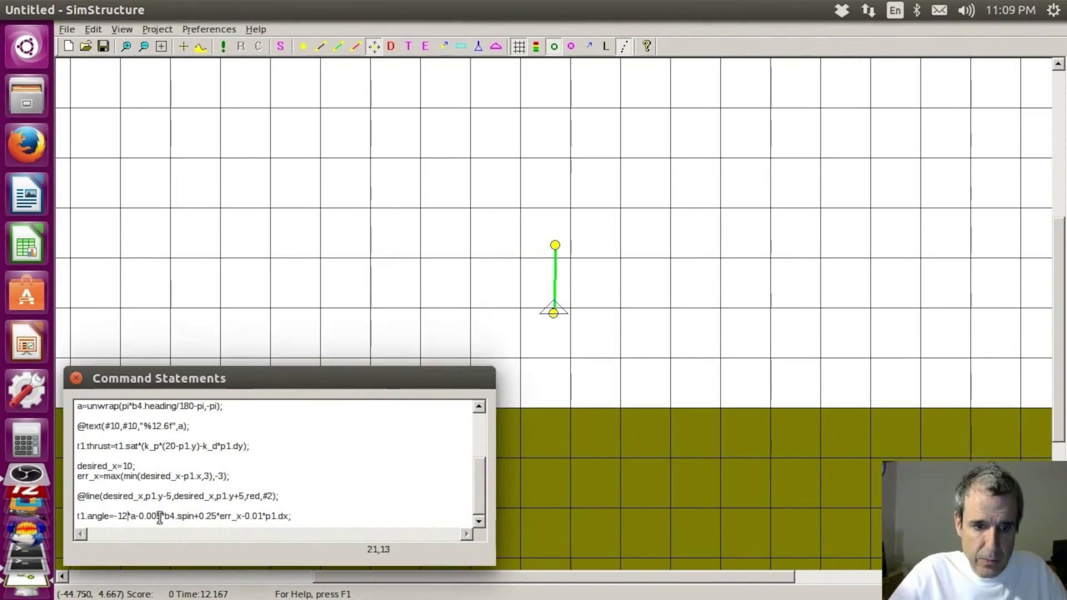
type("6")
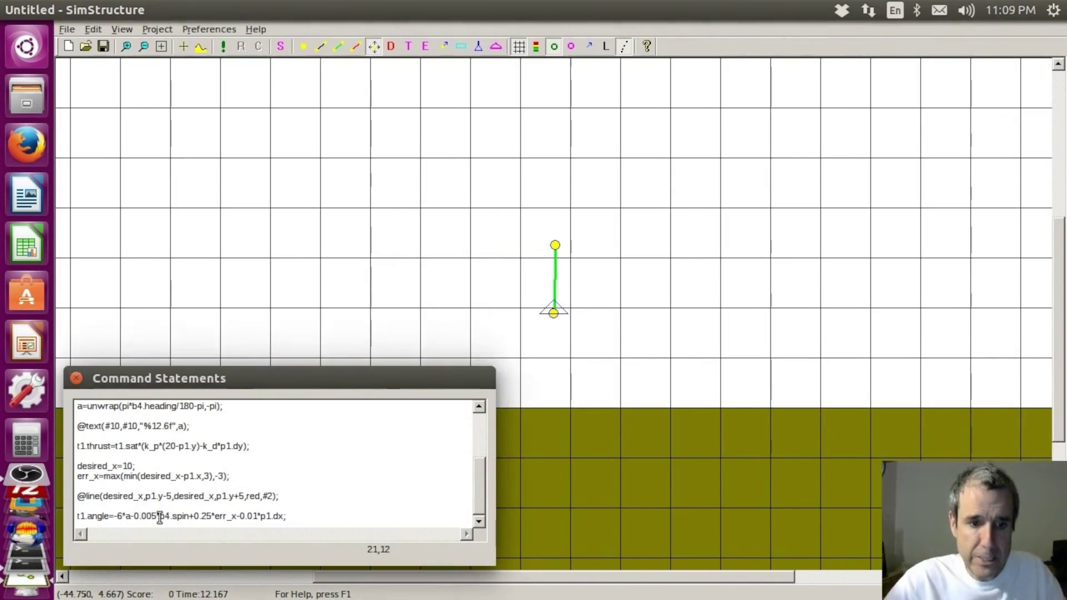
left_click(224, 48)
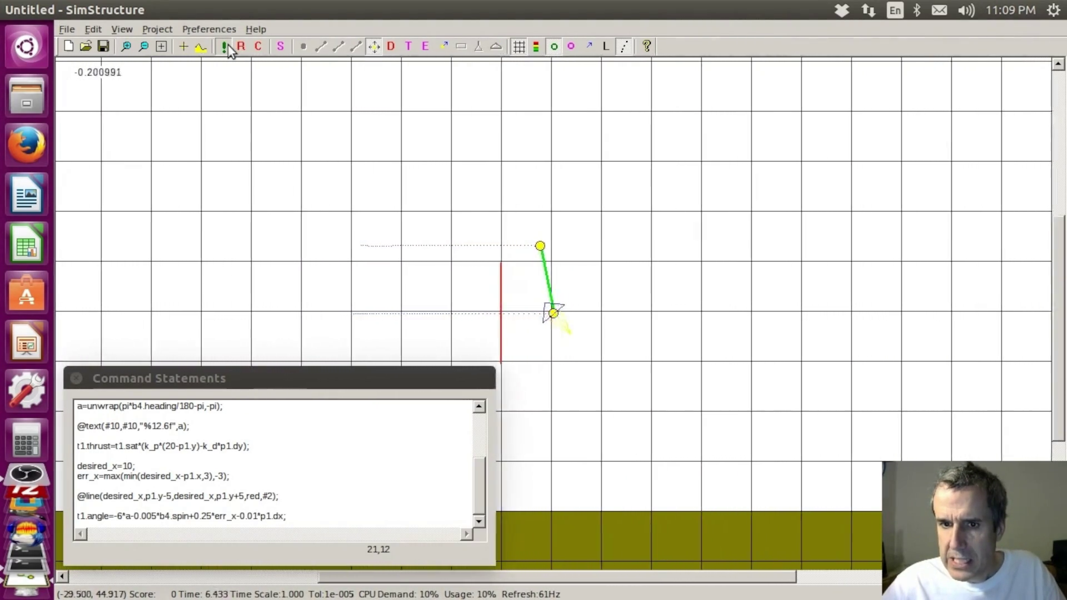
left_click(238, 46)
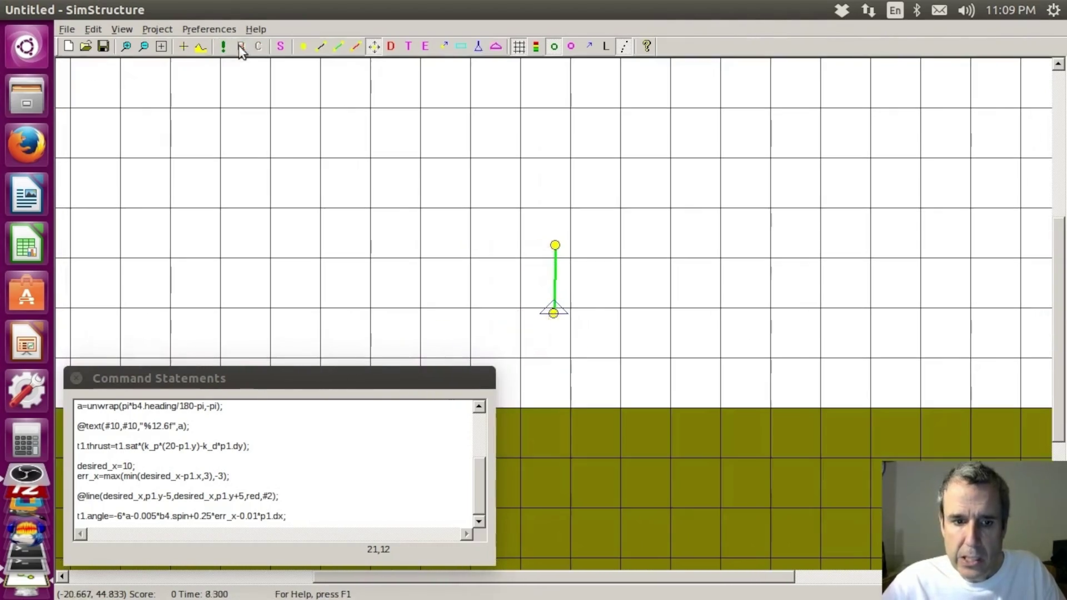
Set the p1.dx velocity gain to 0.02 and test-run it
left_click(222, 516)
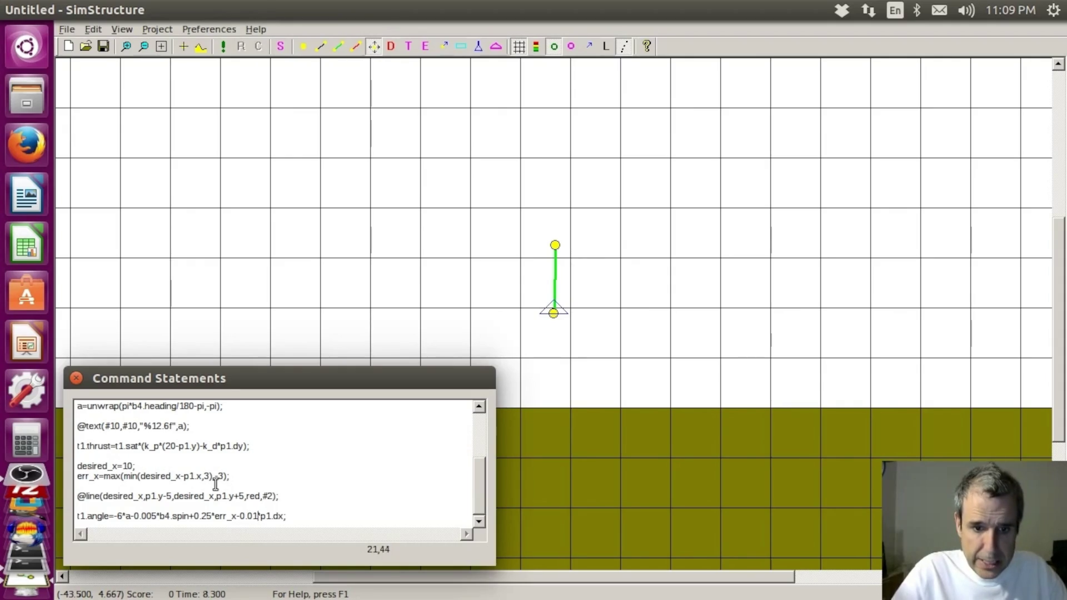
left_click(224, 47)
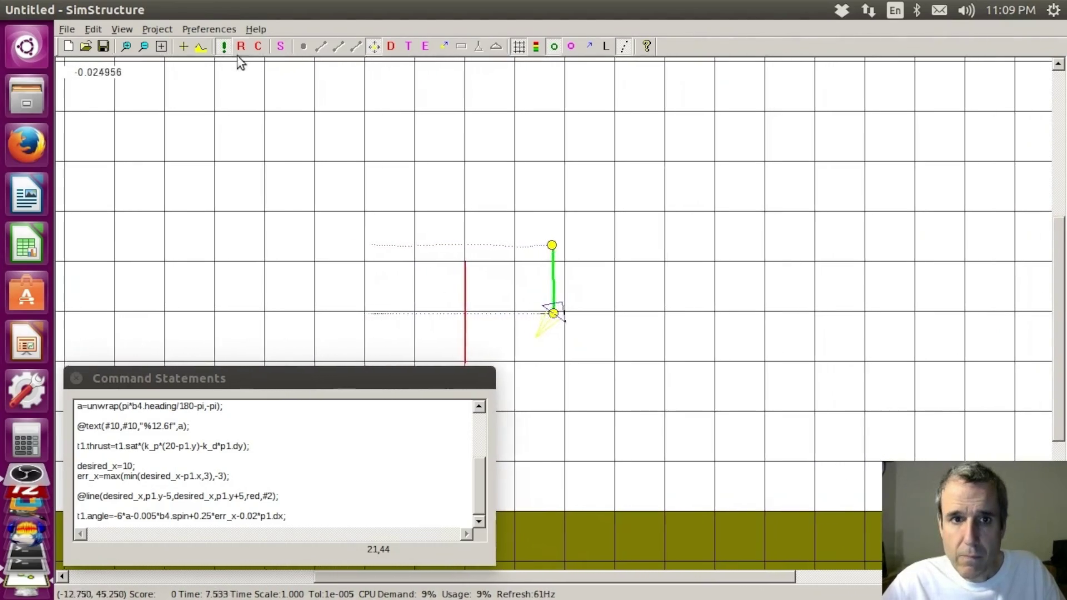
left_click(240, 47)
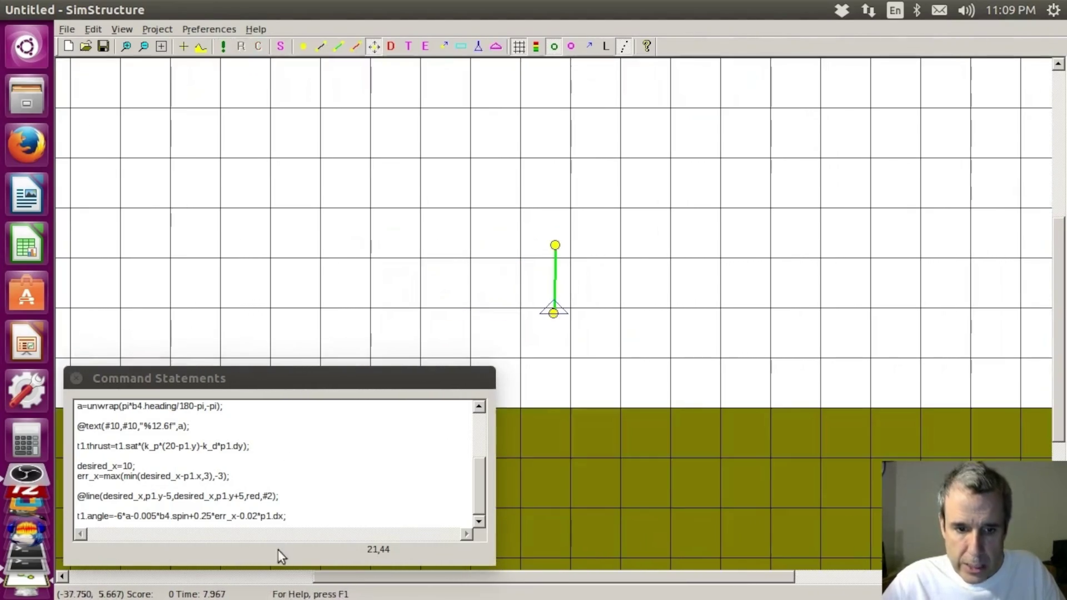
Raise the velocity gain to 0.03 and test-run, ending with the rocket reset upright
left_click(256, 516)
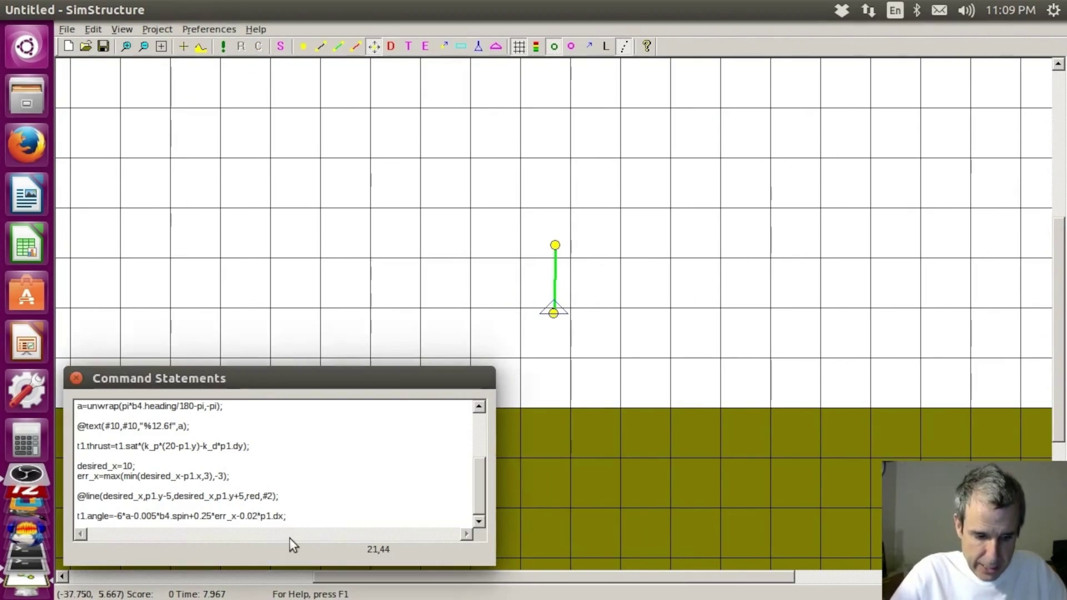
left_click(225, 46)
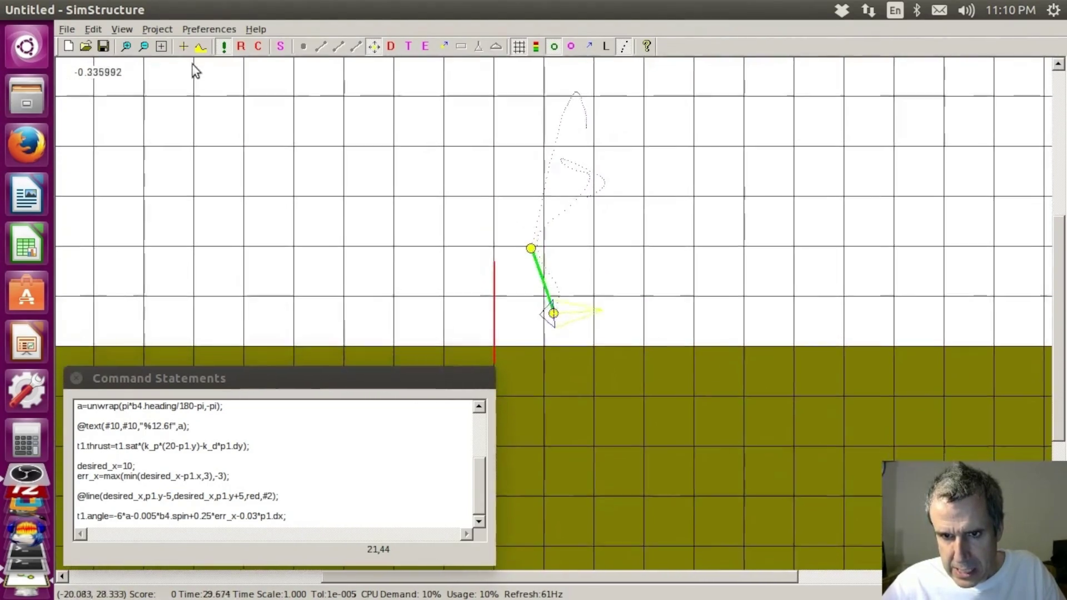
left_click(238, 47)
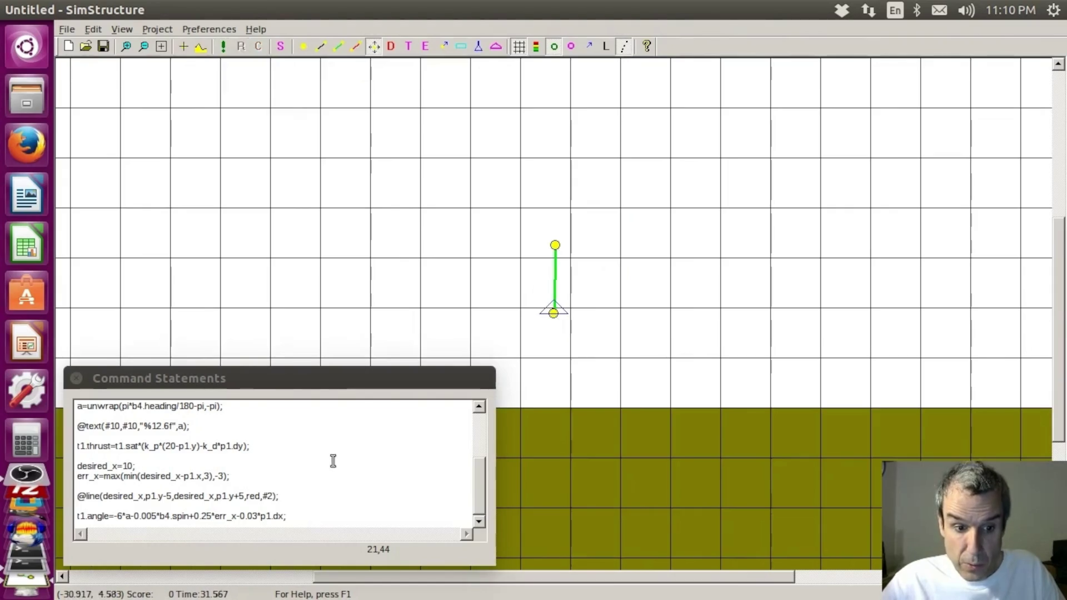
Set desired_x to 5 and run the pendulum toward the moved target line
left_click(130, 466)
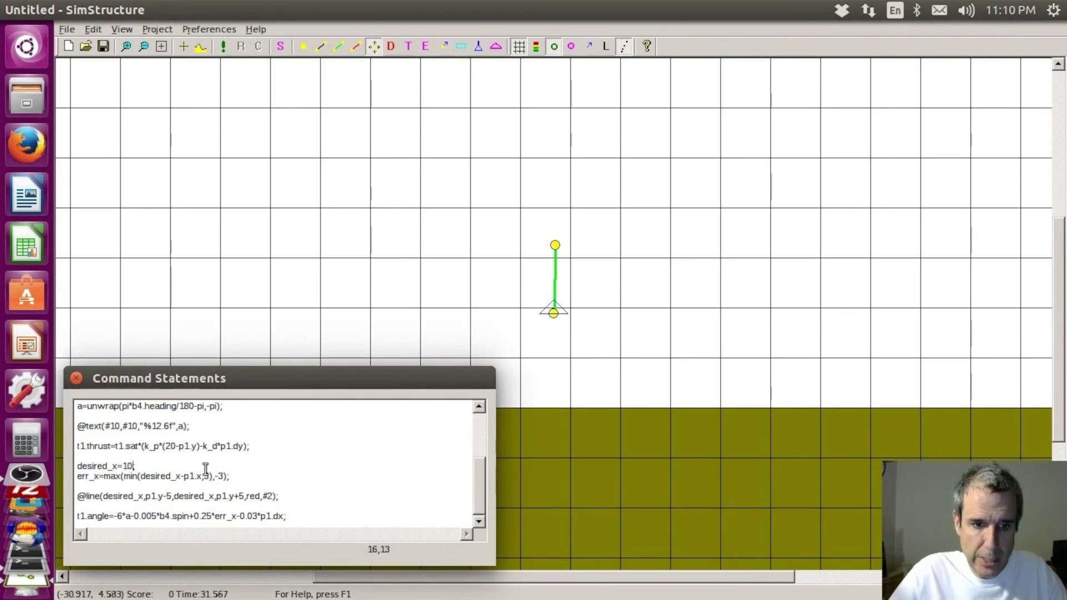
type("5")
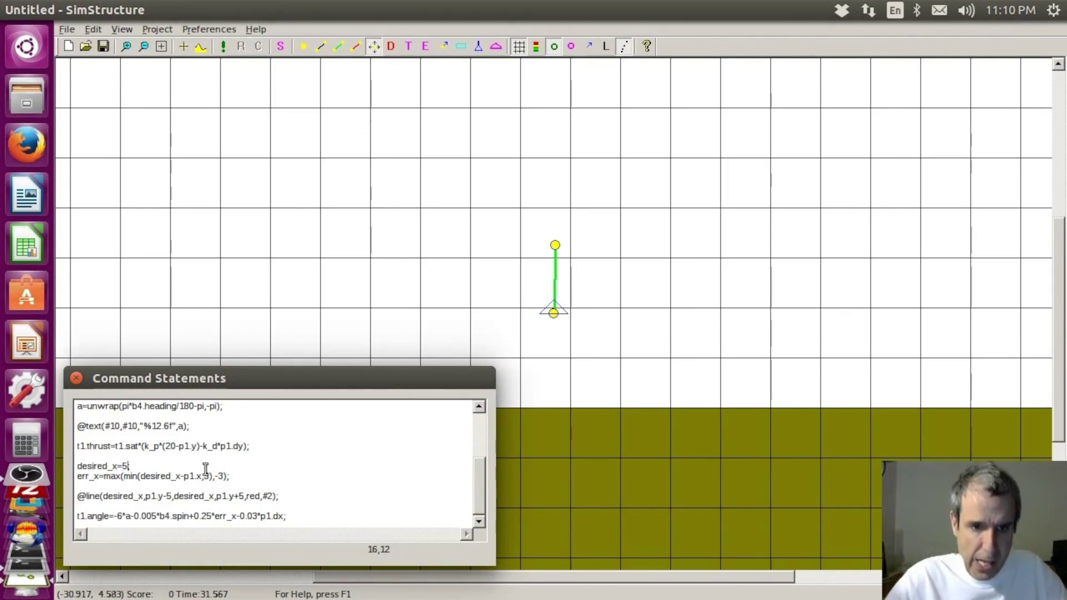
left_click(223, 47)
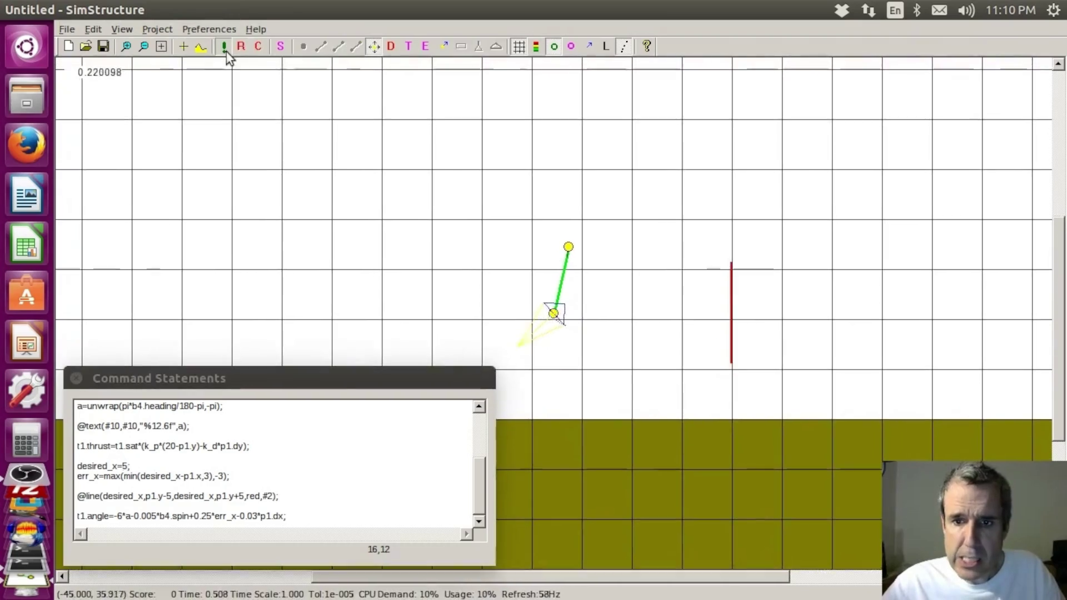
left_click(246, 50)
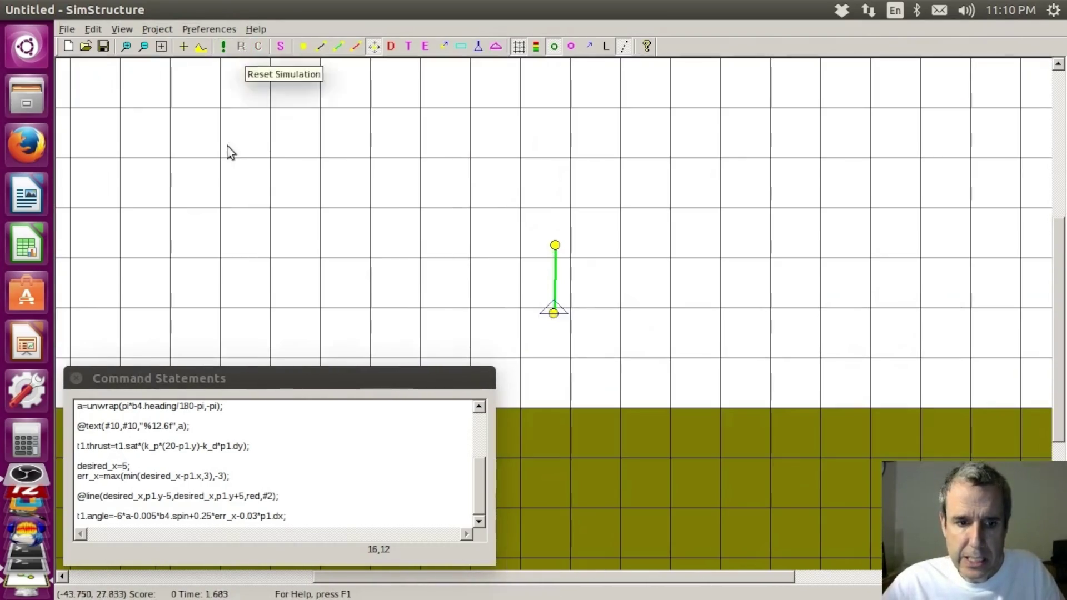
Set desired_x to -10 and run the pendulum toward that target, then reset
left_click(140, 466)
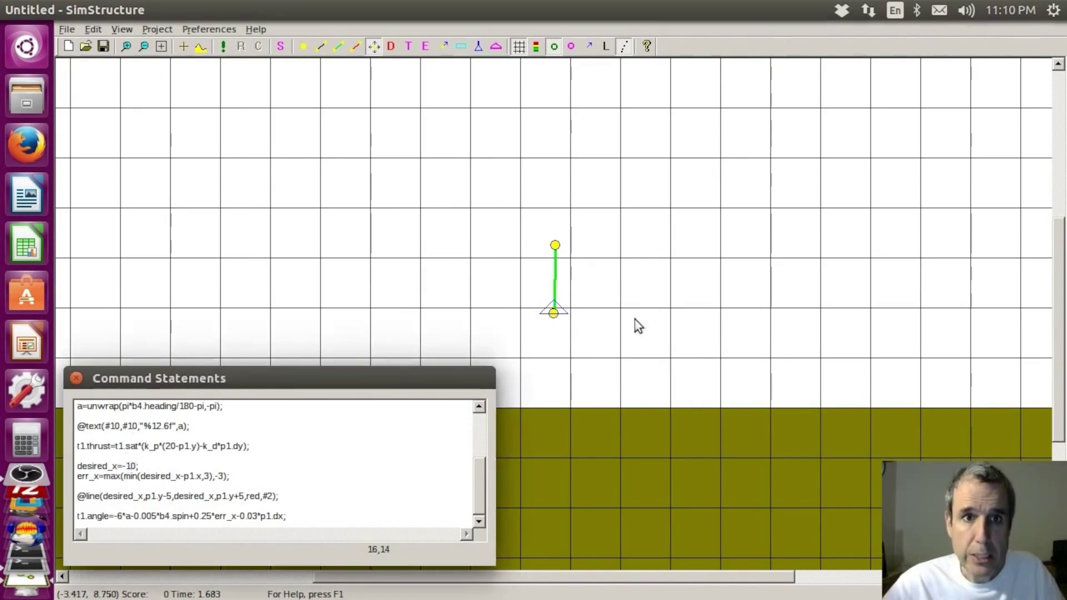
left_click(228, 47)
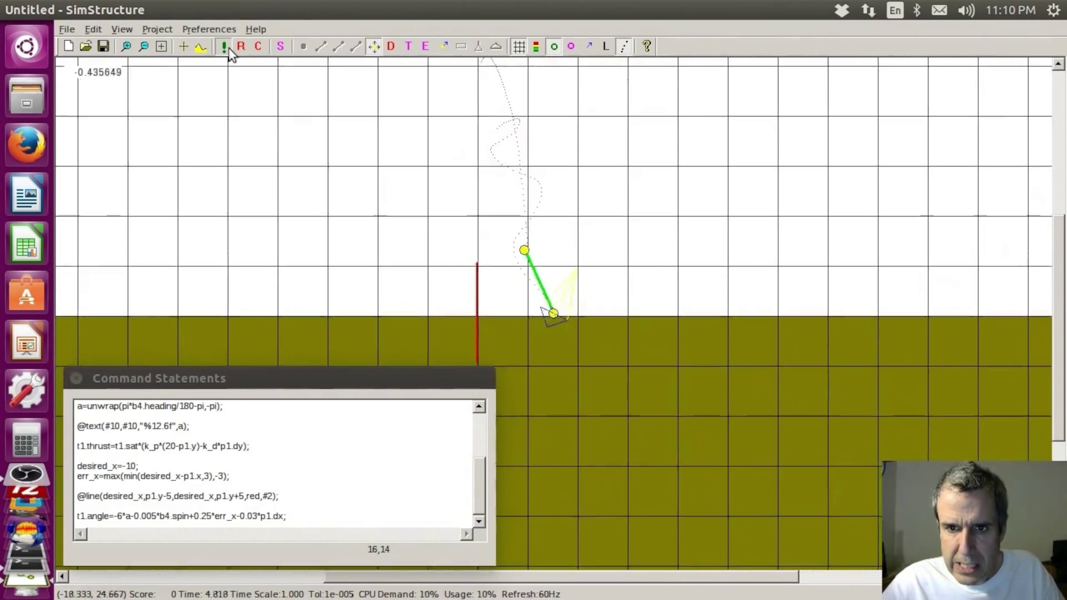
left_click(240, 46)
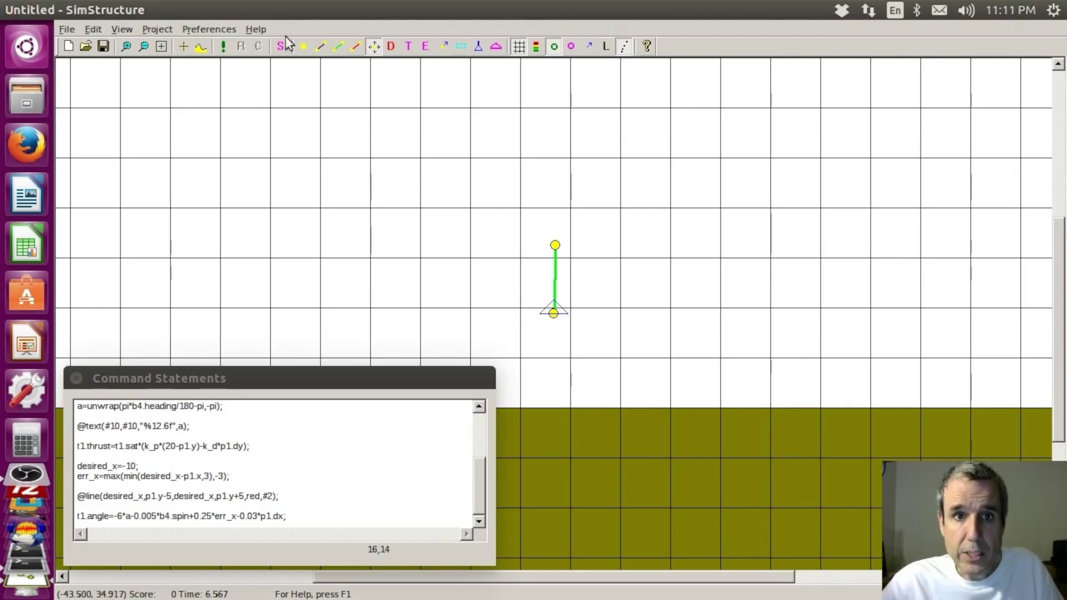
Add a second particle p2 midway along the pendulum rod
left_click(305, 50)
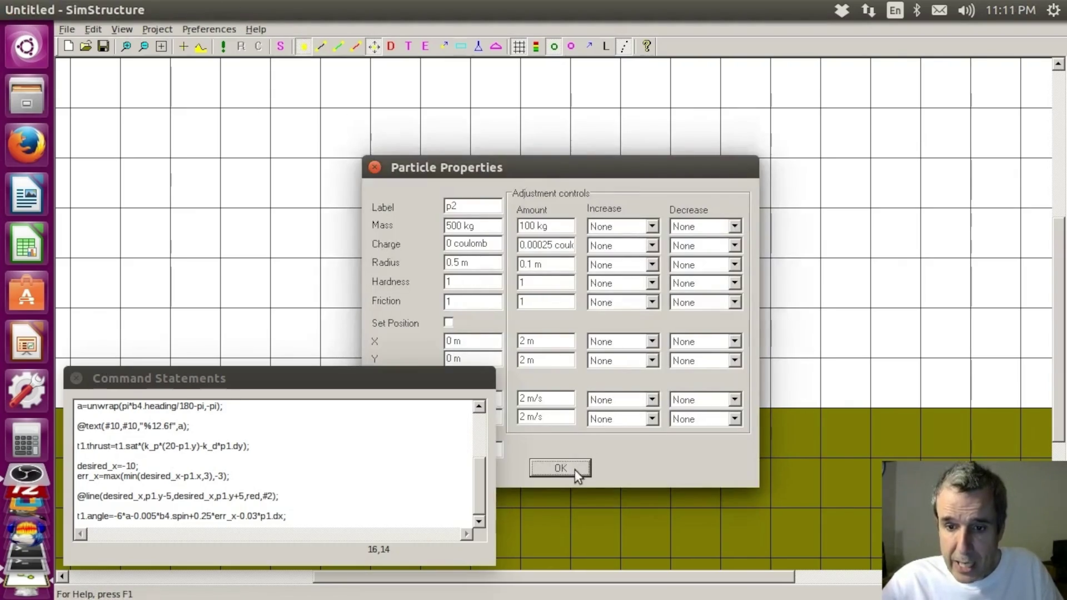
left_click(560, 468)
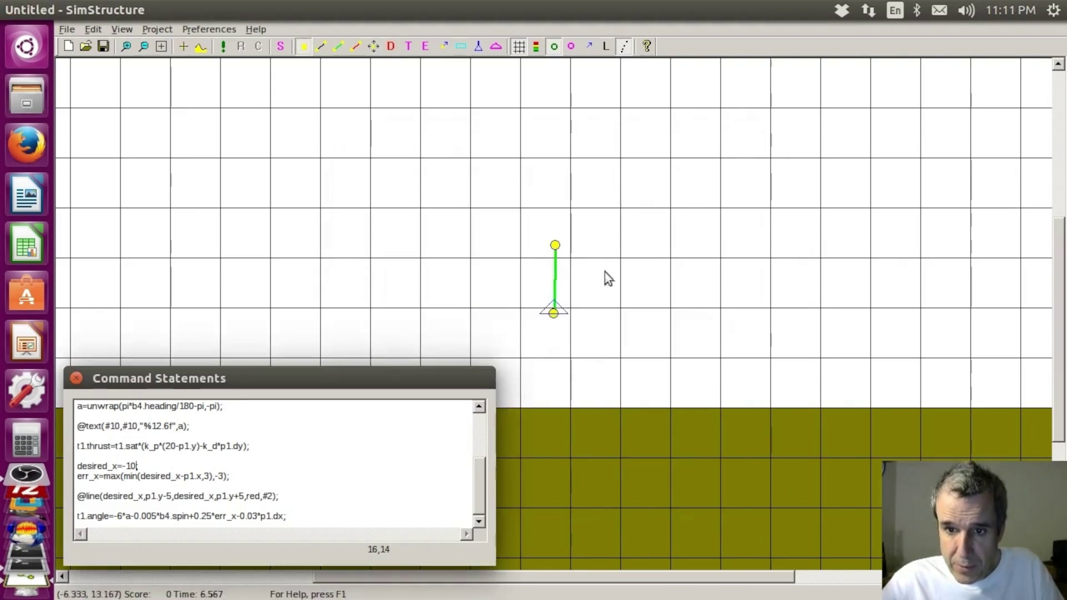
left_click(555, 275)
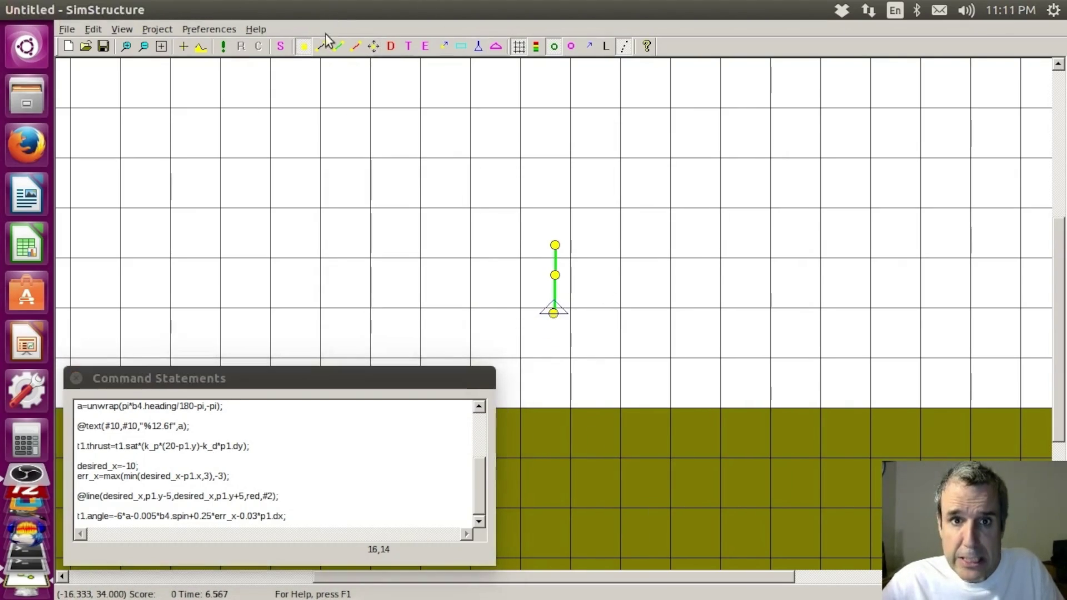
Join it with a rigid bond and test-run the two-link pendulum toward desired_x=-10
double_click(337, 48)
left_click(551, 406)
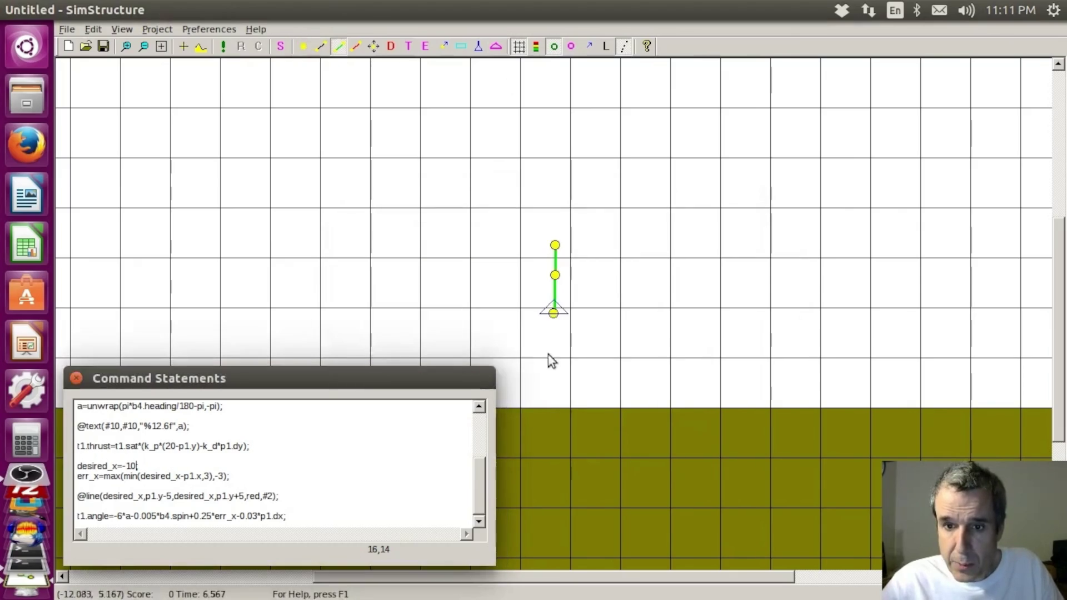
left_click(553, 272)
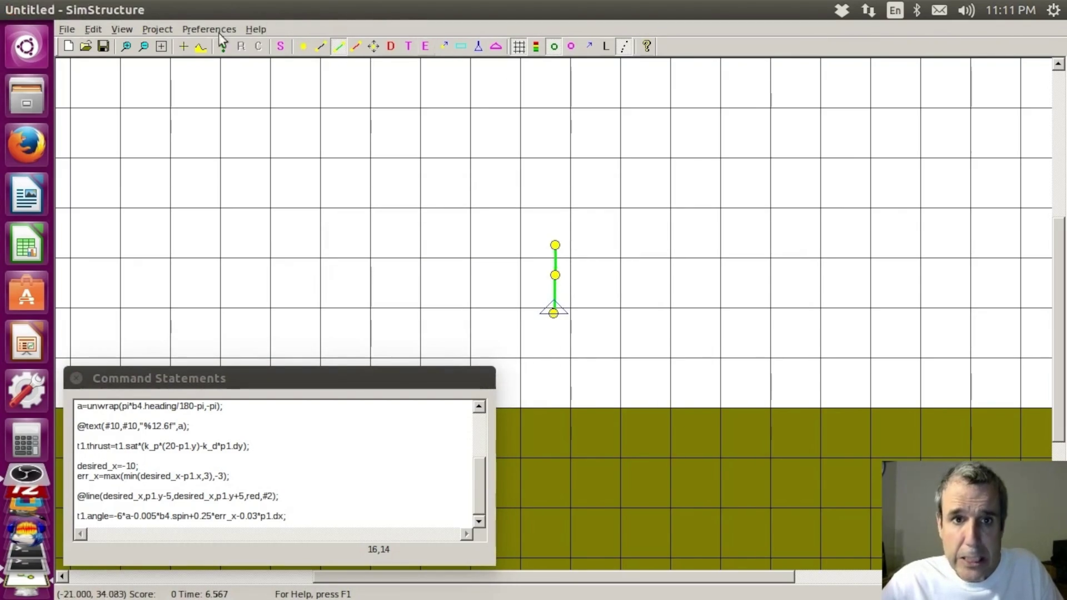
left_click(220, 48)
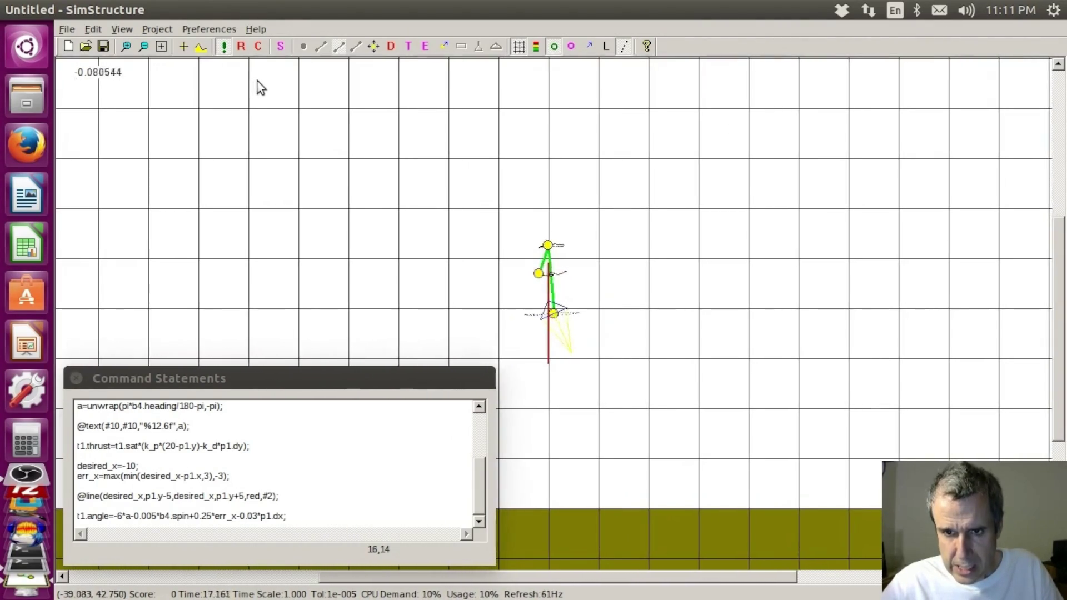
left_click(235, 45)
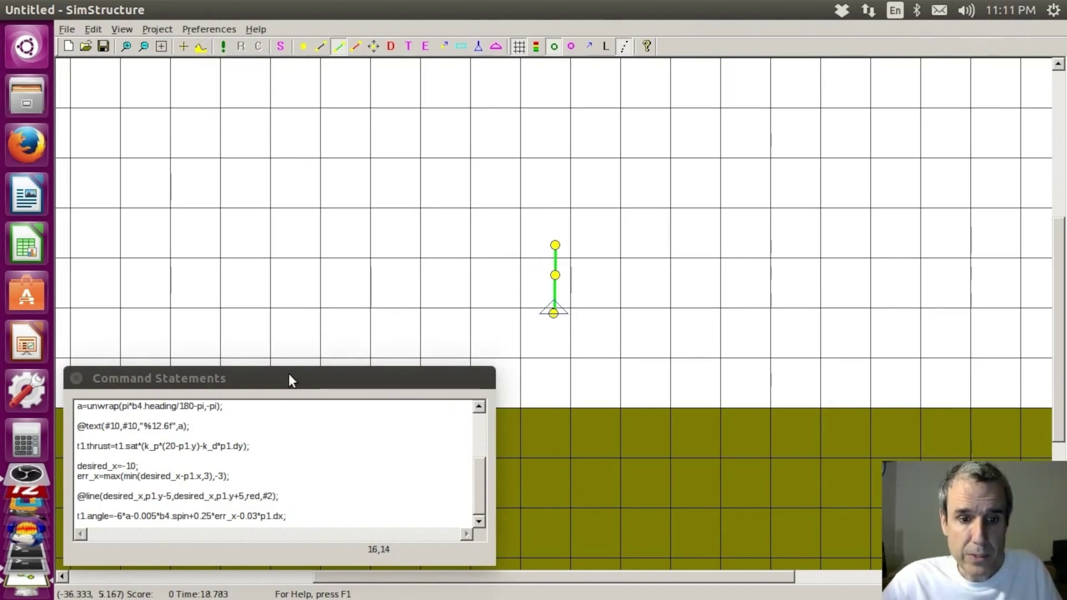
Close Command Statements, quit SimStructure answering the save prompt, and reload the YouTube channel page
left_click_drag(288, 380, 303, 200)
left_click(91, 200)
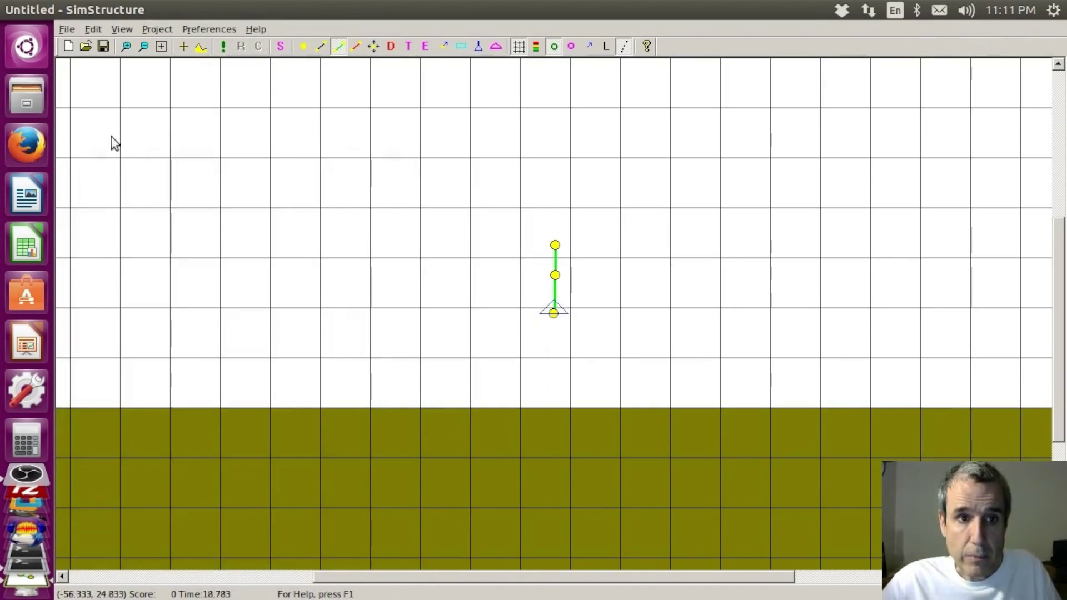
left_click(11, 10)
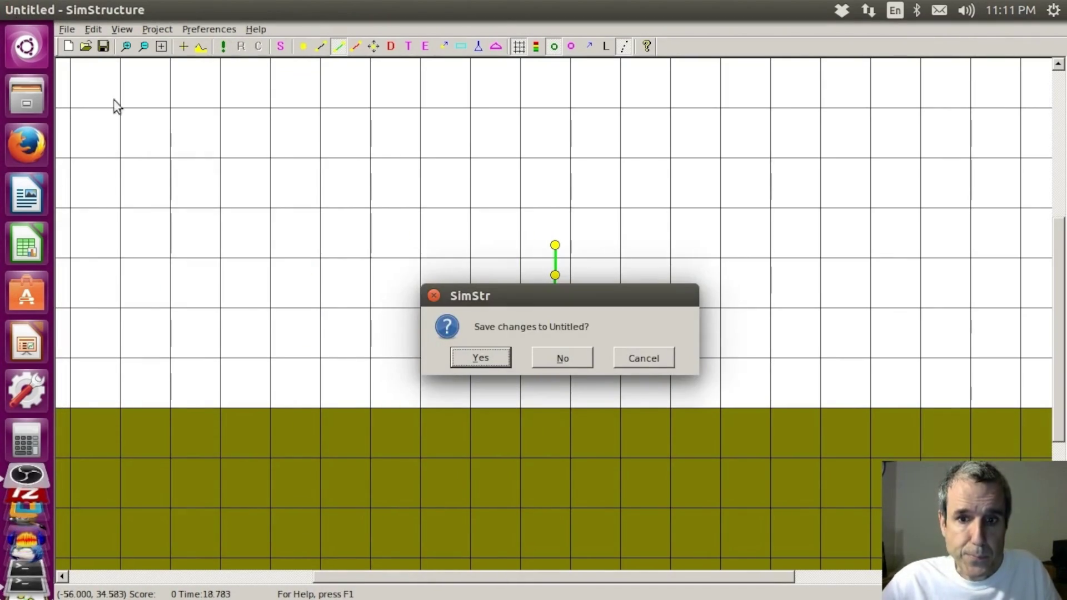
left_click(564, 356)
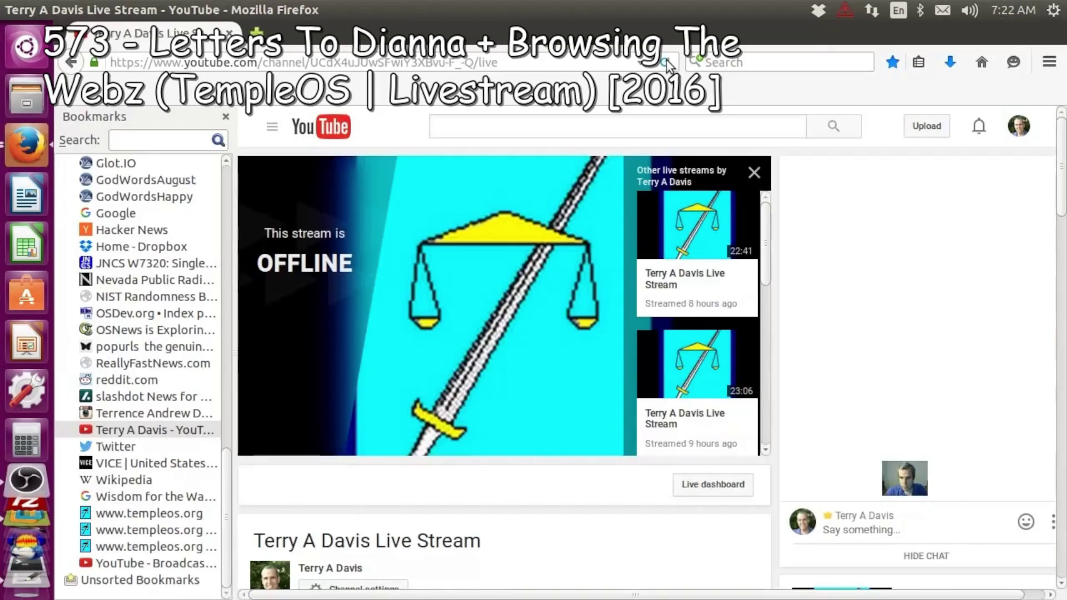
left_click(664, 62)
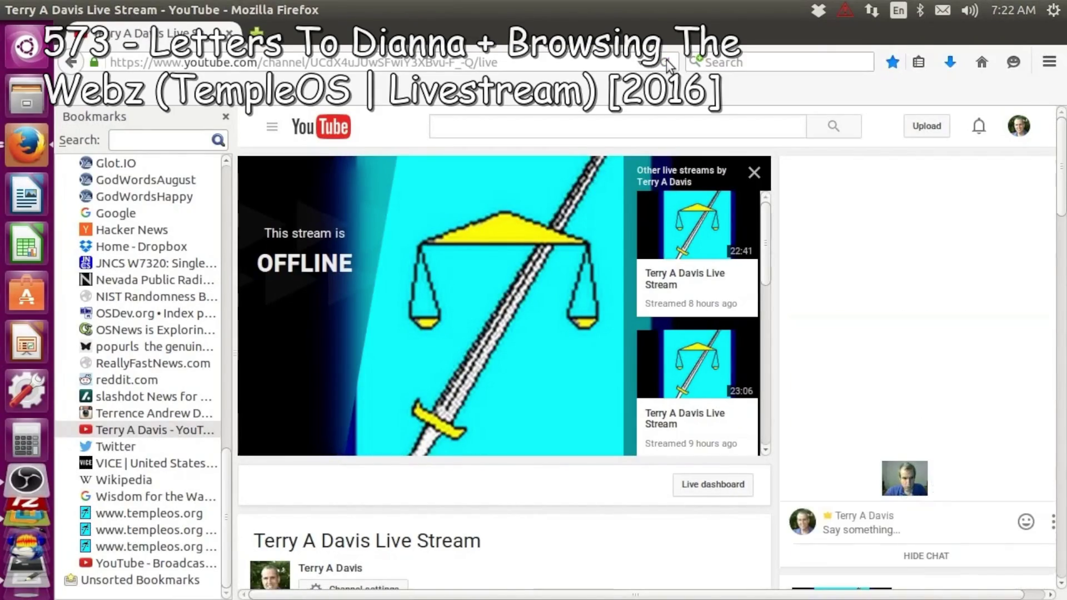
Reload the YouTube live page, close its tab, and bring Yahoo Mail to the front
left_click(46, 385)
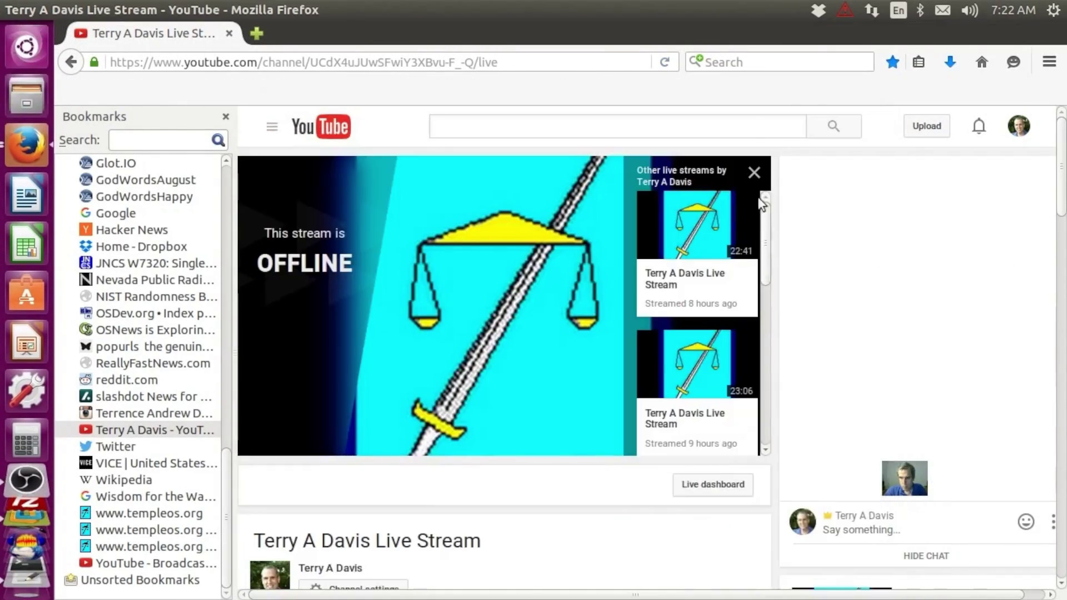
left_click(665, 62)
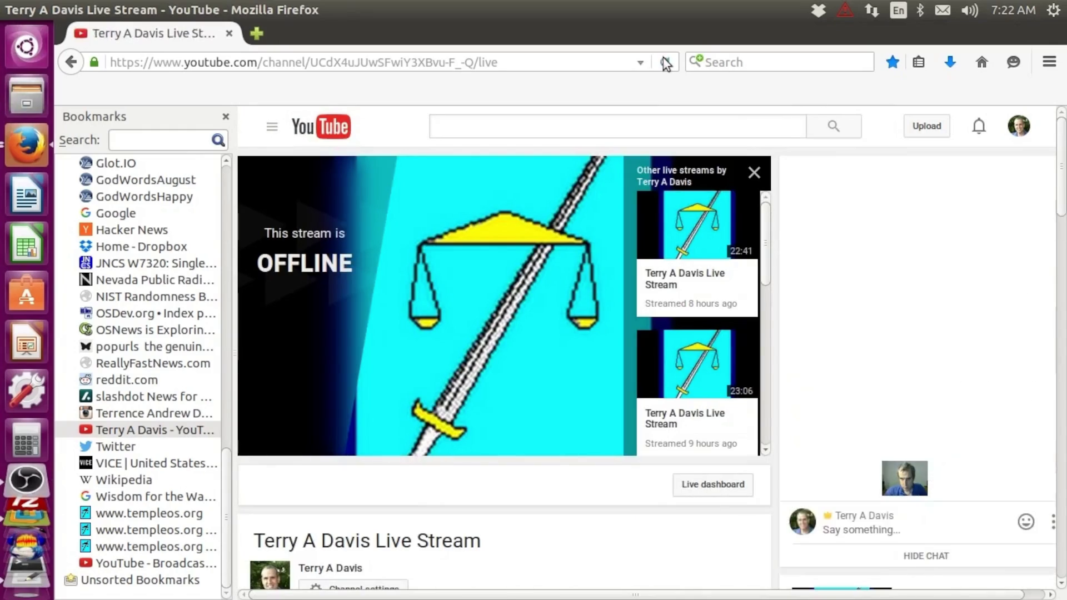
left_click(665, 63)
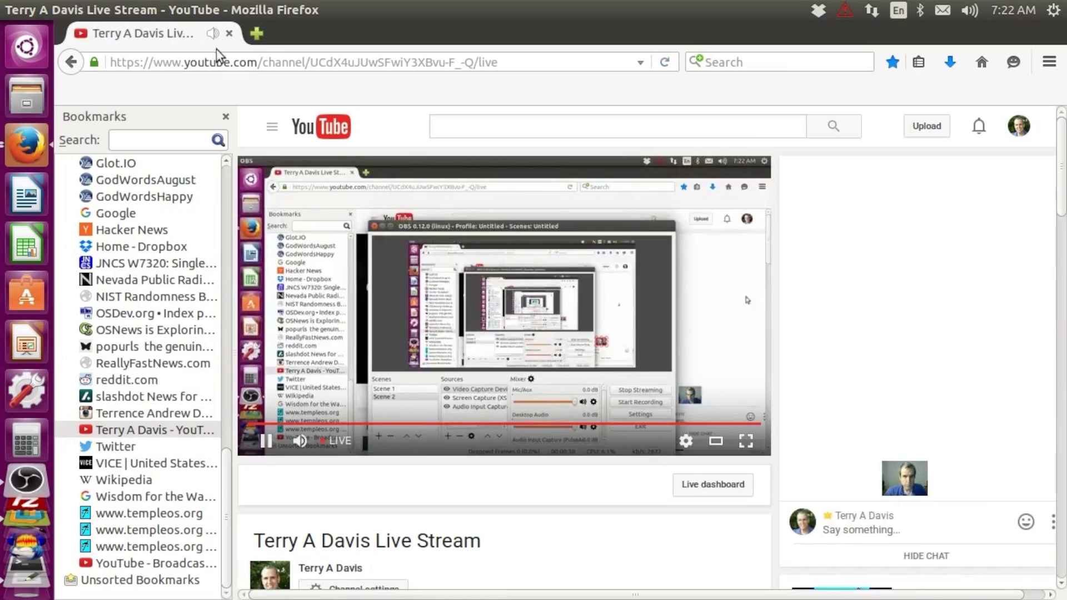
left_click(228, 33)
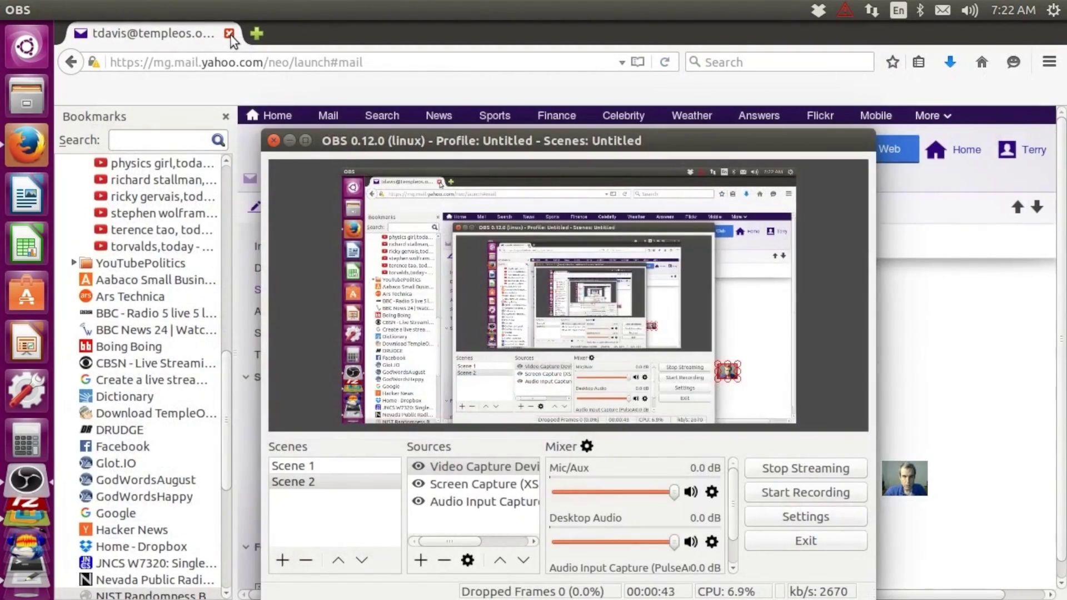
left_click(442, 34)
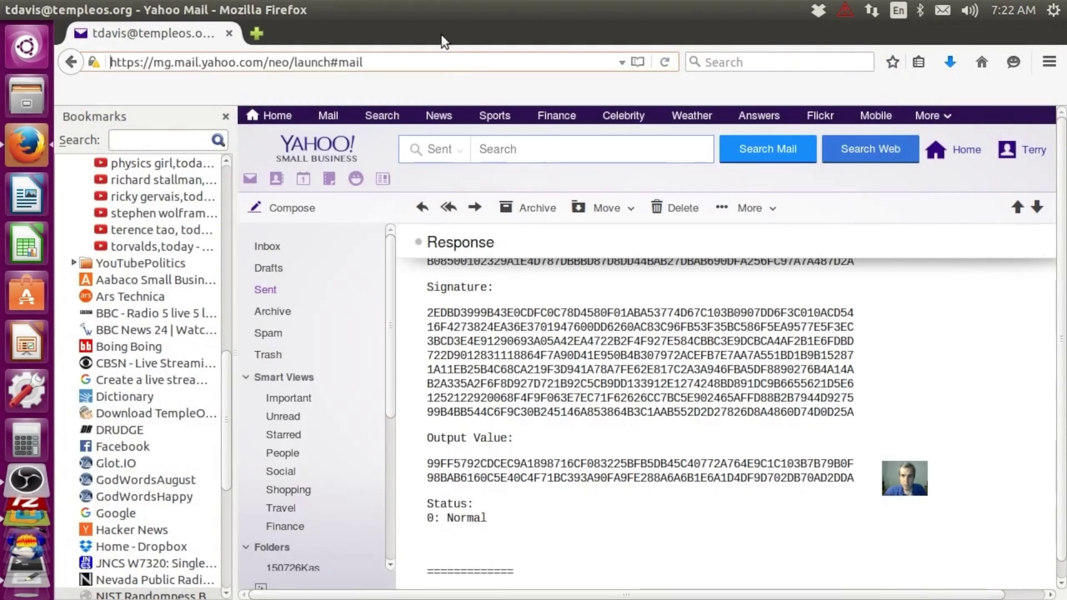
Compose a new Yahoo email and add the contact filtered by 'di' as recipient
left_click(296, 210)
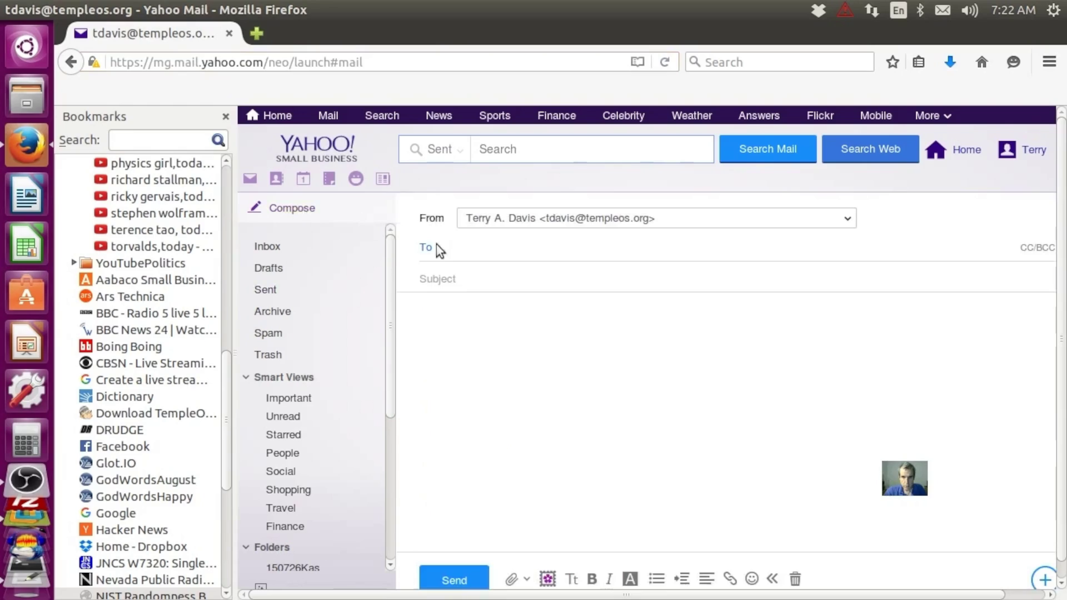
left_click(427, 250)
left_click(492, 228)
type("di")
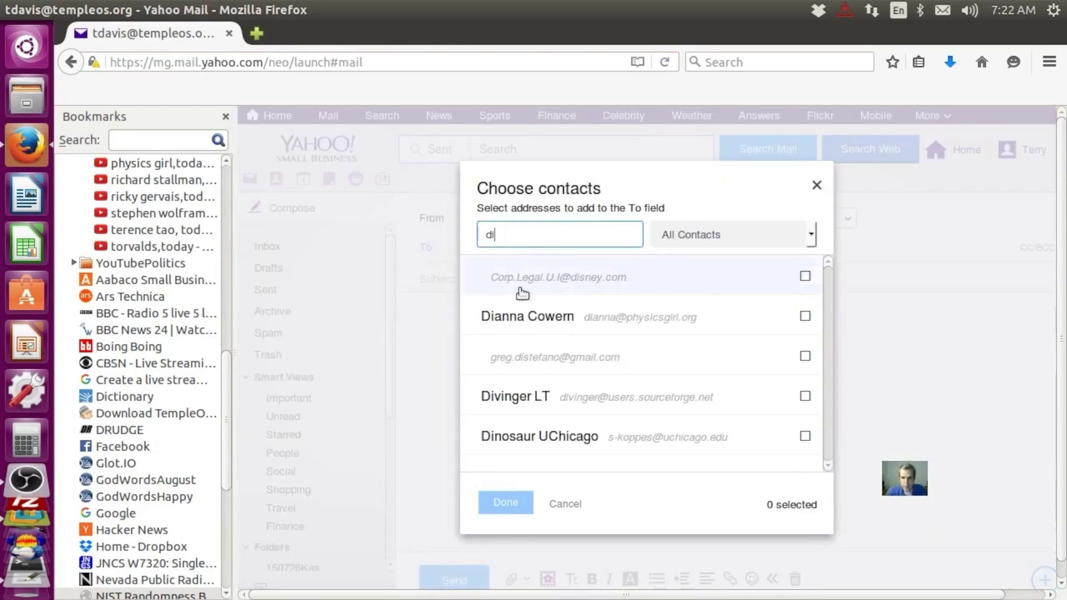
left_click(579, 321)
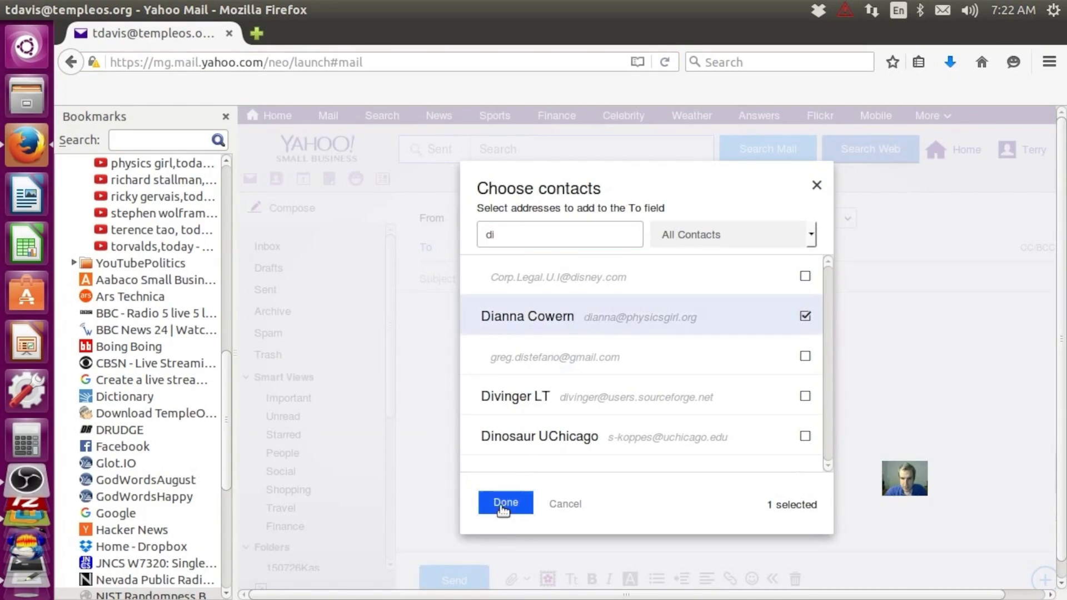
left_click(504, 504)
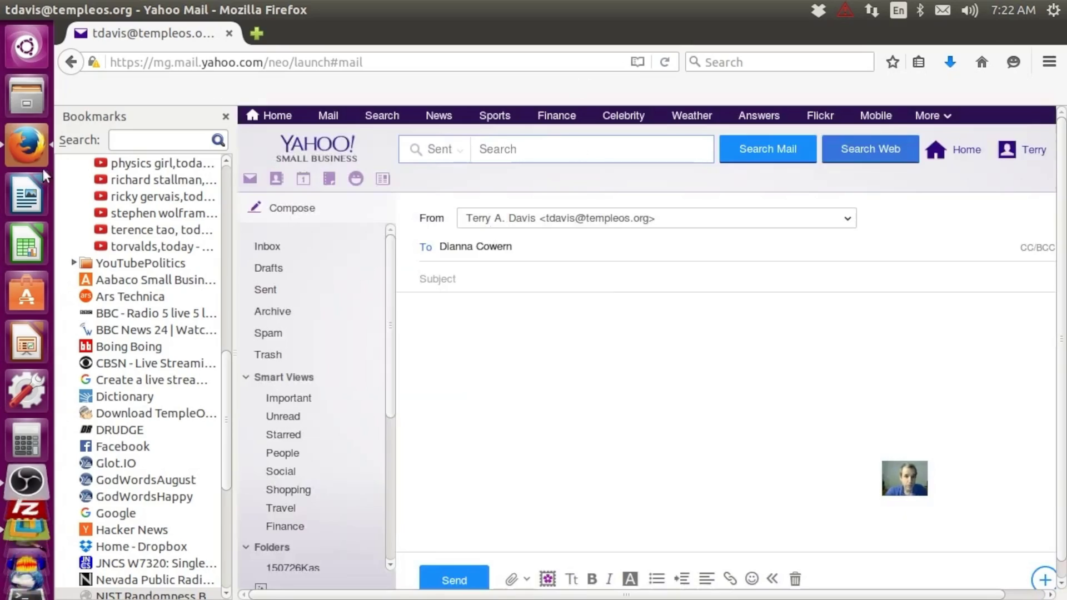
Open a separate new Firefox window from the launcher icon
right_click(21, 147)
left_click(121, 140)
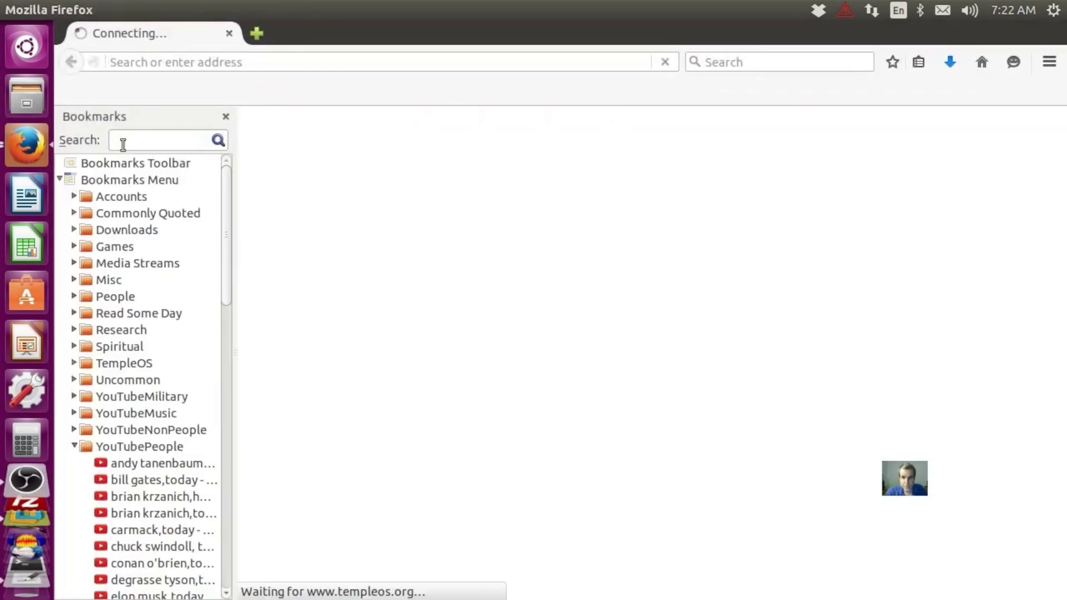
scroll(159, 292, "down", 2)
scroll(159, 292, "down", 1)
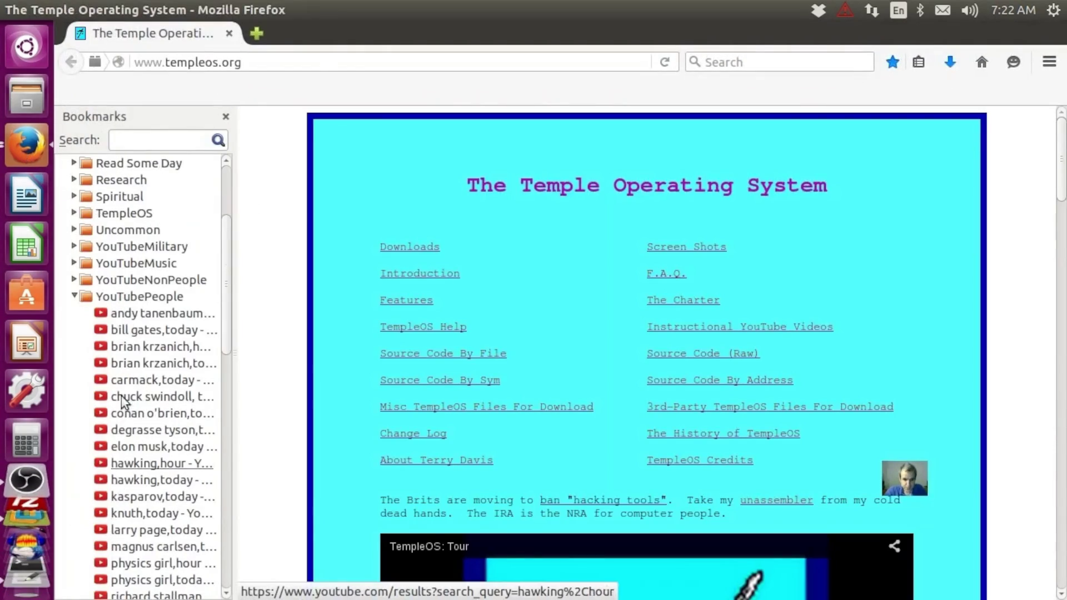
Collapse YouTubePeople, read through Drudge Report, then go to Hacker News
left_click(165, 296)
scroll(165, 325, "down", 1)
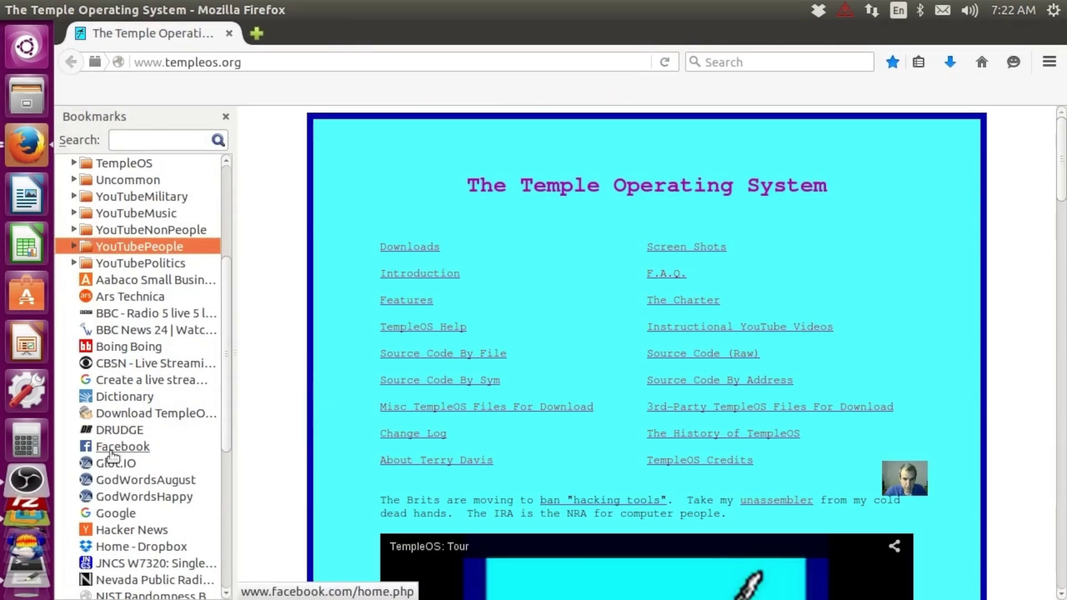
left_click(119, 429)
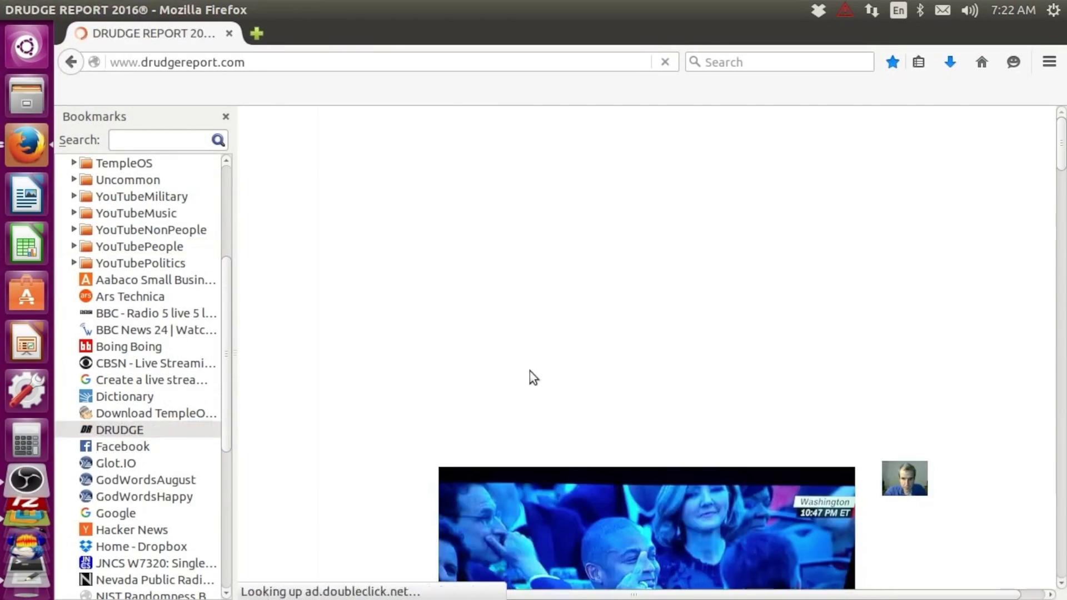
scroll(550, 304, "down", 2)
scroll(601, 292, "down", 3)
scroll(628, 279, "down", 2)
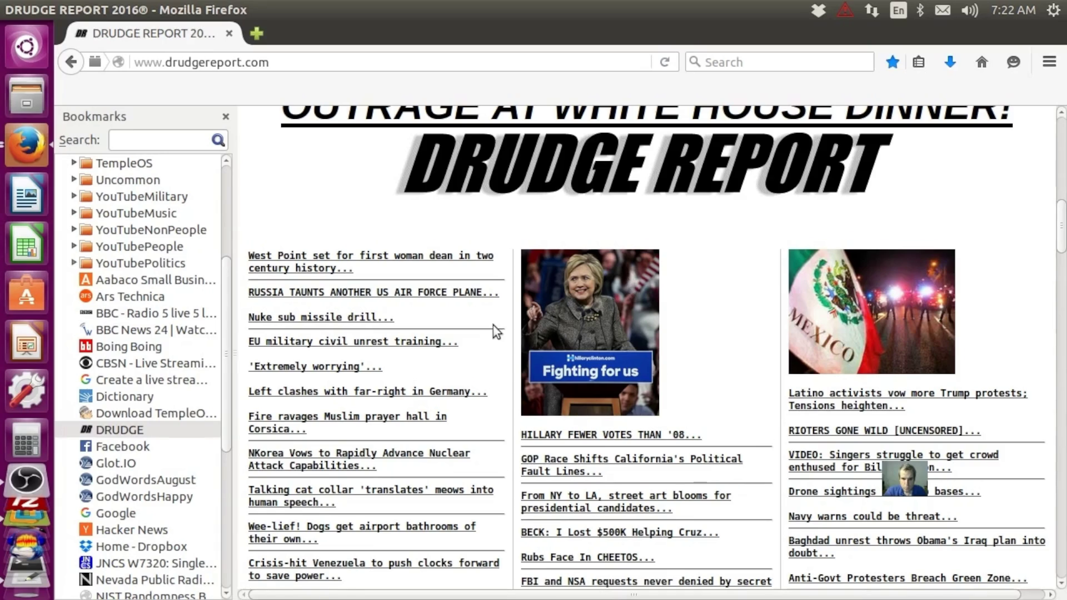
scroll(492, 331, "down", 2)
scroll(492, 331, "down", 1)
scroll(493, 331, "down", 1)
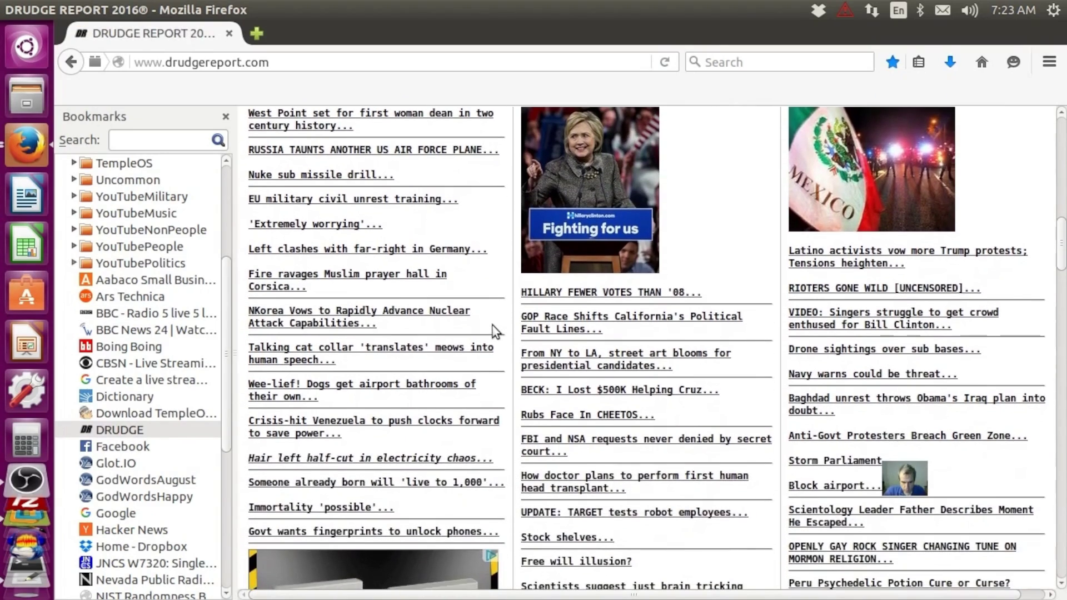
scroll(492, 331, "down", 1)
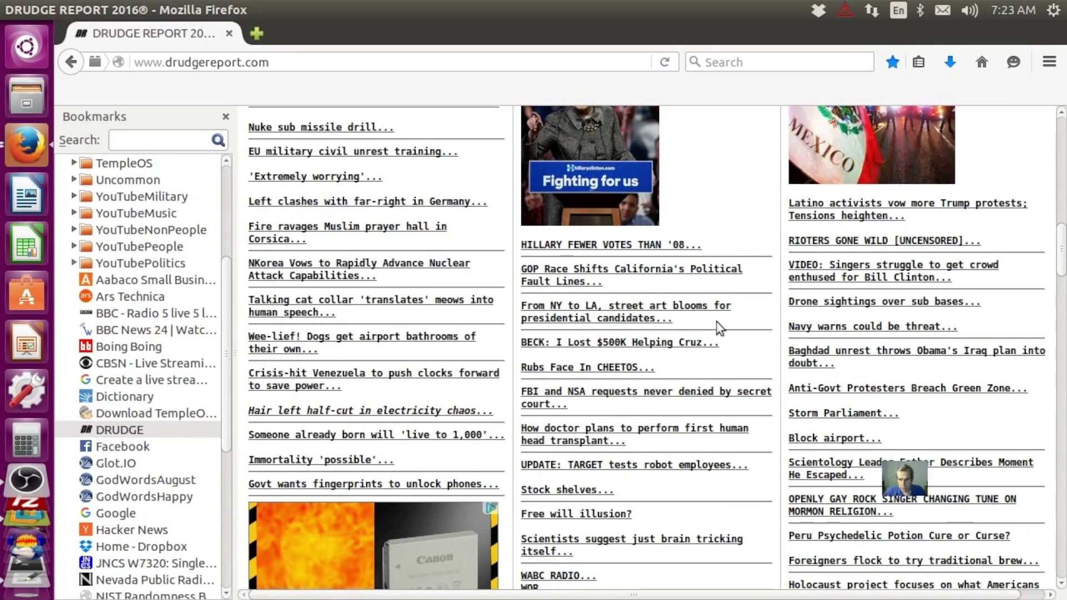
scroll(718, 329, "down", 1)
scroll(718, 328, "down", 1)
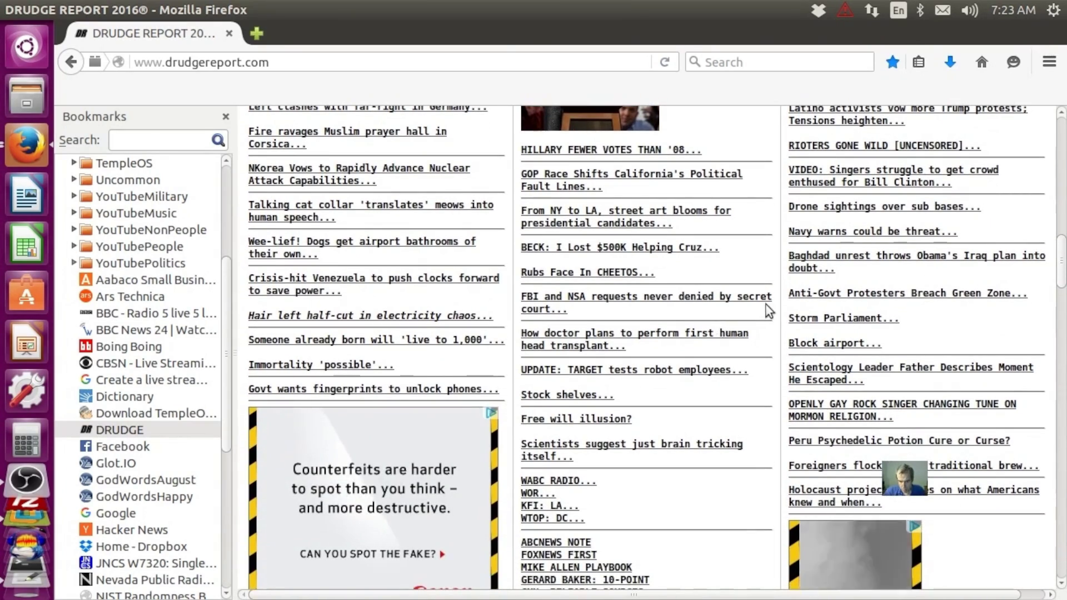
scroll(768, 310, "up", 2)
scroll(768, 311, "up", 1)
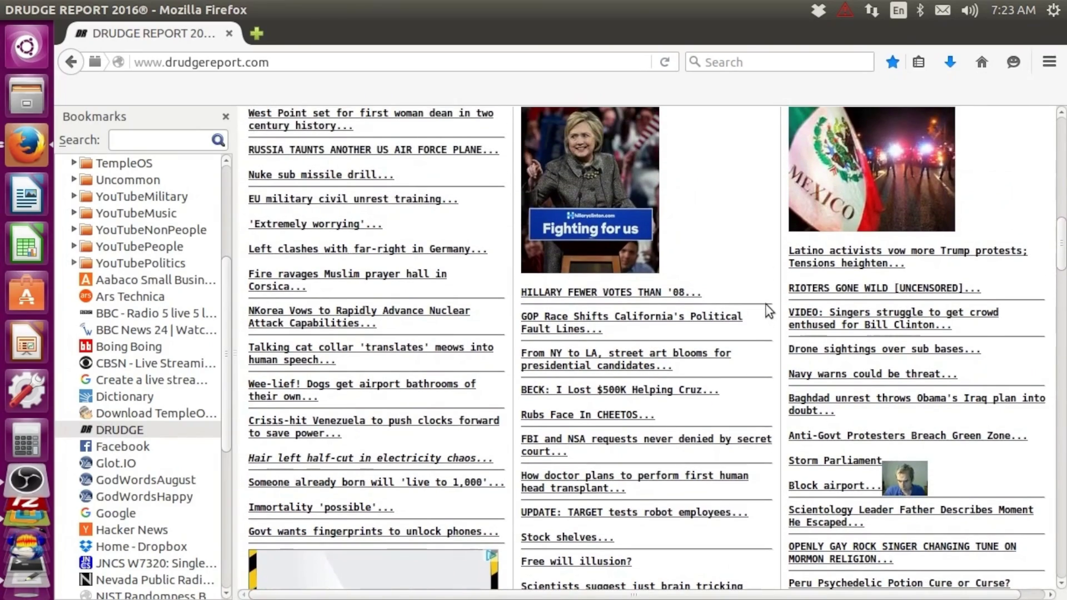
scroll(767, 310, "down", 2)
scroll(767, 310, "down", 1)
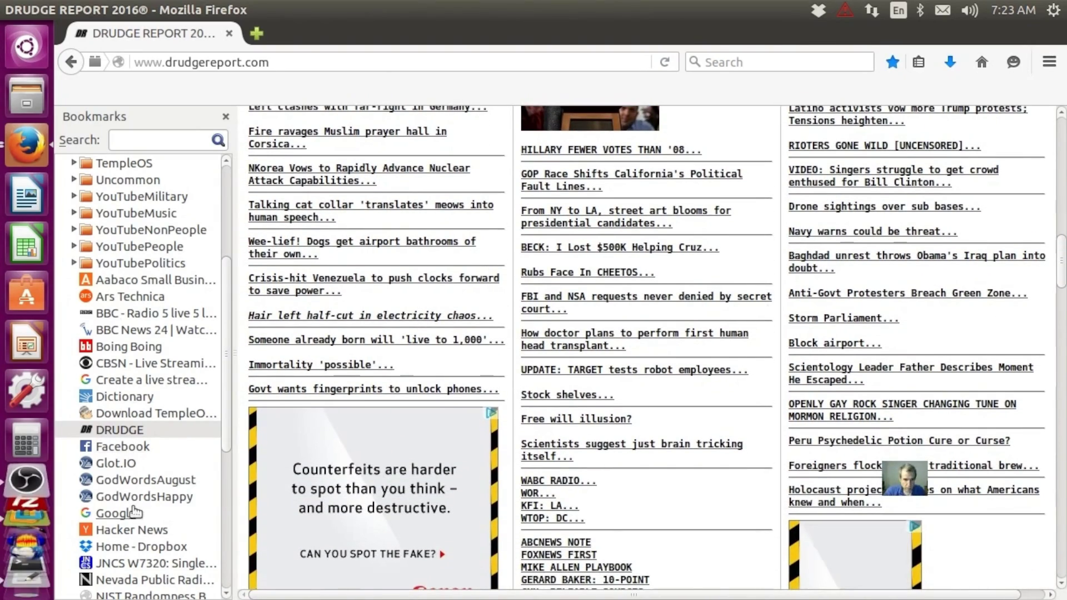
left_click(133, 527)
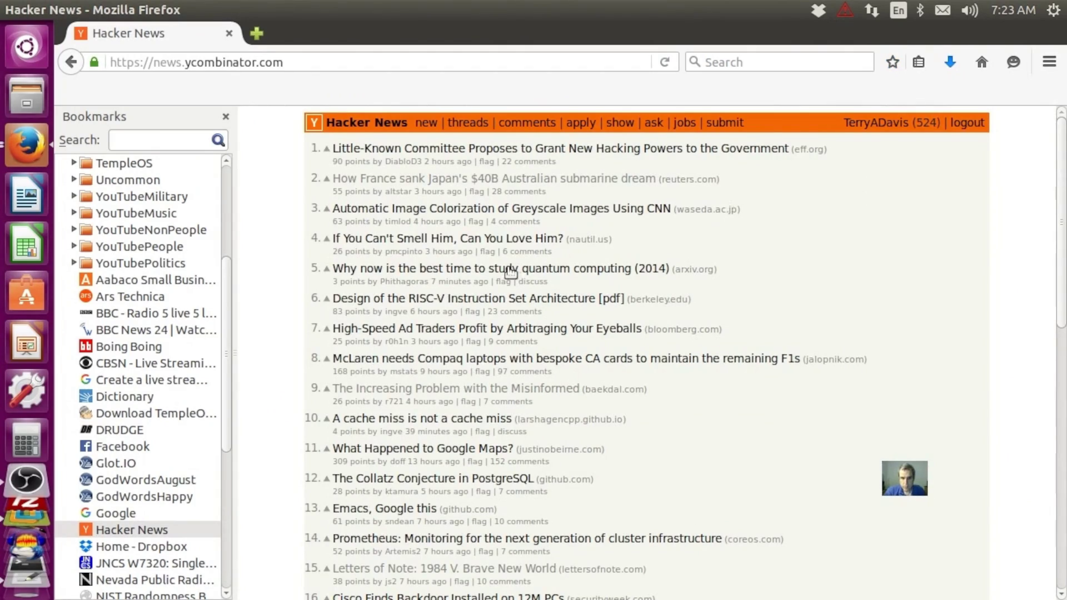
Read the article 'If You Can't Smell Him, Can You Love Him?', go back and load page two of Hacker News
left_click(471, 241)
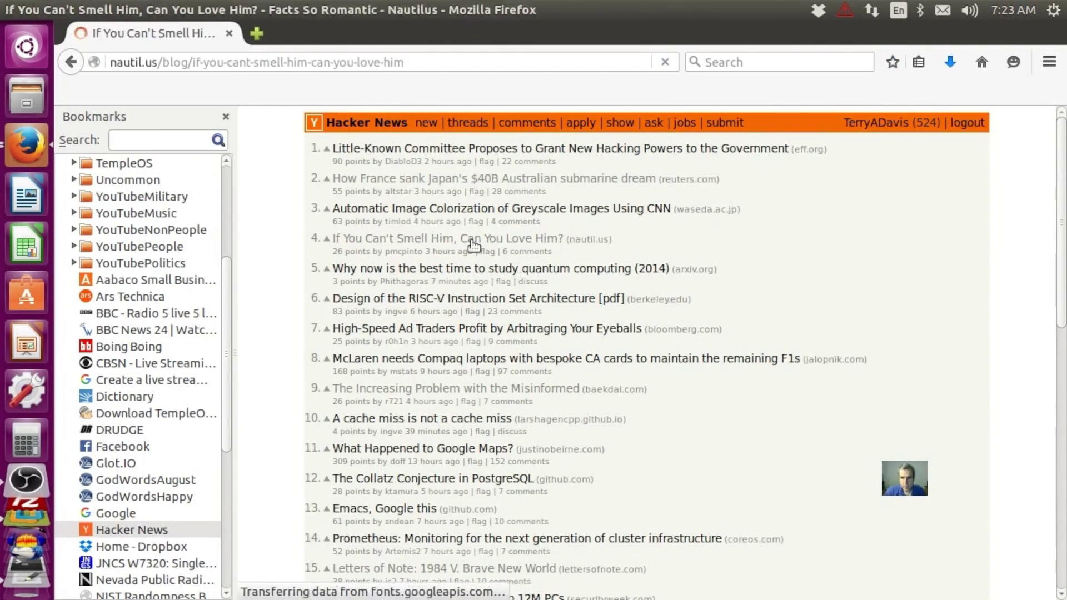
scroll(484, 247, "down", 5)
scroll(492, 248, "down", 2)
scroll(491, 250, "down", 1)
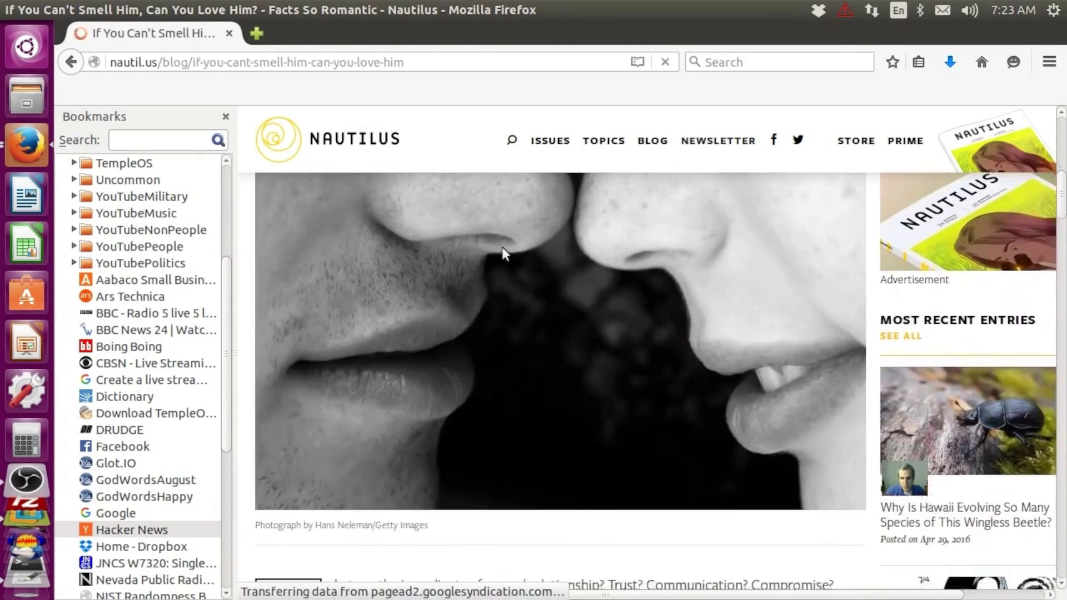
scroll(500, 248, "down", 2)
scroll(514, 247, "down", 4)
scroll(525, 256, "down", 1)
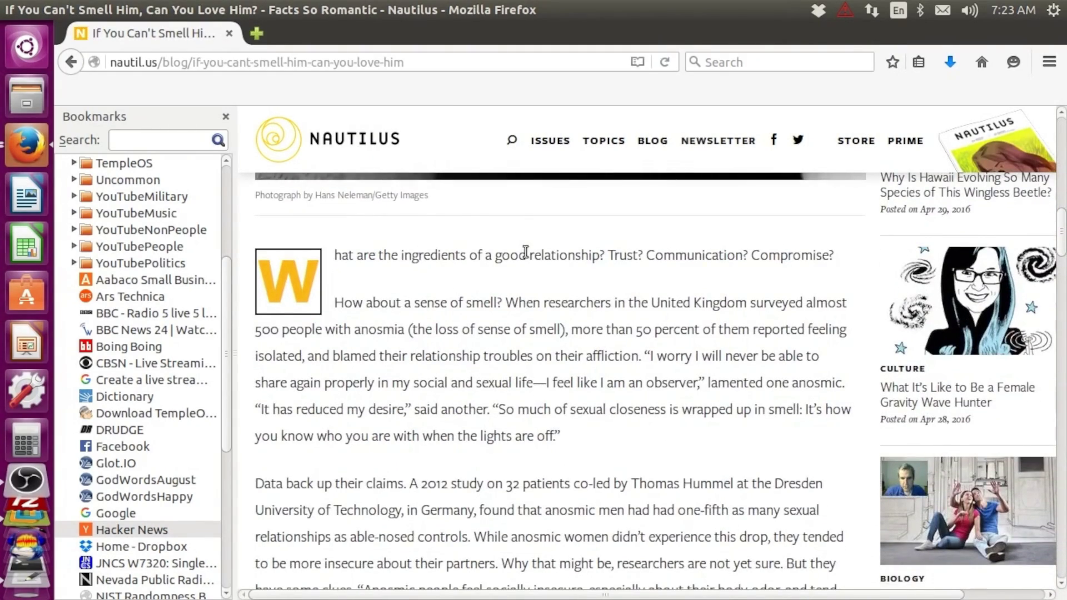
scroll(525, 251, "down", 1)
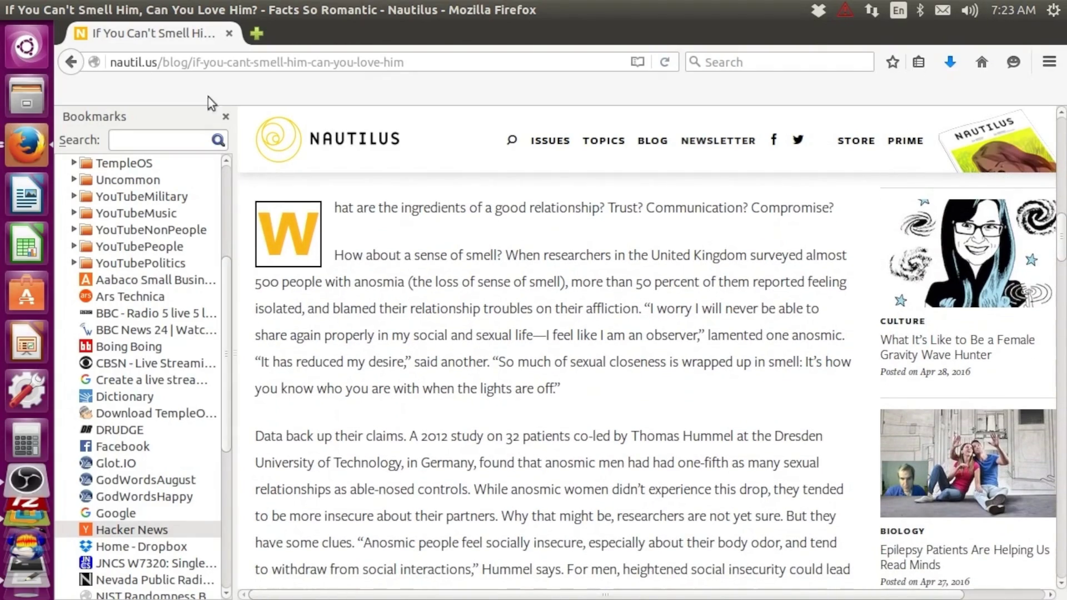
left_click(74, 65)
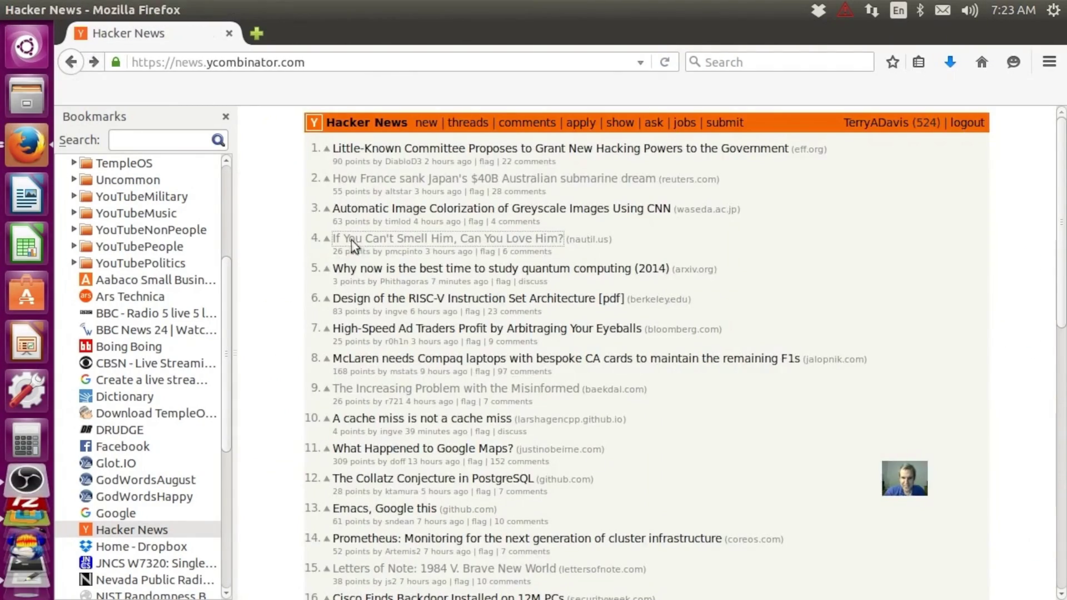
scroll(661, 377, "down", 3)
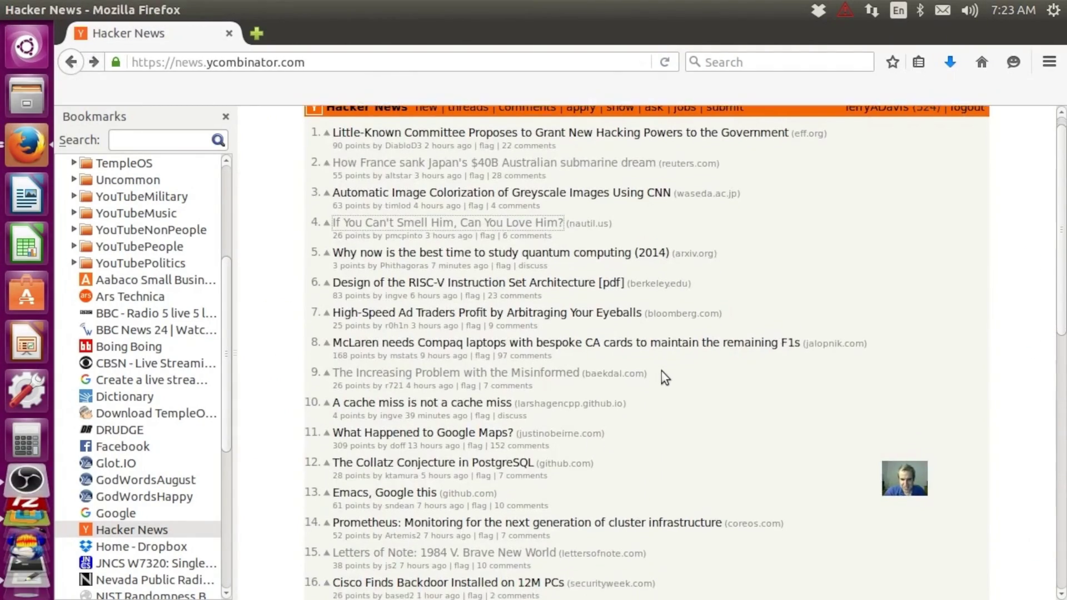
scroll(661, 378, "down", 1)
scroll(663, 378, "down", 1)
scroll(664, 377, "down", 1)
scroll(665, 378, "down", 1)
scroll(664, 377, "down", 1)
scroll(665, 378, "down", 1)
scroll(671, 374, "down", 1)
scroll(670, 374, "down", 1)
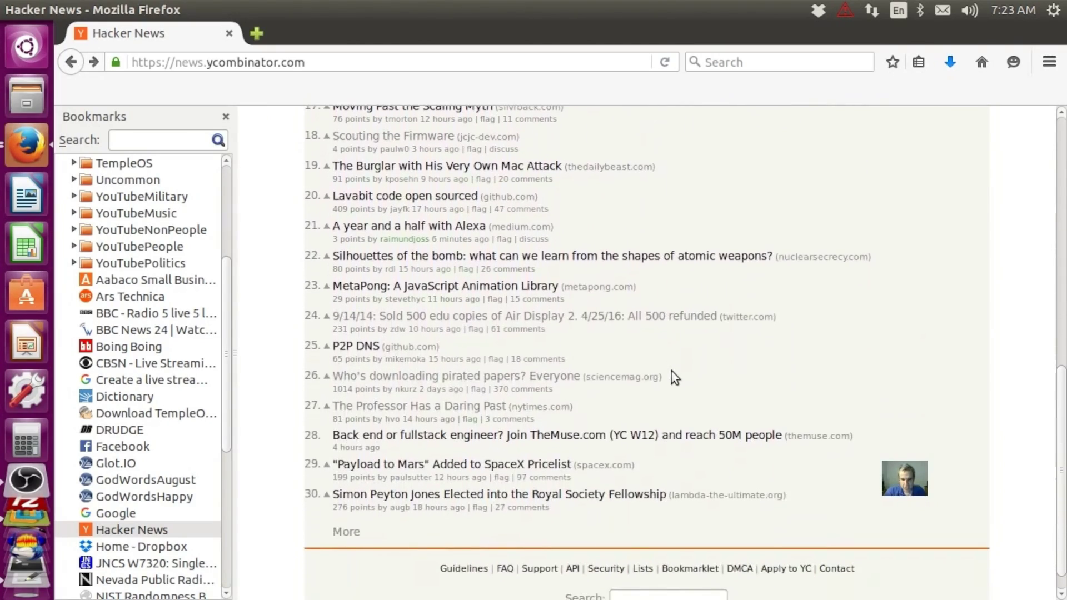
left_click(346, 531)
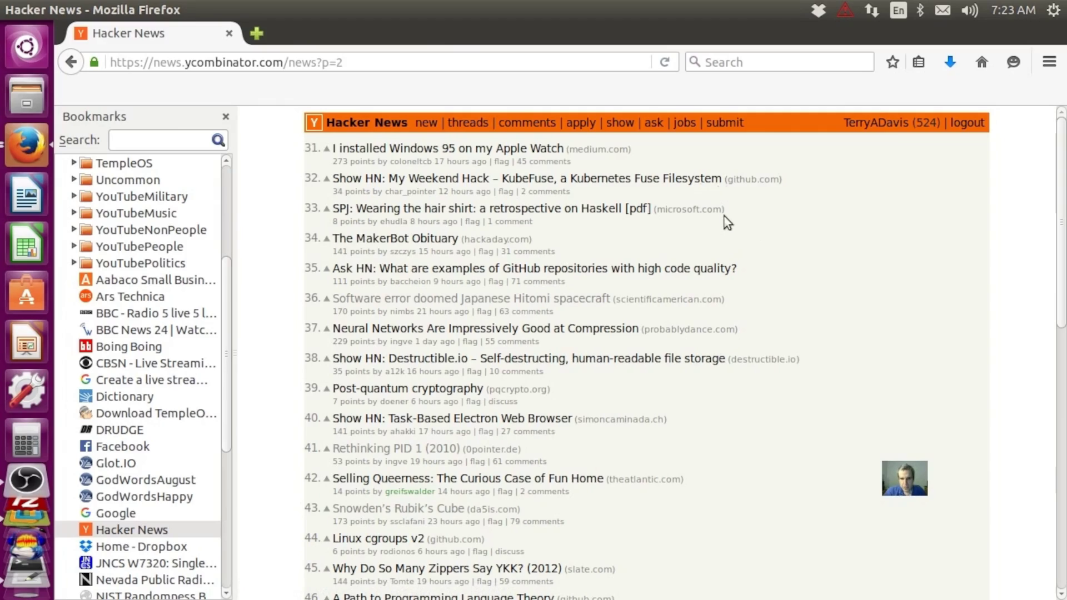
scroll(686, 230, "down", 1)
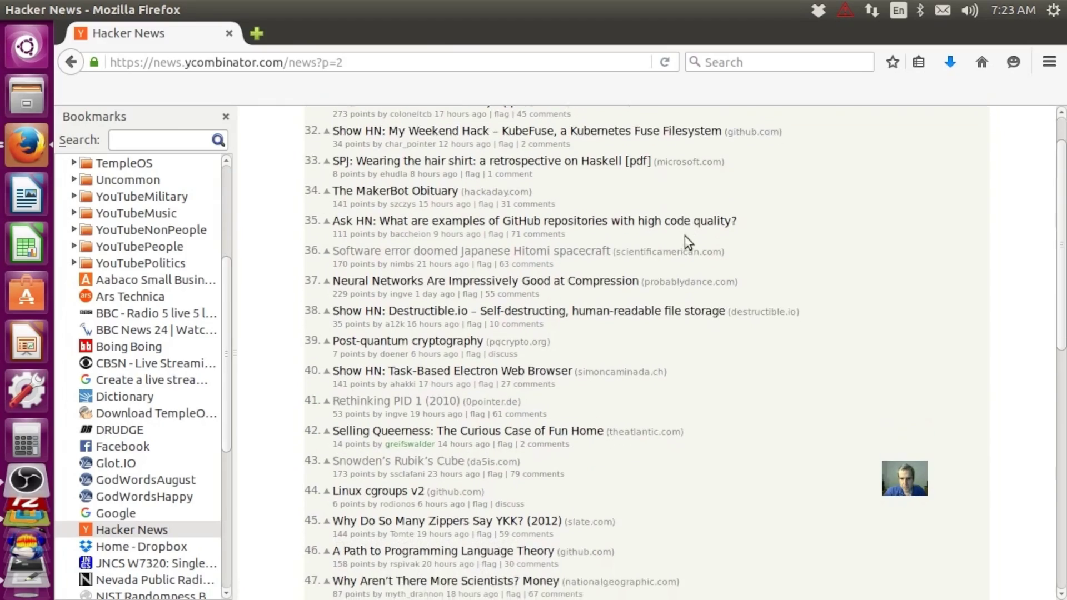
scroll(684, 235, "down", 1)
scroll(684, 235, "down", 1)
scroll(684, 235, "down", 1)
scroll(685, 237, "down", 1)
scroll(684, 237, "down", 1)
scroll(685, 240, "down", 1)
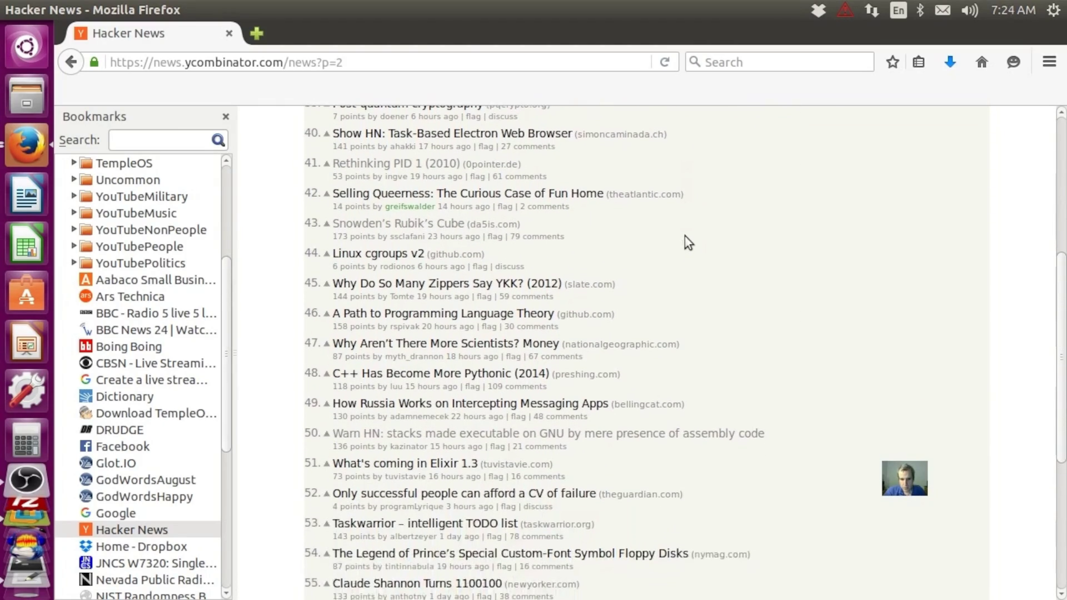
scroll(684, 235, "down", 1)
scroll(684, 235, "down", 1)
scroll(690, 236, "down", 2)
scroll(699, 240, "down", 1)
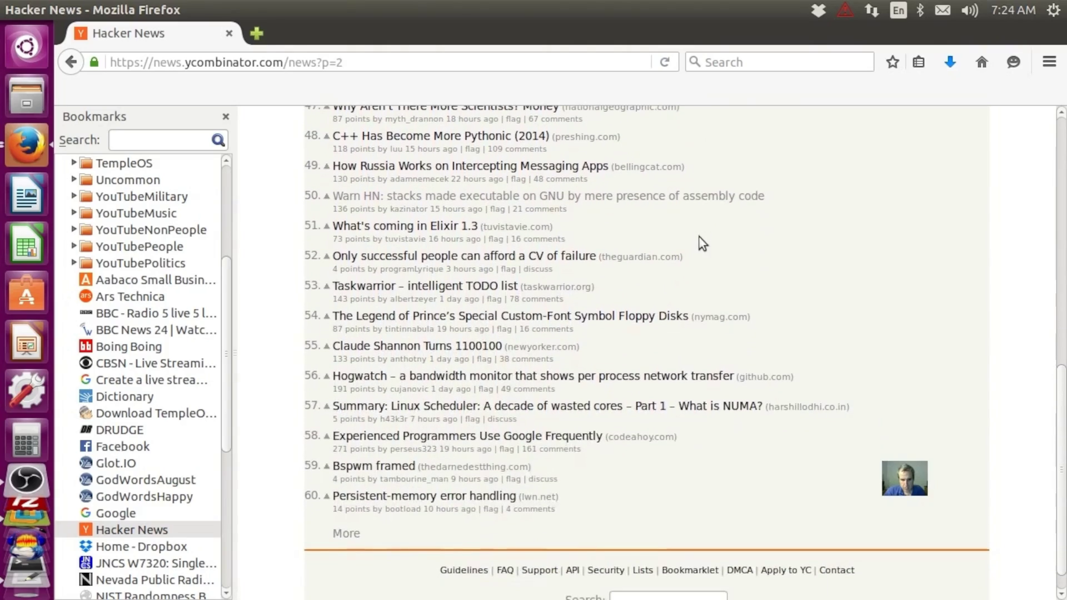
Give the draft subject 'Smell' and body 'What does God think of smell?', then switch to the Hacker News window
left_click(37, 143)
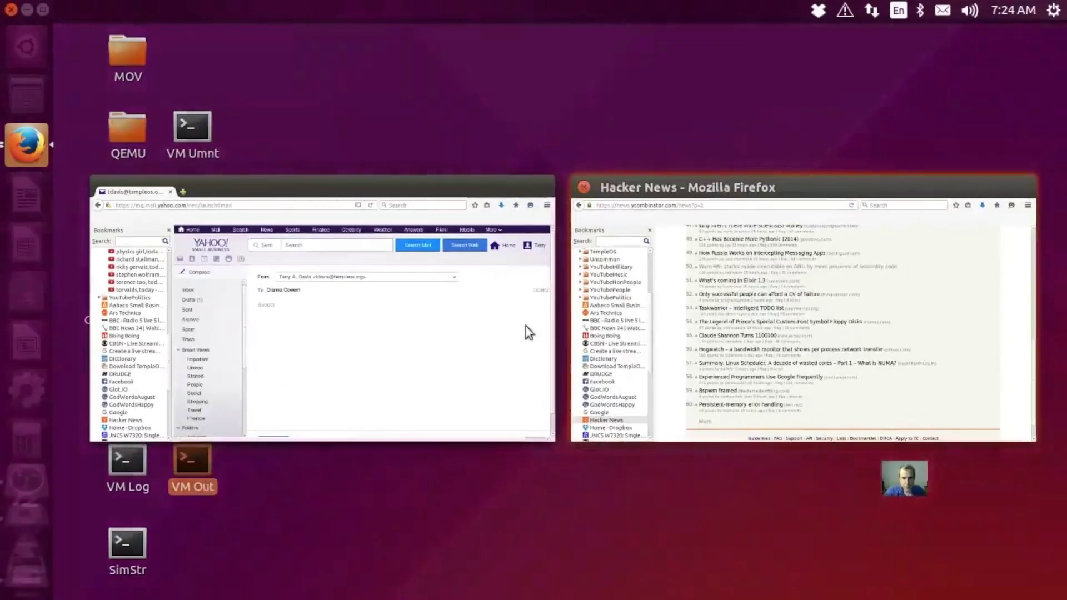
left_click(413, 406)
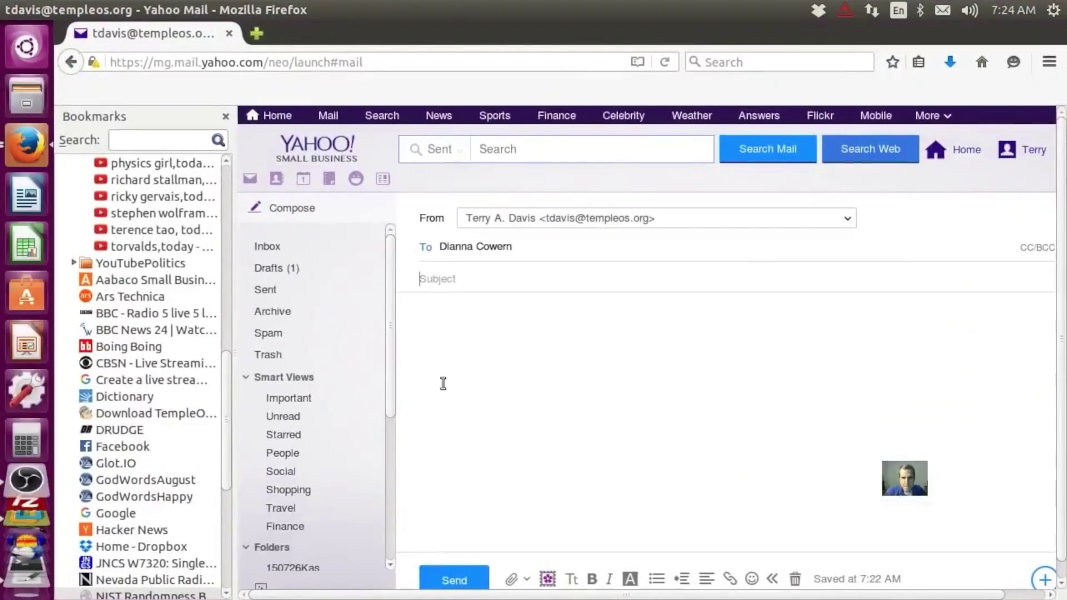
left_click(439, 271)
type("Smell")
type("What")
type("s G")
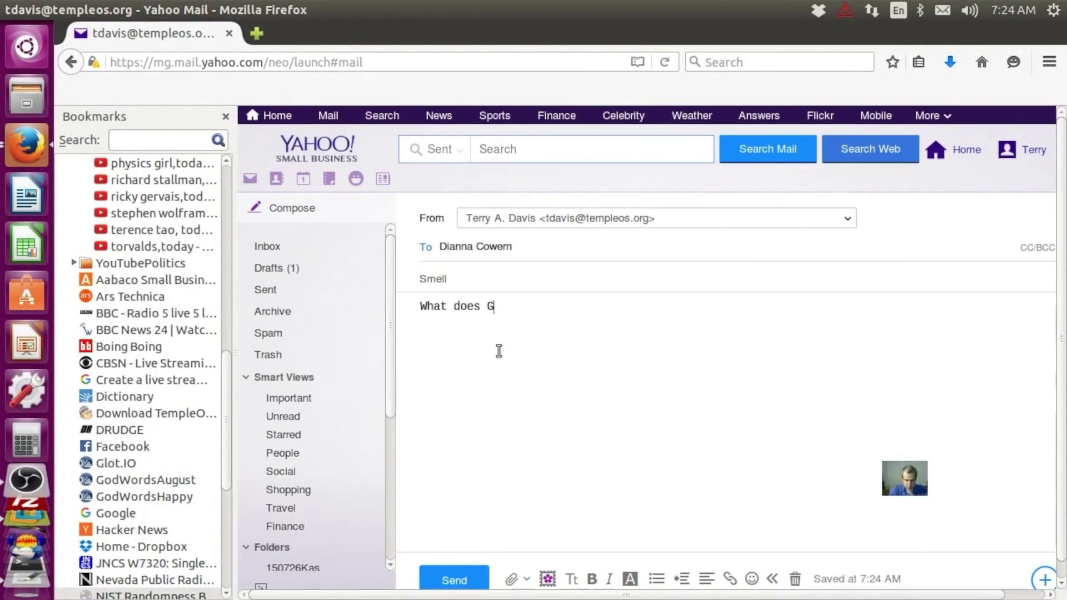
type("sm")
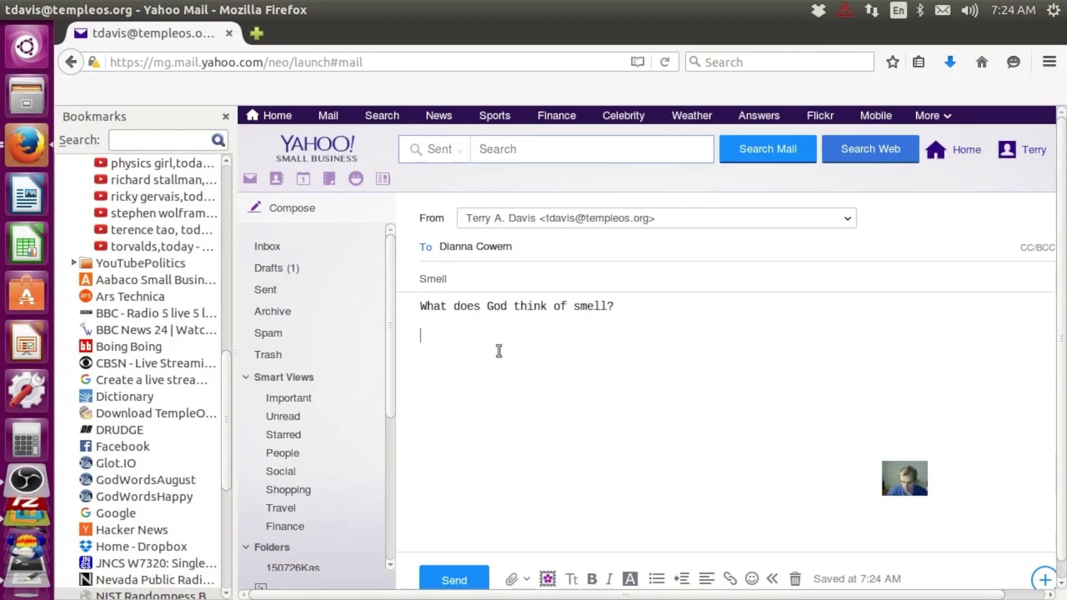
left_click(21, 143)
left_click(364, 176)
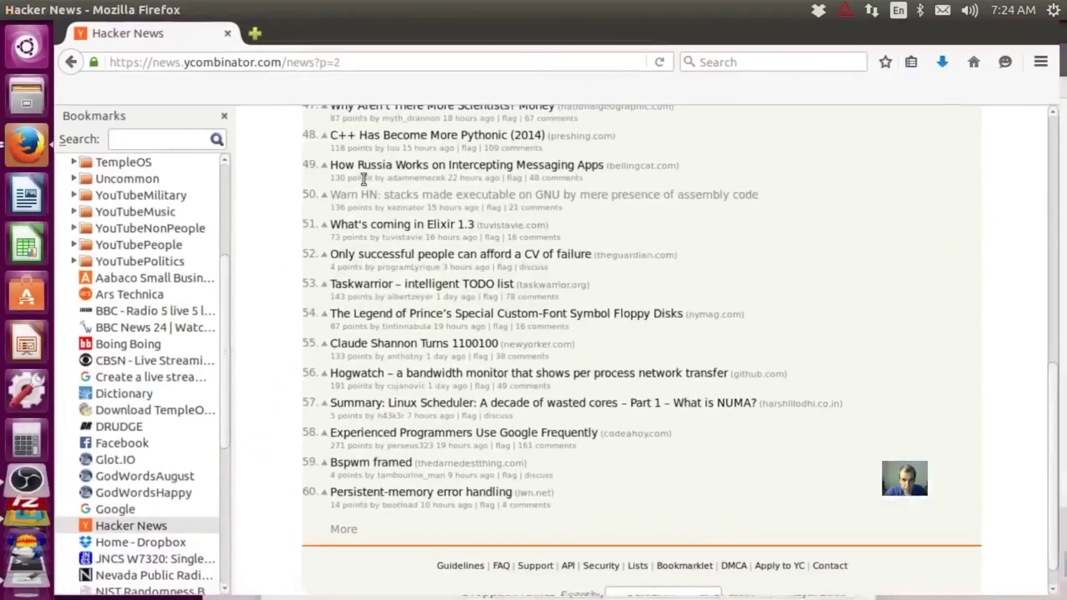
Rerun the GodWordsHappy snippet on glot.io for a fresh line of random words
left_click(157, 496)
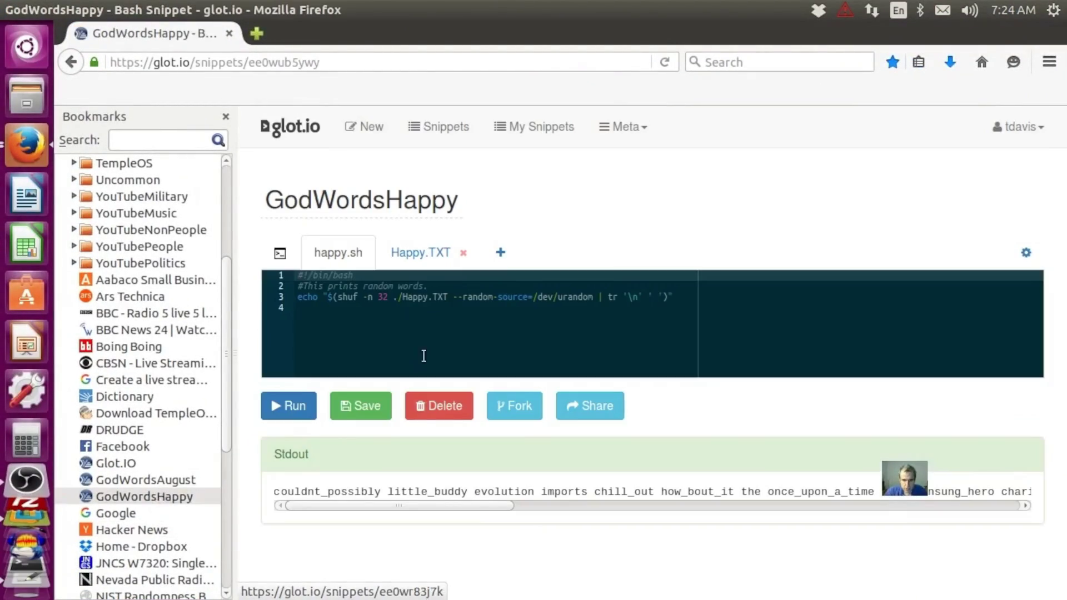
left_click(121, 467)
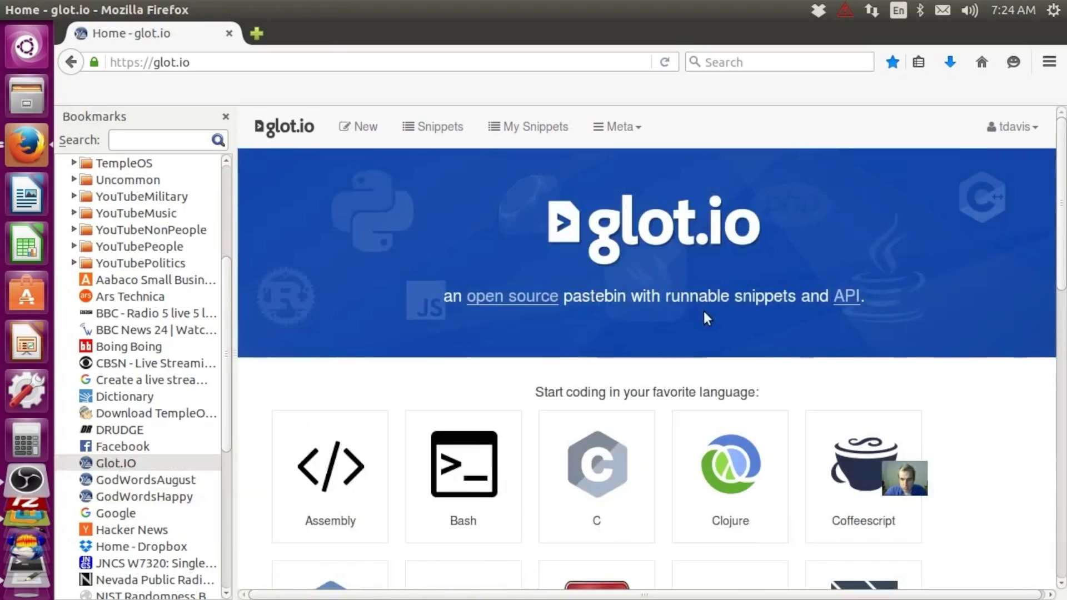
left_click(138, 498)
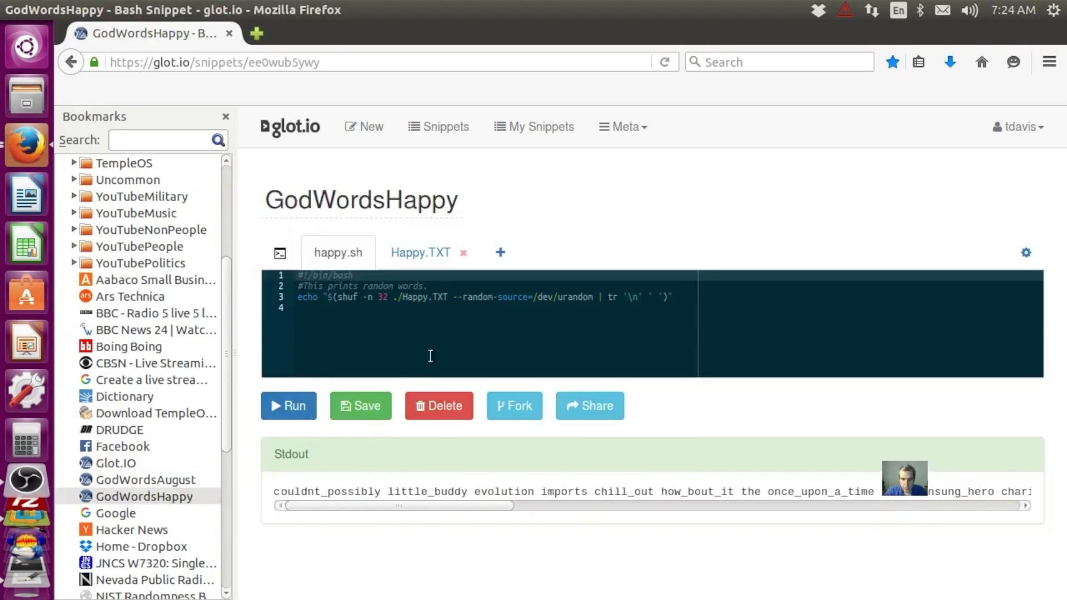
left_click(299, 410)
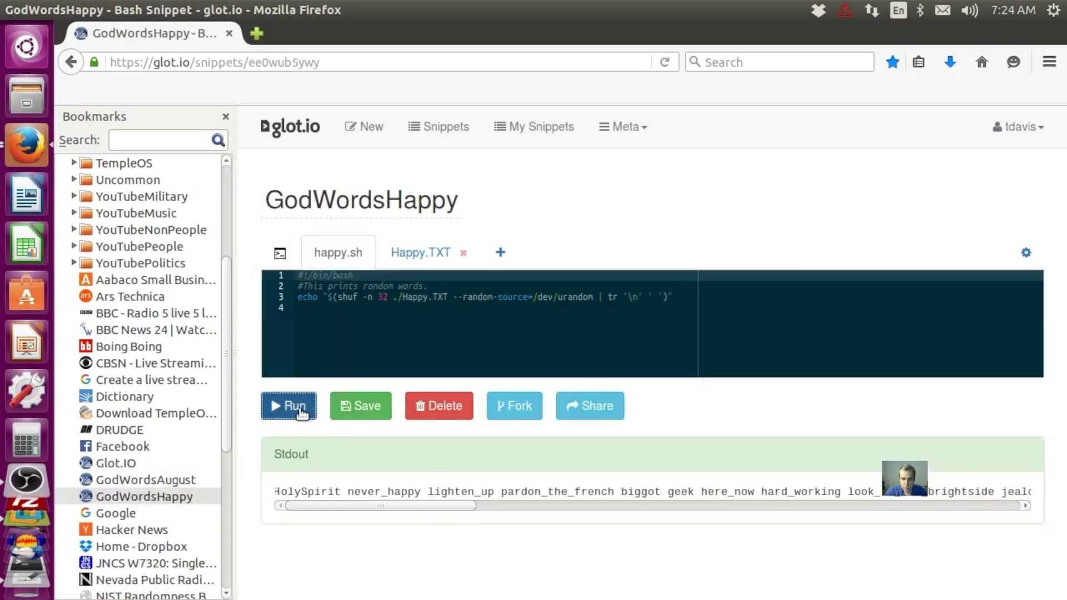
Select the whole Stdout line of generated words and return to the Yahoo Mail draft
triple_click(278, 492)
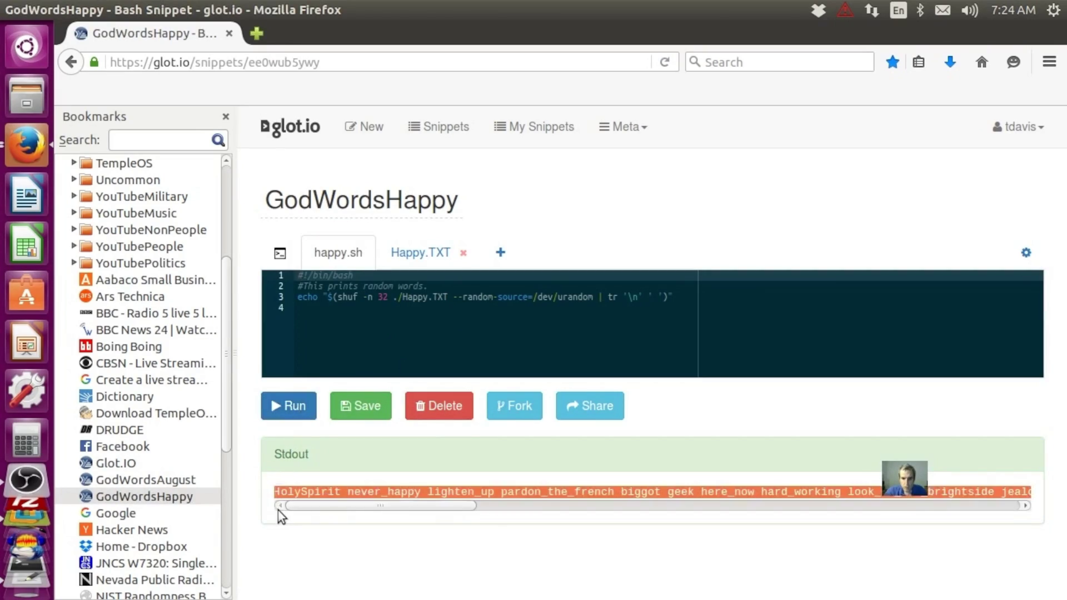
mouse_move(10, 68)
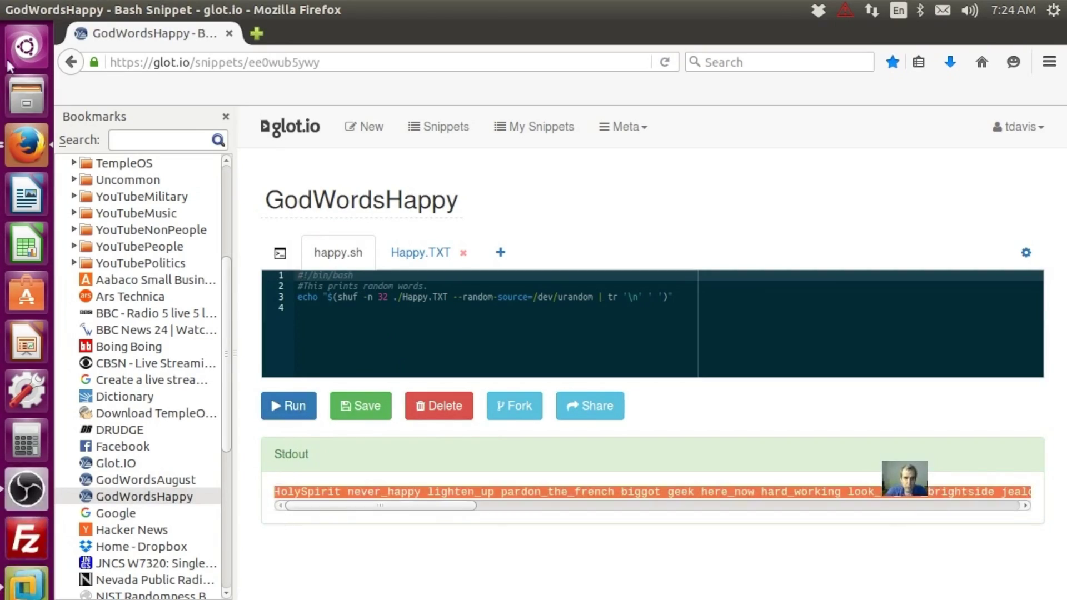
left_click(23, 161)
left_click(354, 331)
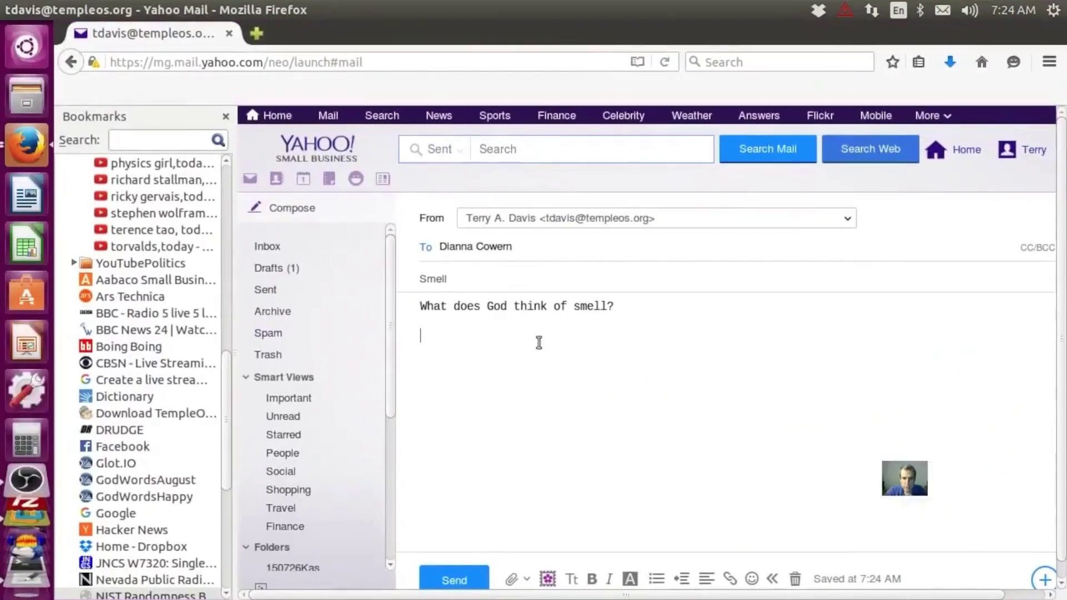
type("God says...")
Paste the random words under 'God says...' and put the word block on its own line
key("Return")
key("Return")
type("HolySpirit never_happy lighten_up pardon_the_french biggot geek here_now hard_working look_on_the_brightside jealousy taxes spunky whatcha_talkin'_'bout I_could_swear Bam hey_Mikey_he_likes_it 'kay China revolution atheist ha vote not_in_kansas_anymore nerd begs_the_question I_pity_the_fool envy who_are_you_to_judge dude_such_a_scoffer what's_it_to_you wife impossible")
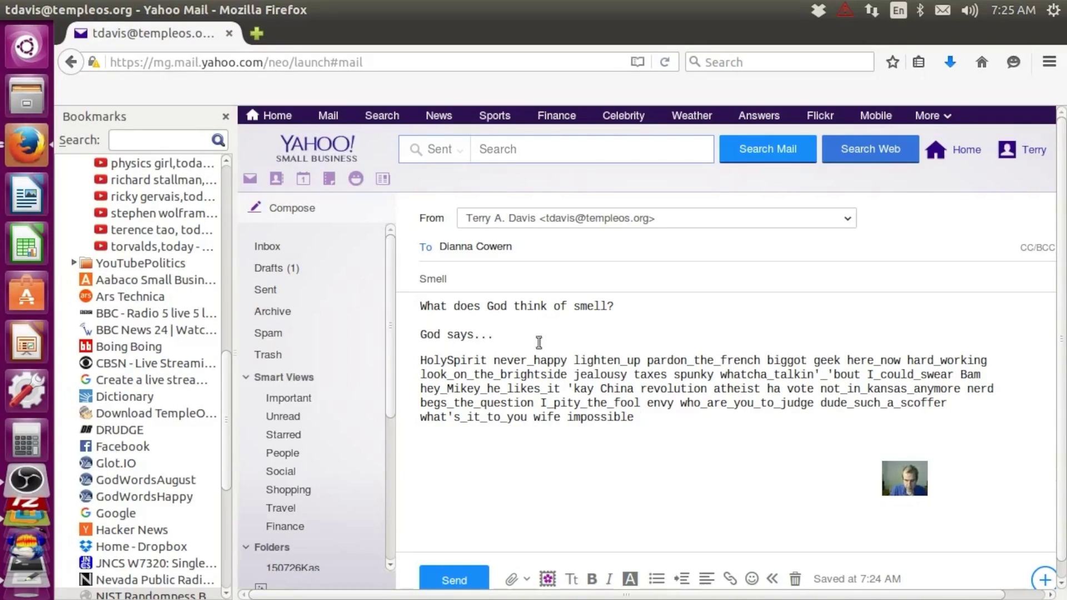
key("Up")
key("Up")
key("BackSpace")
key("BackSpace")
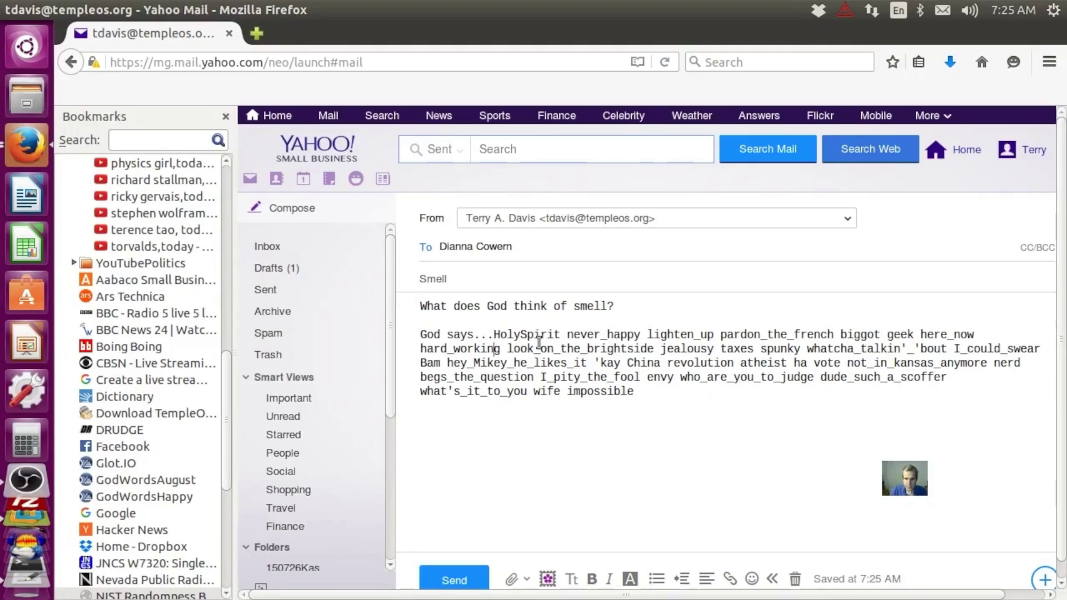
key("Return")
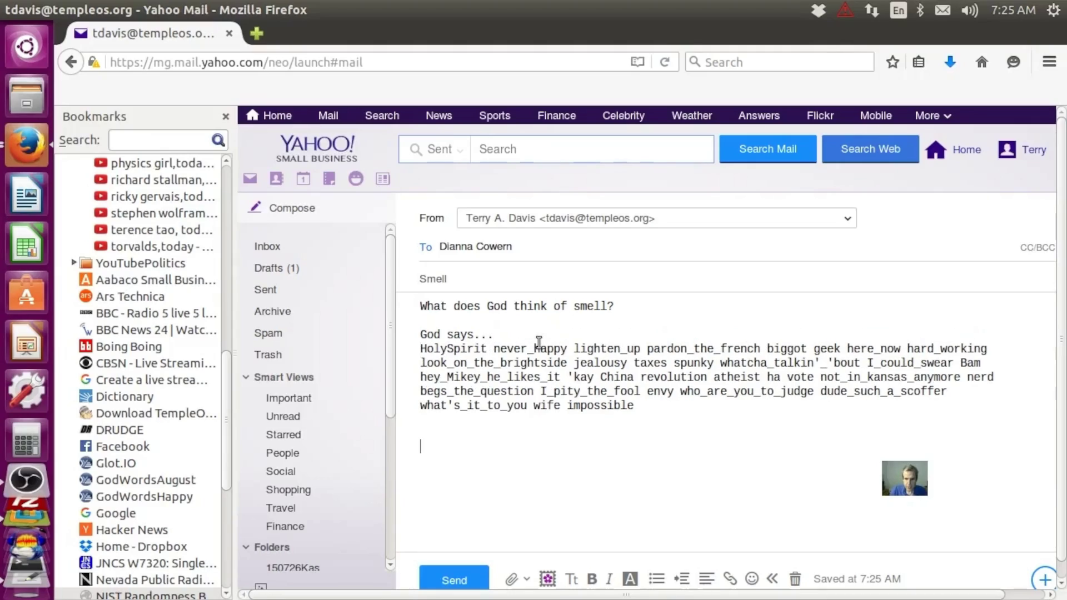
type("se at 7:27 am.")
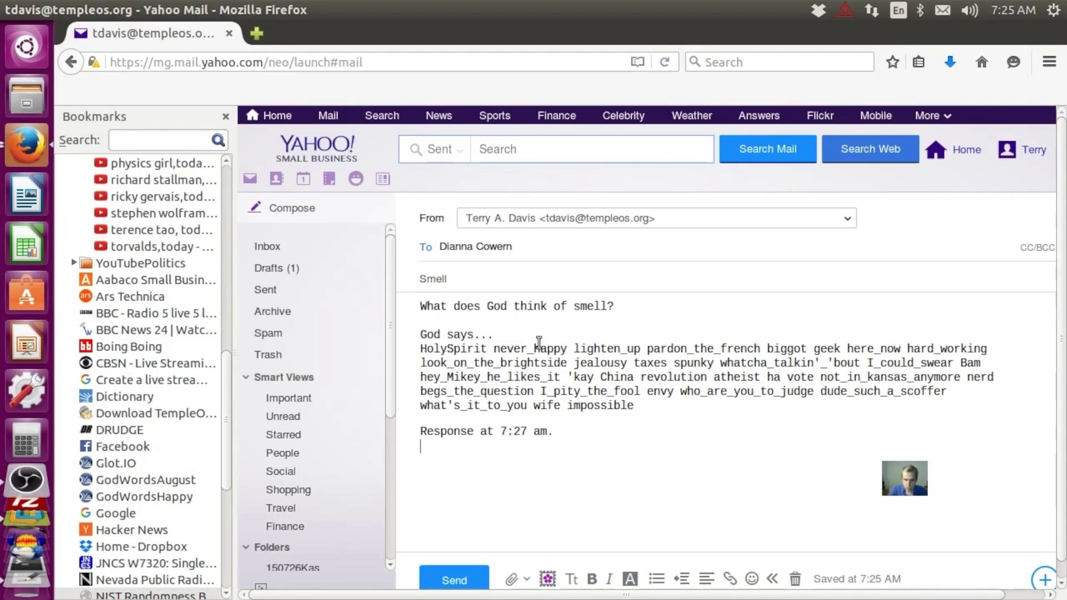
Send the Smell email with 'Response at 7:27 am.' and start a new message
left_click(475, 582)
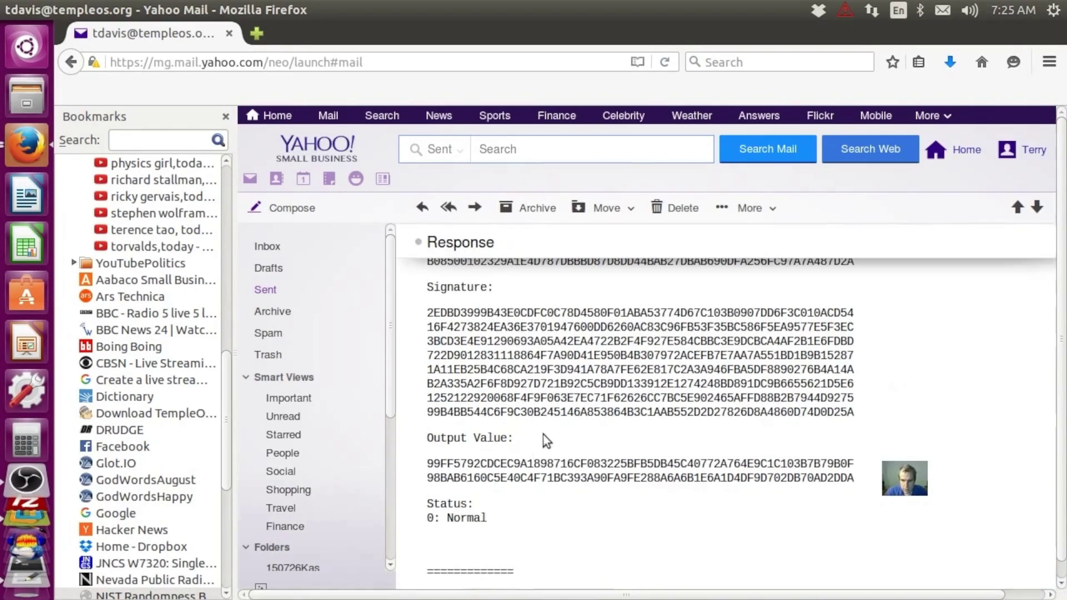
left_click(300, 213)
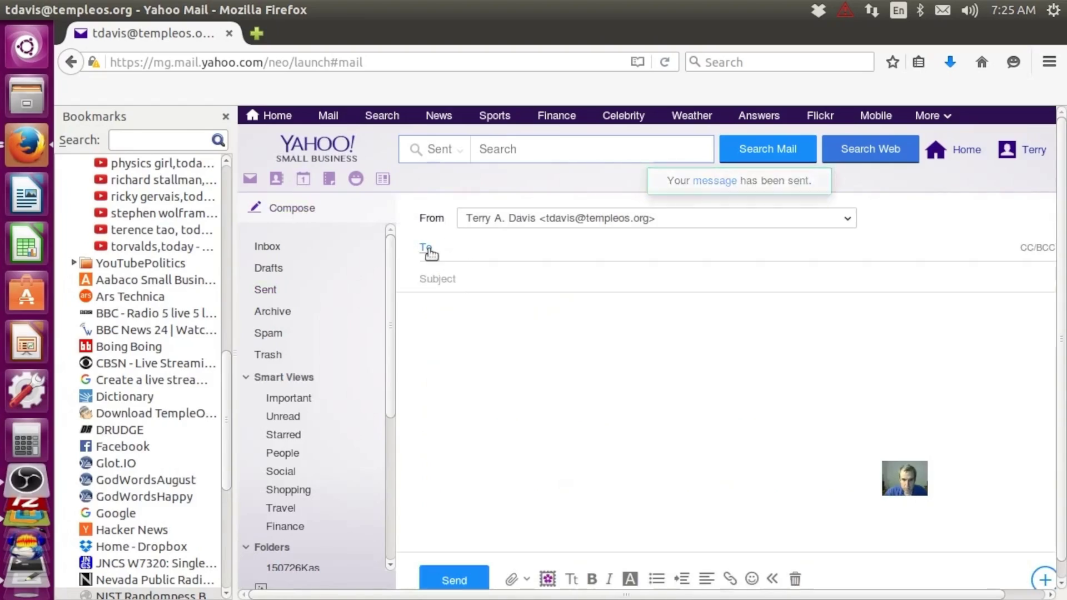
Address the new Yahoo Mail message to the contact matching 'di' via the contact picker
left_click(425, 247)
left_click(501, 235)
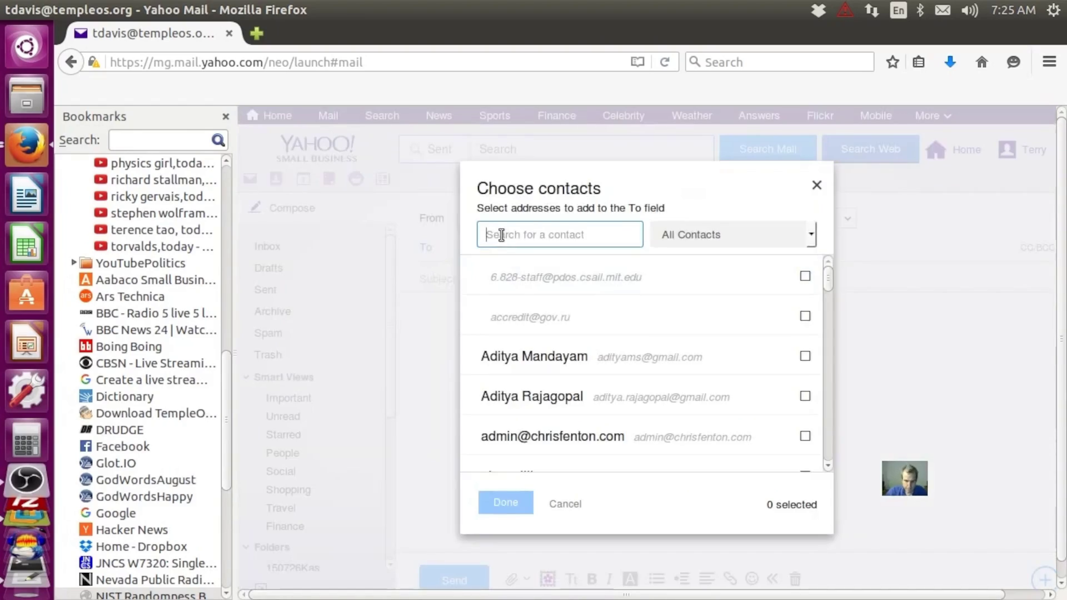
type("di")
left_click(532, 317)
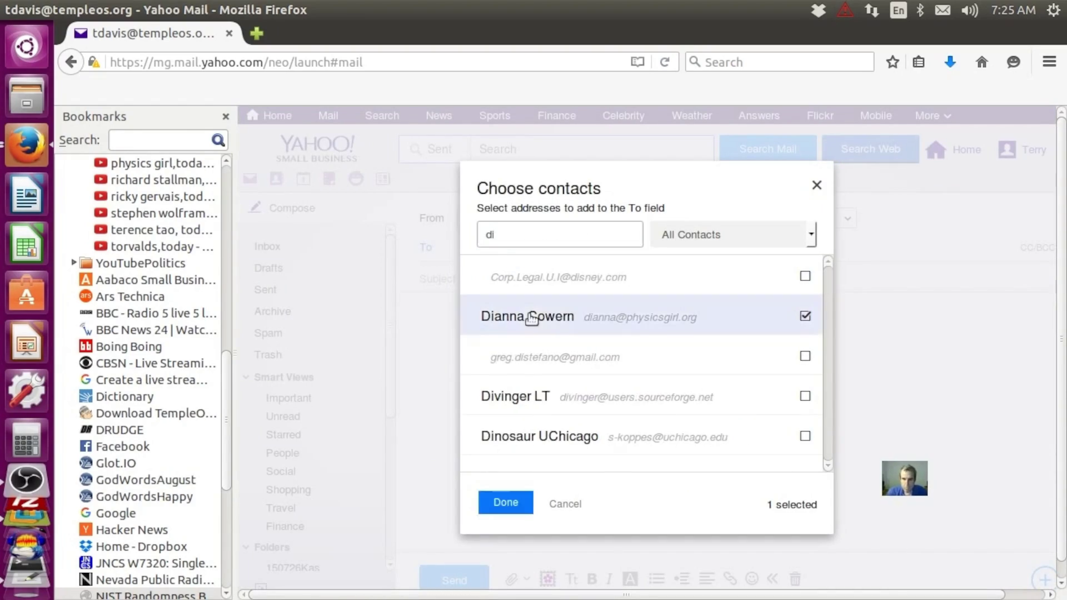
left_click(511, 503)
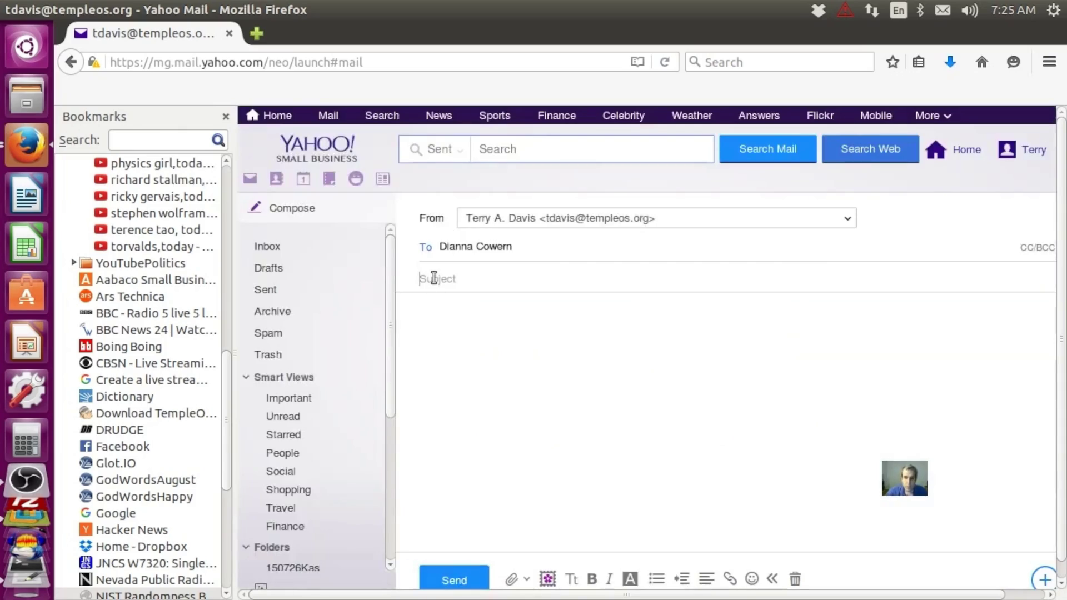
type("response")
Capitalise the subject to 'Response' and return to the GodWordsHappy snippet window
key("Home")
key("Delete")
type("R")
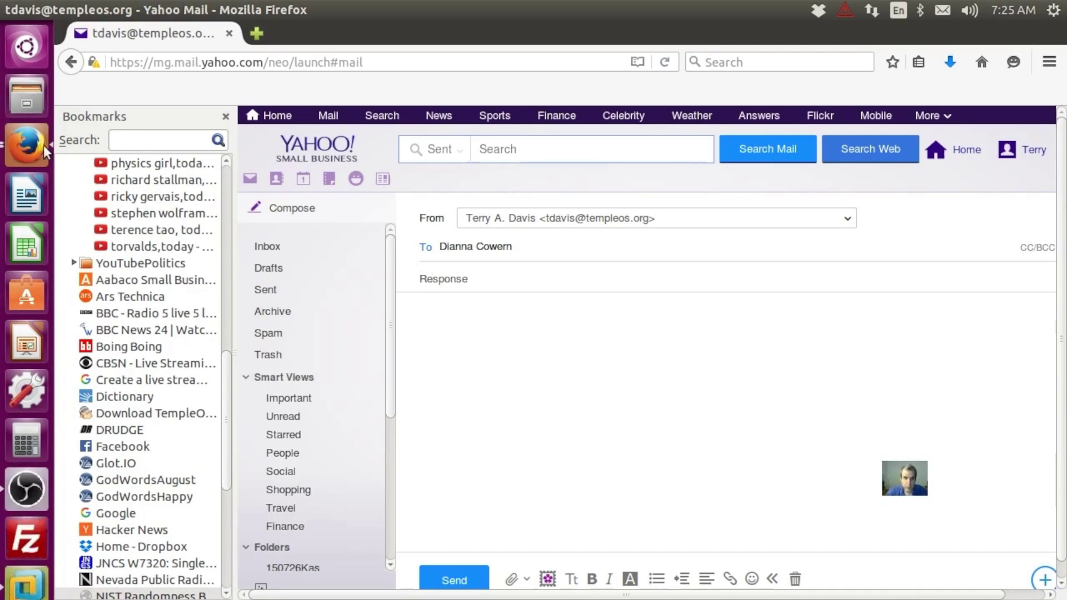
left_click(26, 146)
left_click(333, 209)
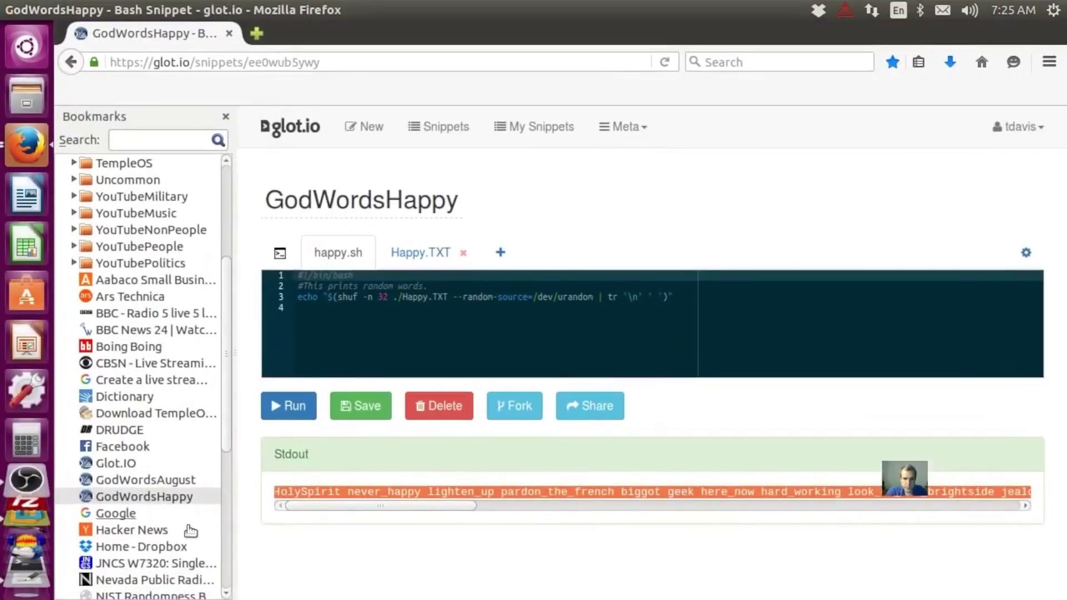
scroll(158, 517, "down", 1)
Load the NIST Randomness Beacon bookmark and its nist_beacon.cfm project overview page
left_click(146, 546)
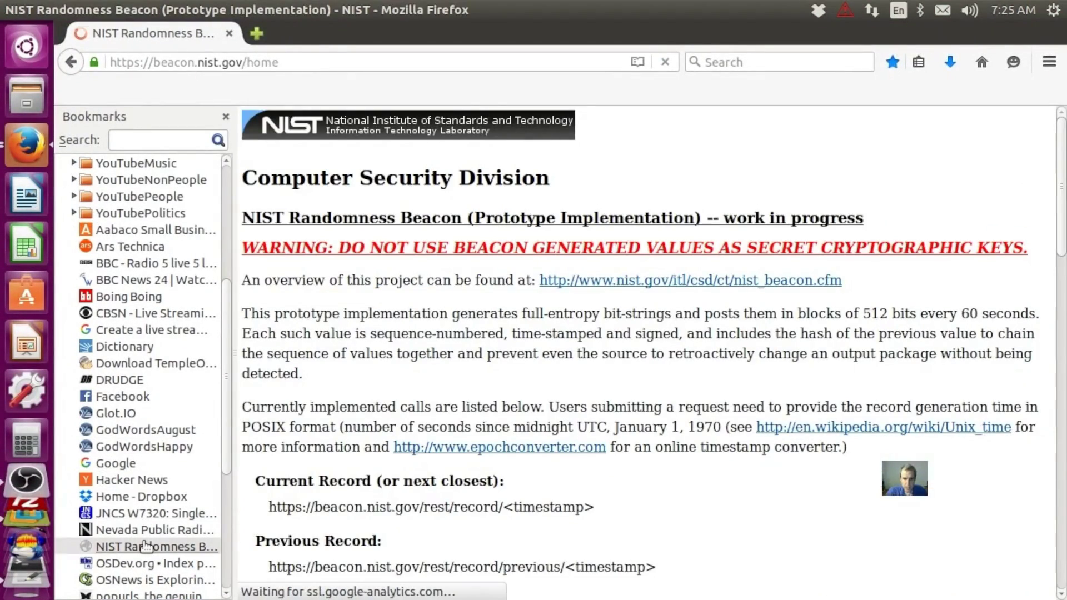
scroll(509, 334, "down", 2)
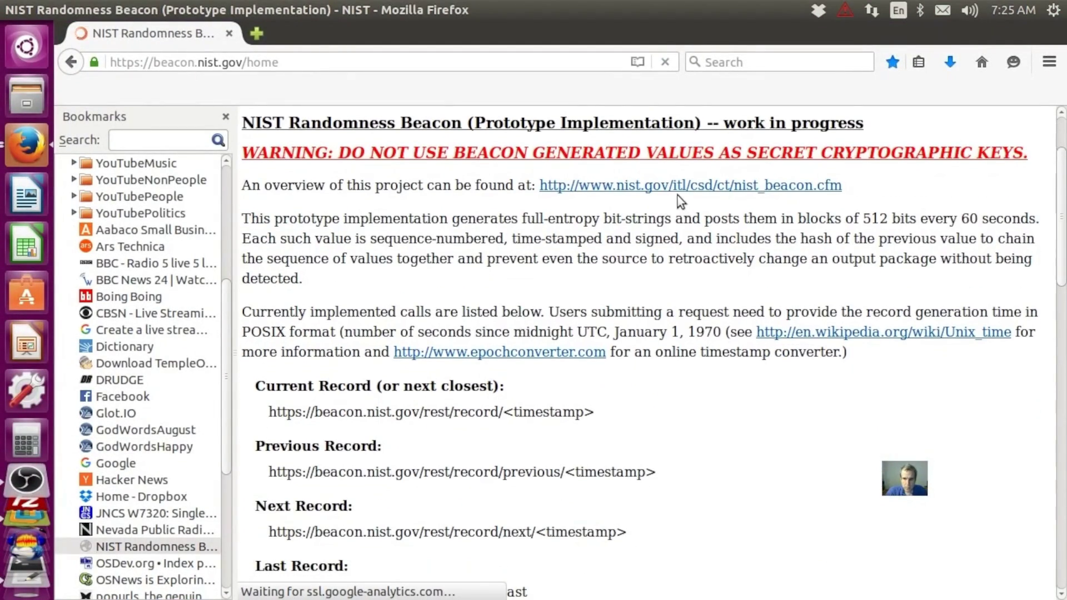
left_click(679, 188)
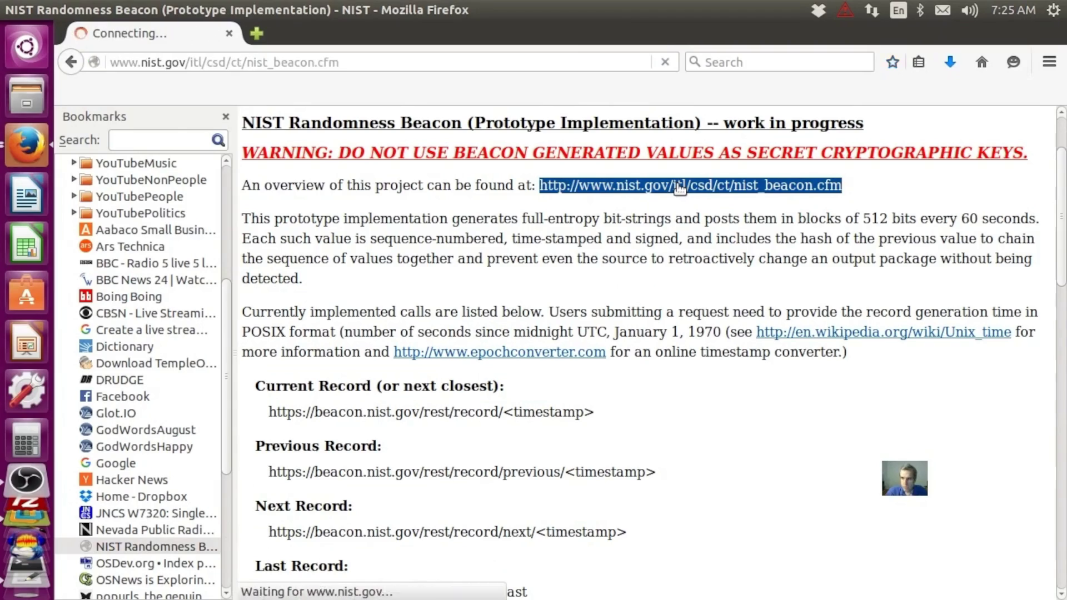
scroll(531, 419, "down", 2)
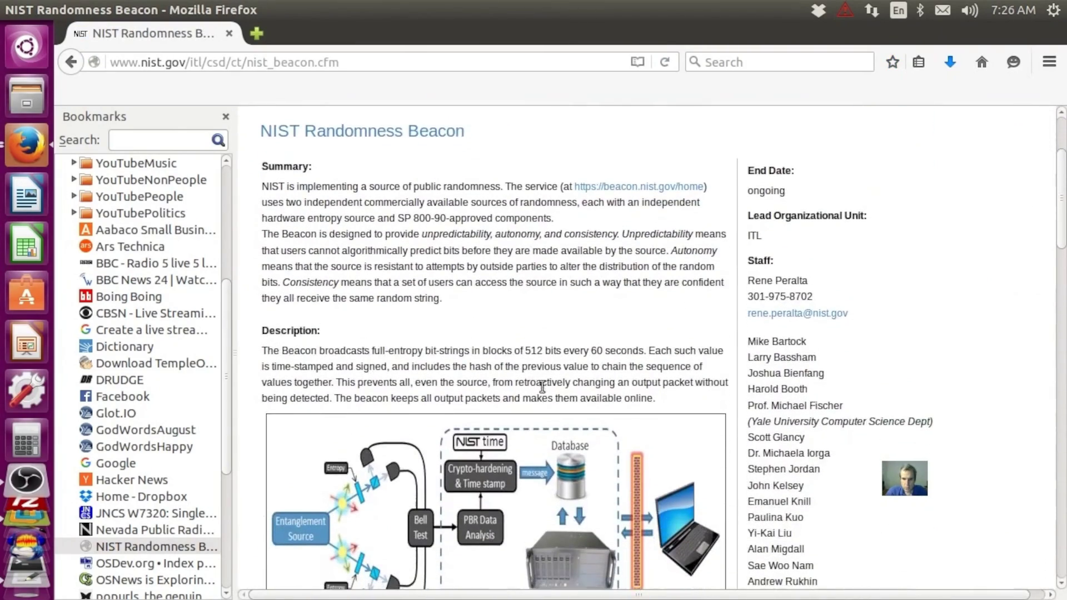
scroll(543, 392, "down", 1)
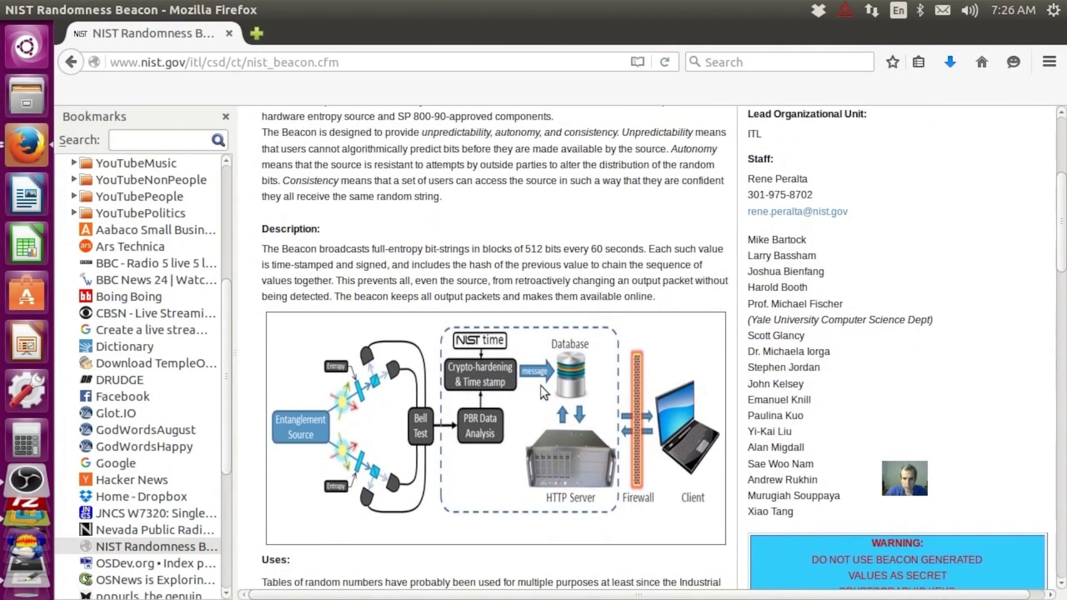
scroll(540, 392, "down", 3)
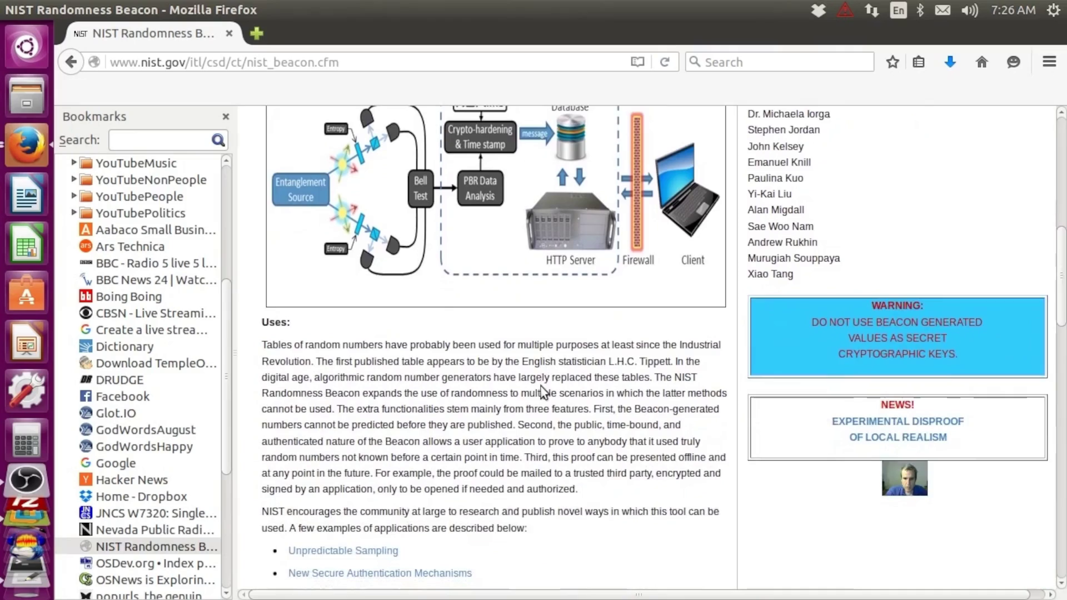
scroll(540, 391, "down", 1)
scroll(539, 392, "down", 1)
scroll(540, 392, "down", 1)
scroll(540, 392, "down", 1)
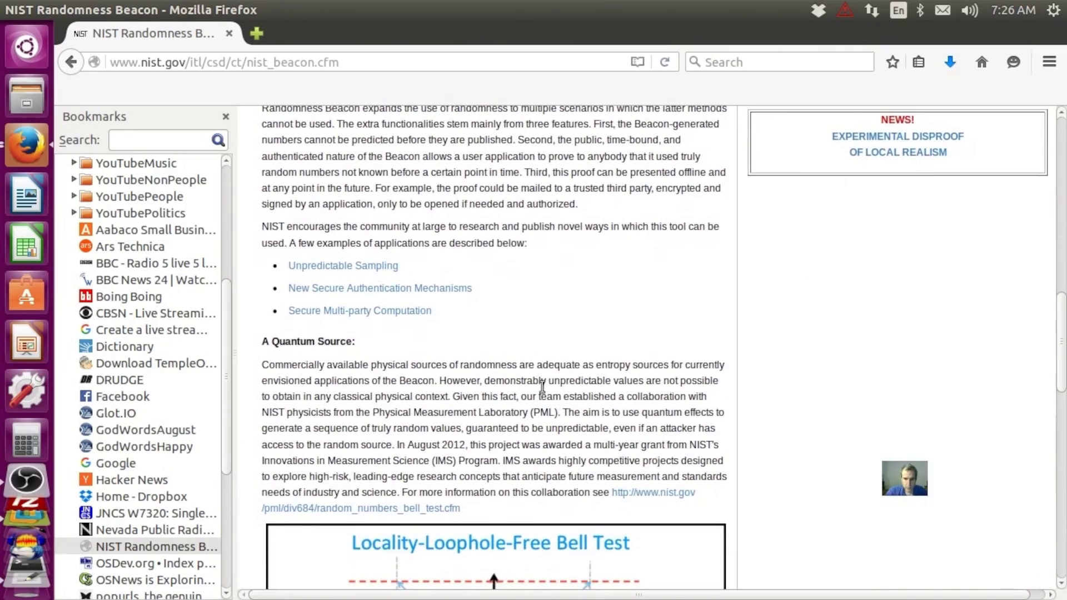
scroll(542, 387, "up", 3)
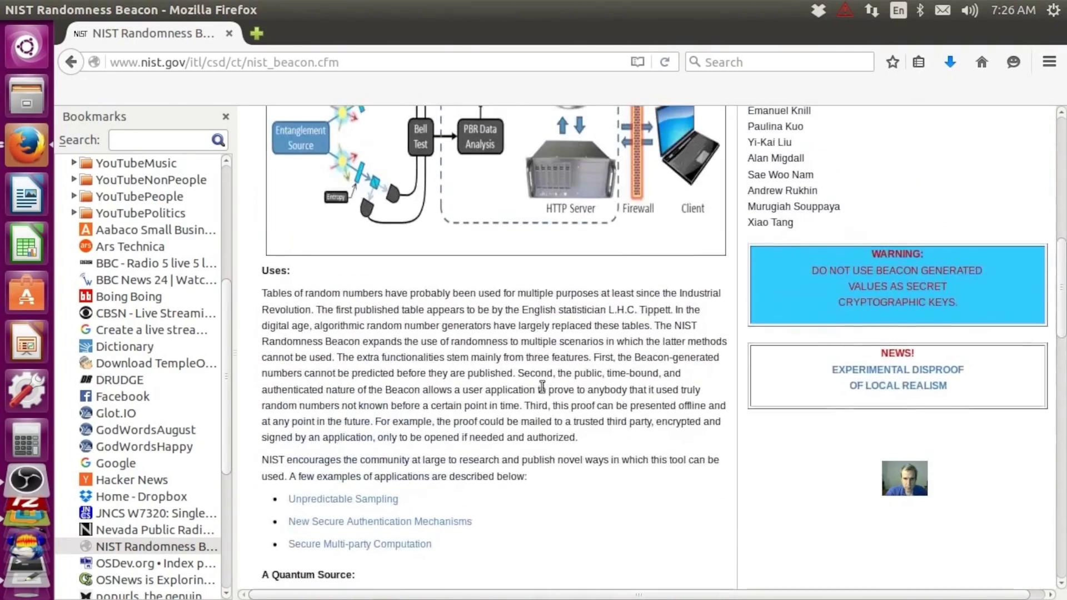
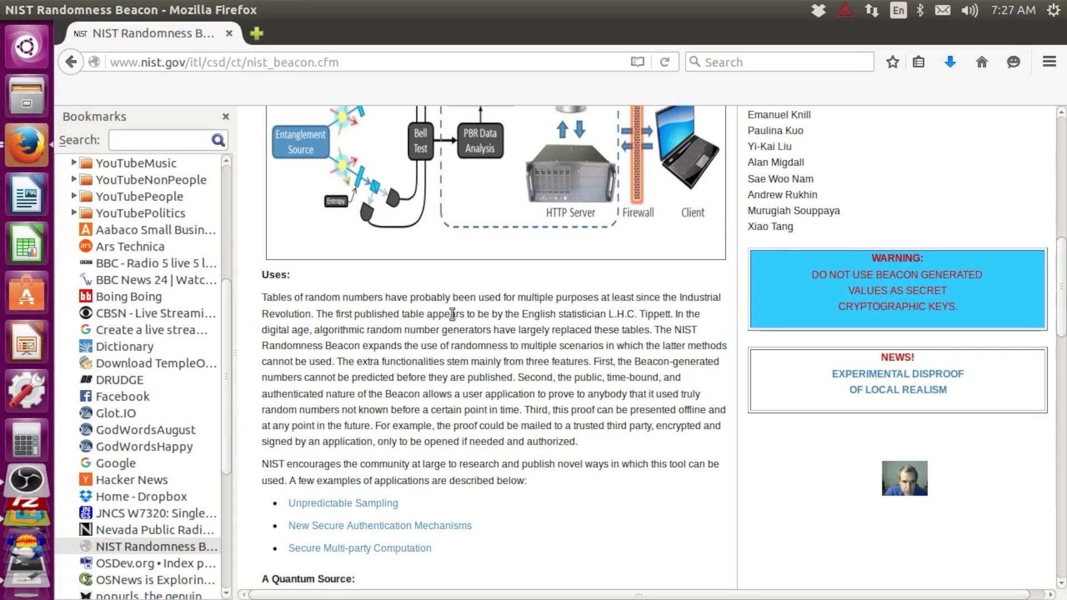
Copy the current NIST beacon record through its Status line and close the beacon window
left_click(133, 547)
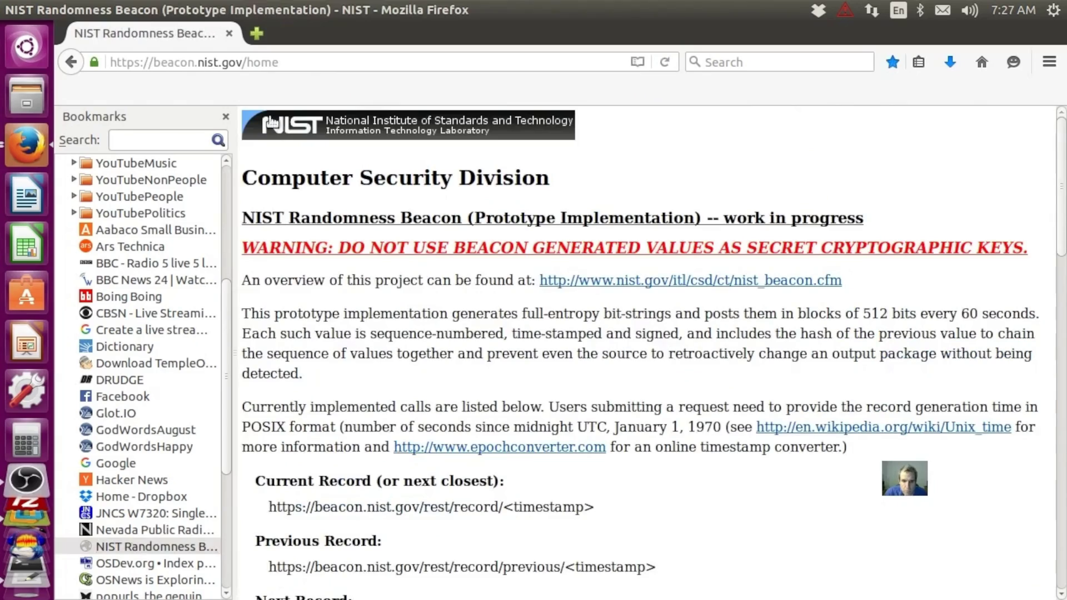
left_click_drag(246, 172, 318, 408)
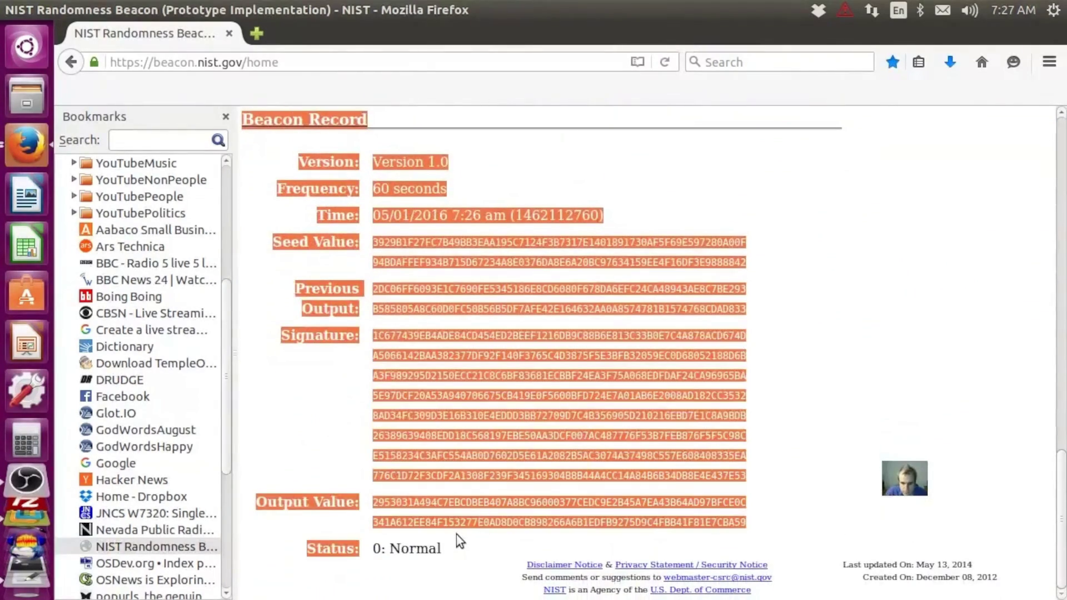
left_click_drag(316, 409, 454, 550)
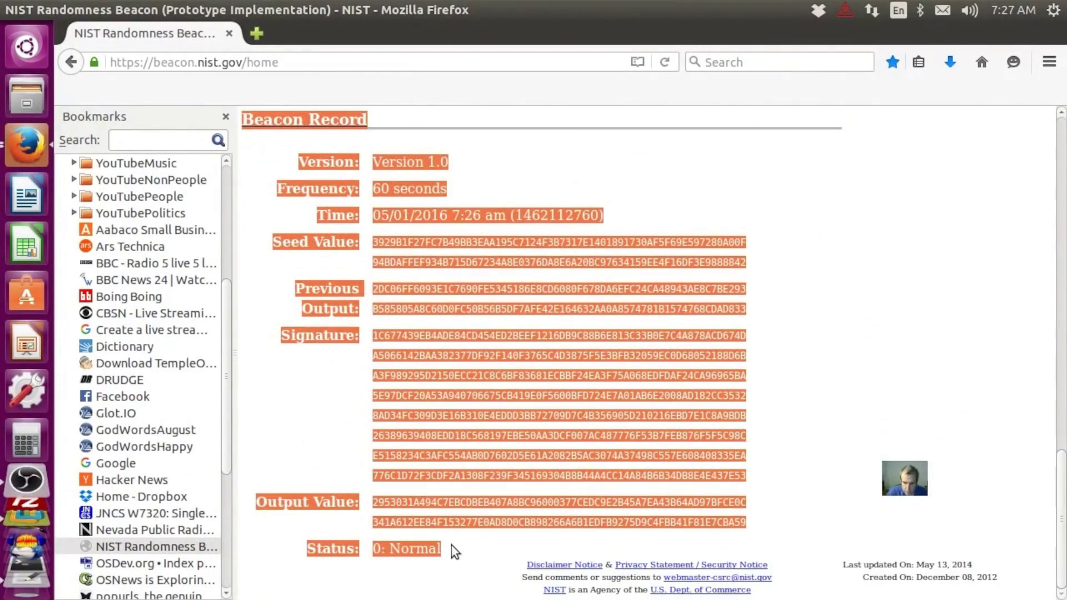
left_click(229, 33)
Paste the beacon record into the reply, then add an '=' divider, 'Line 29530' and 'God says...'
left_click(459, 332)
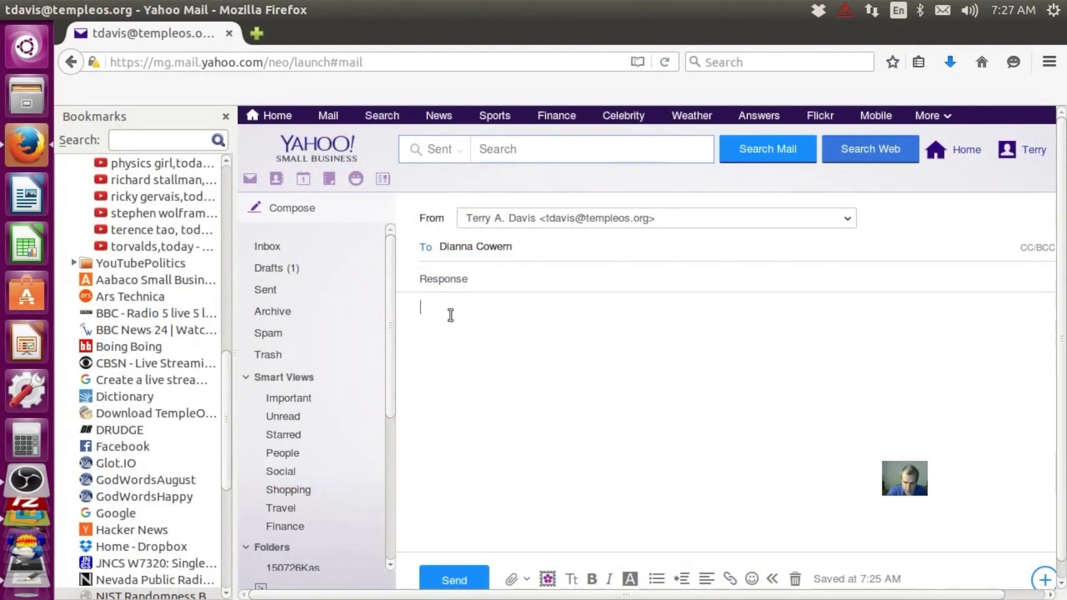
key("ctrl+v")
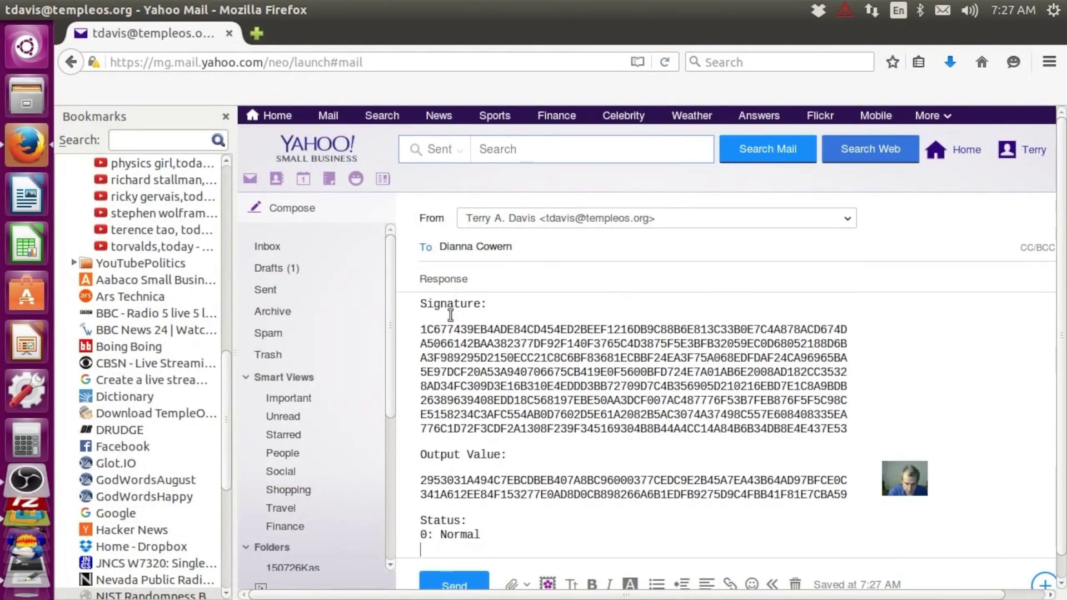
key("Return")
key("Return")
key("Return")
type("=================")
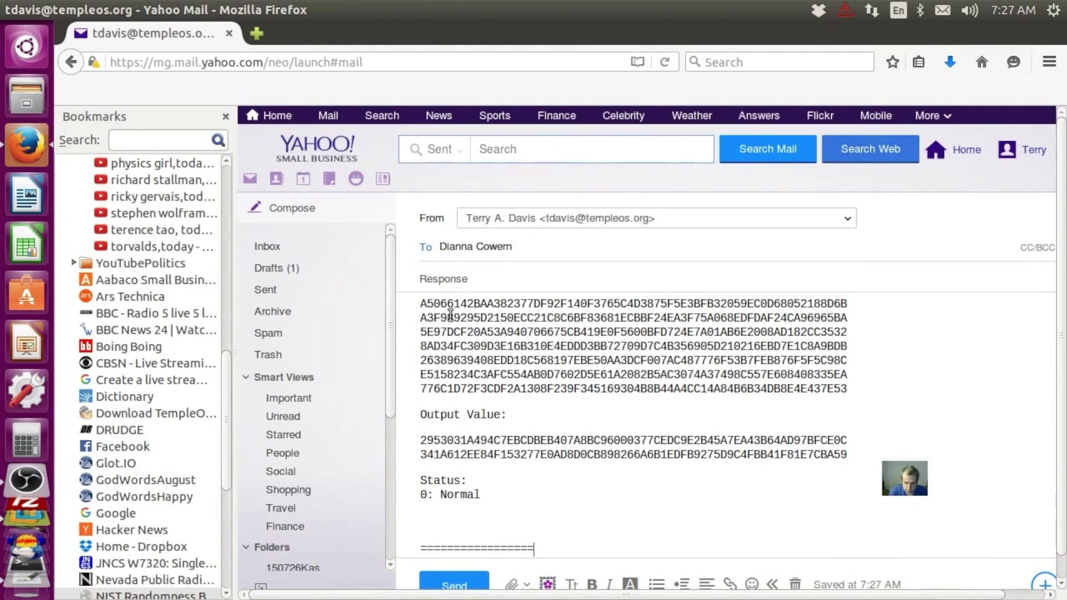
key("Return")
key("Return")
type("Line ")
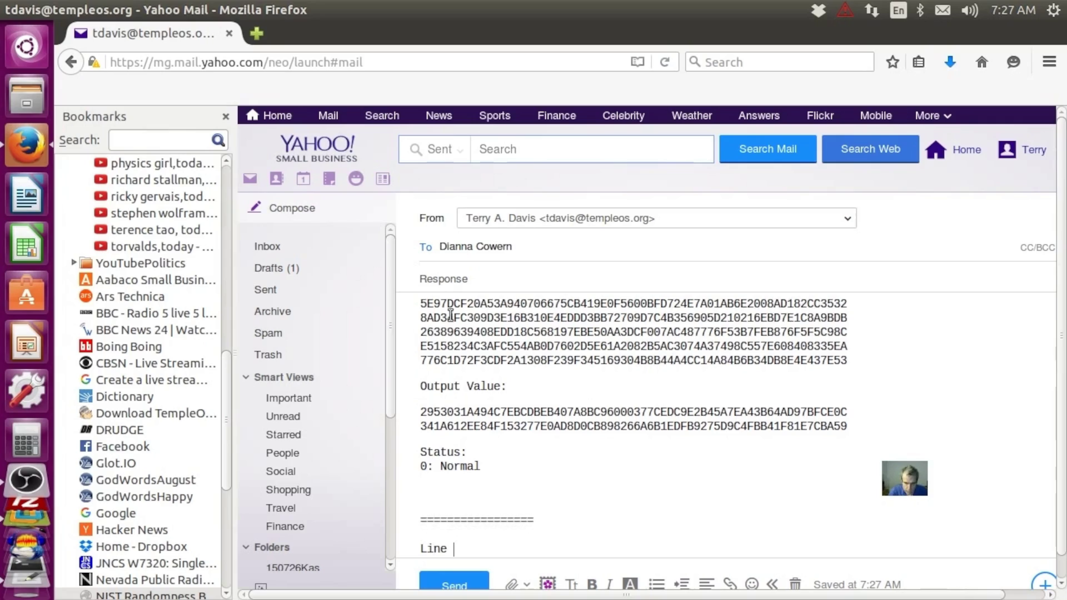
type("2953")
type("0")
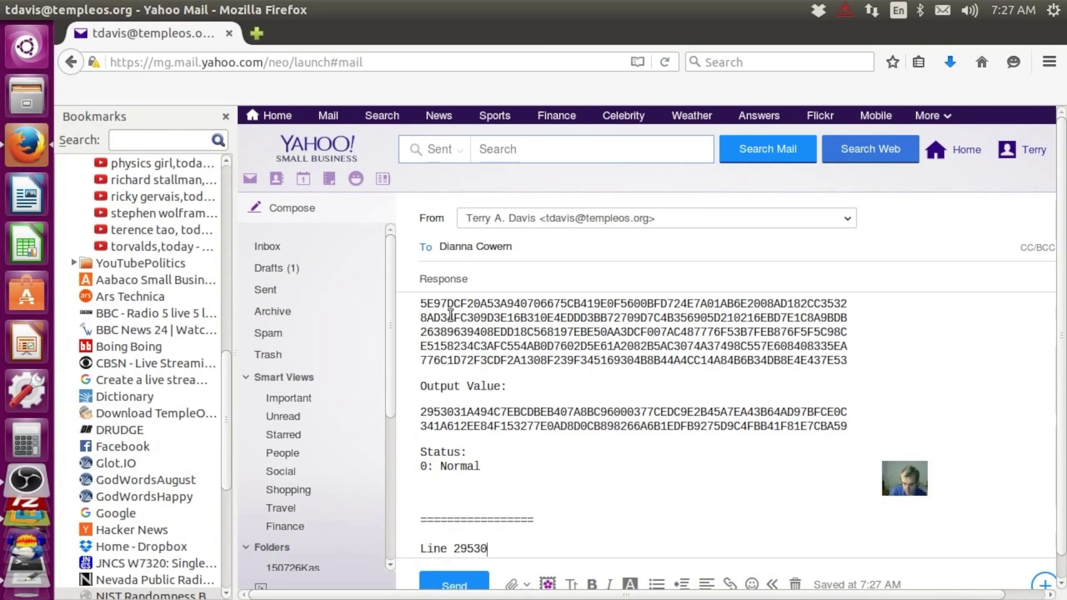
key("Return")
key("Return")
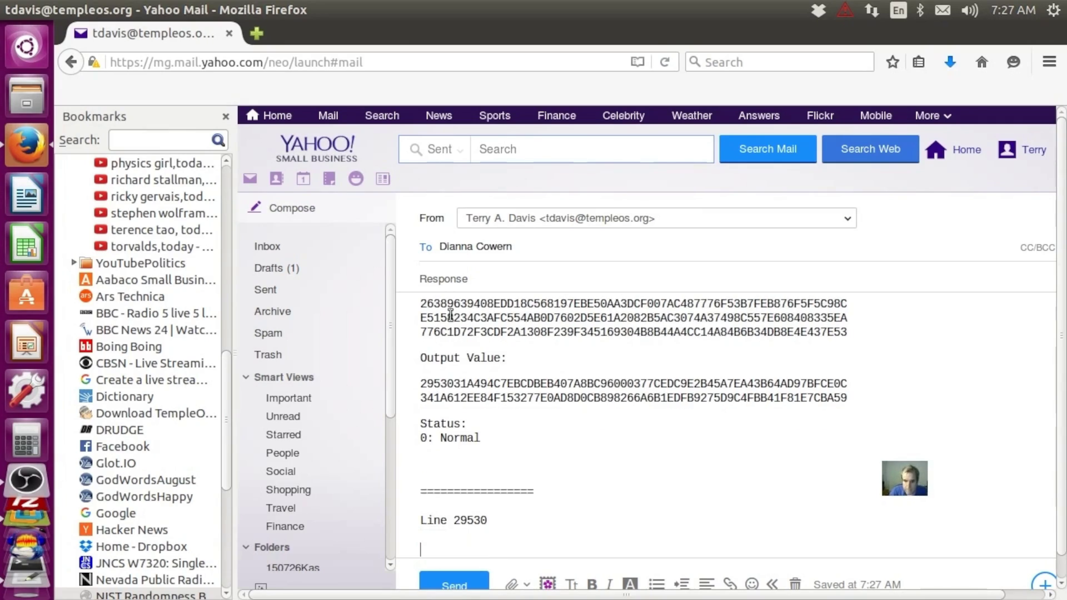
type("God says...")
key("Return")
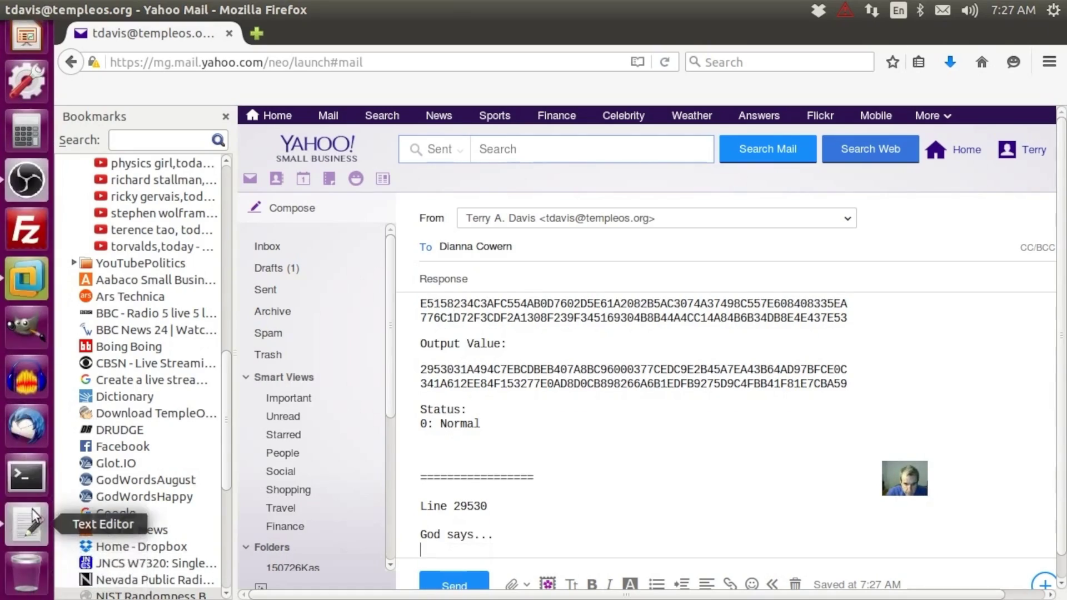
left_click(34, 518)
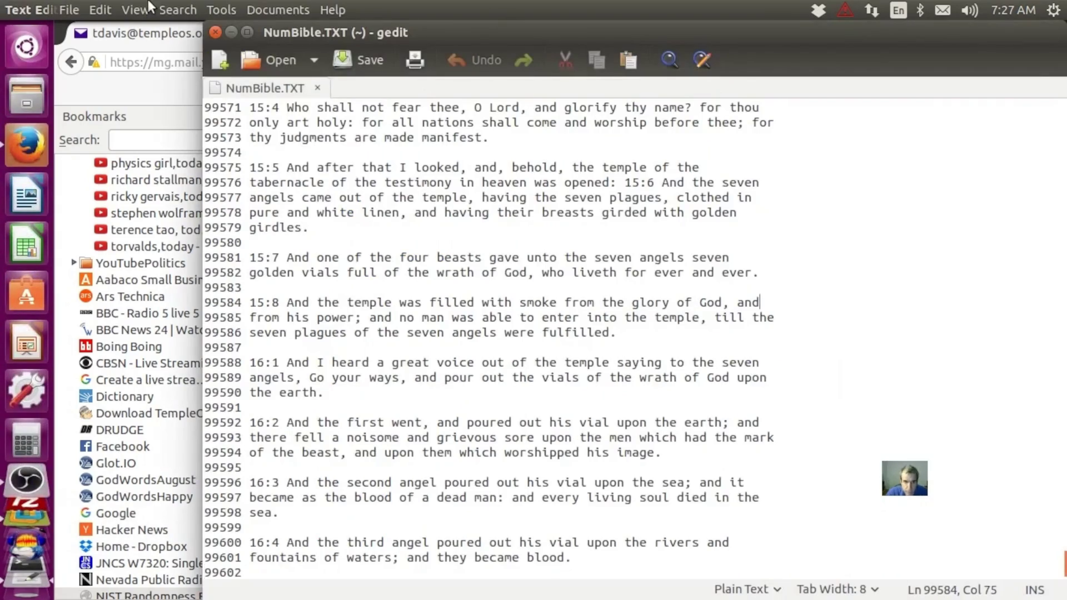
Jump NumBible.TXT to line 29530, copy the passage through line 29553, and close gedit
left_click(138, 9)
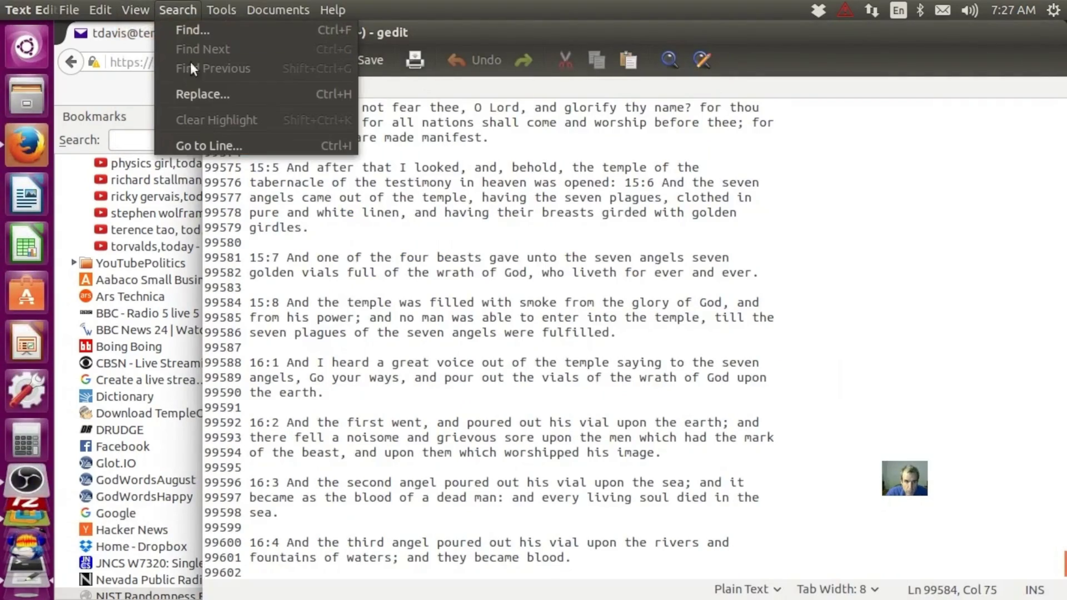
left_click(202, 142)
type("29")
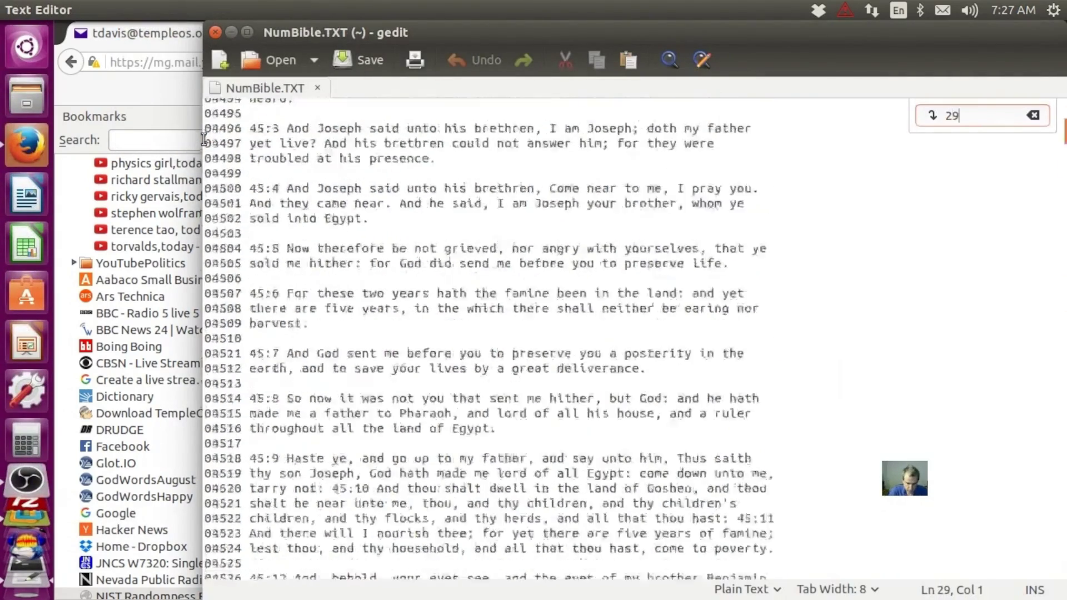
type("530")
key("Return")
key("shift+Down")
key("shift+Down")
key("shift+Down")
key("shift+Down")
key("shift+Down")
key("shift+Down")
key("shift+Down")
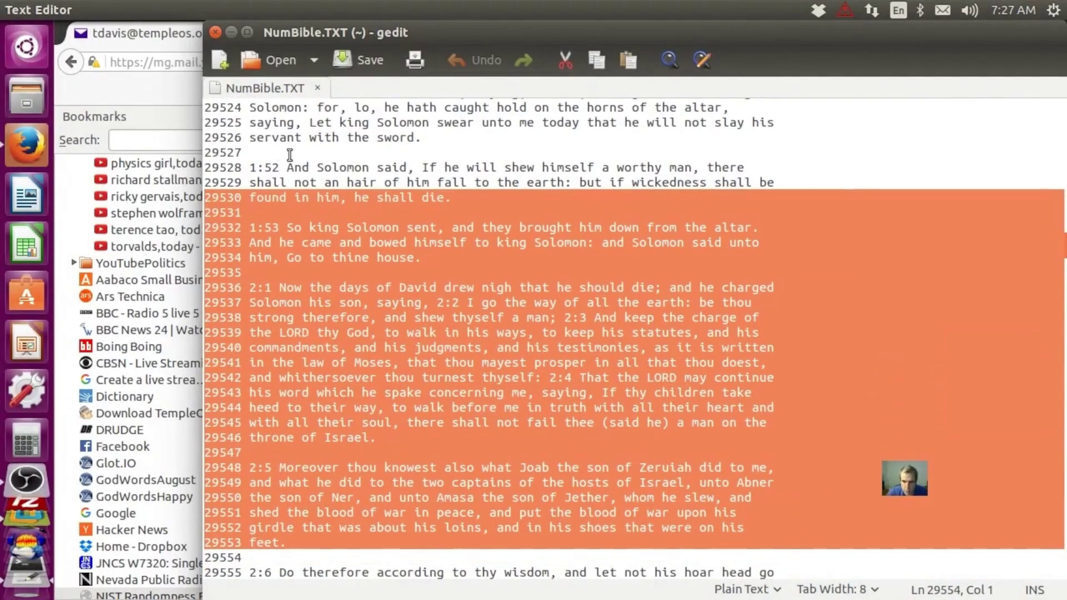
left_click(216, 31)
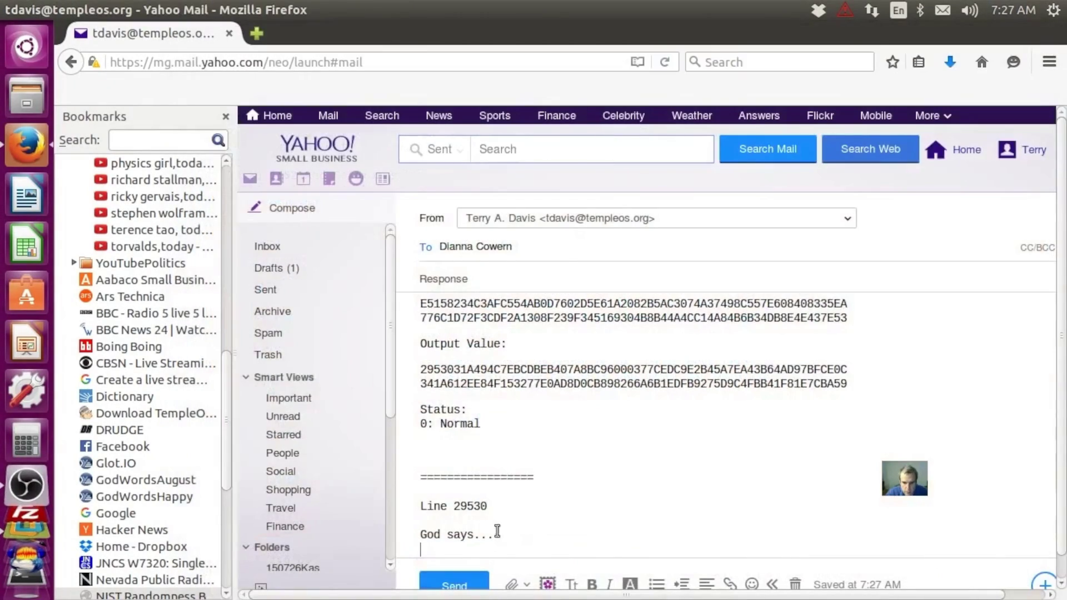
key("ctrl+v")
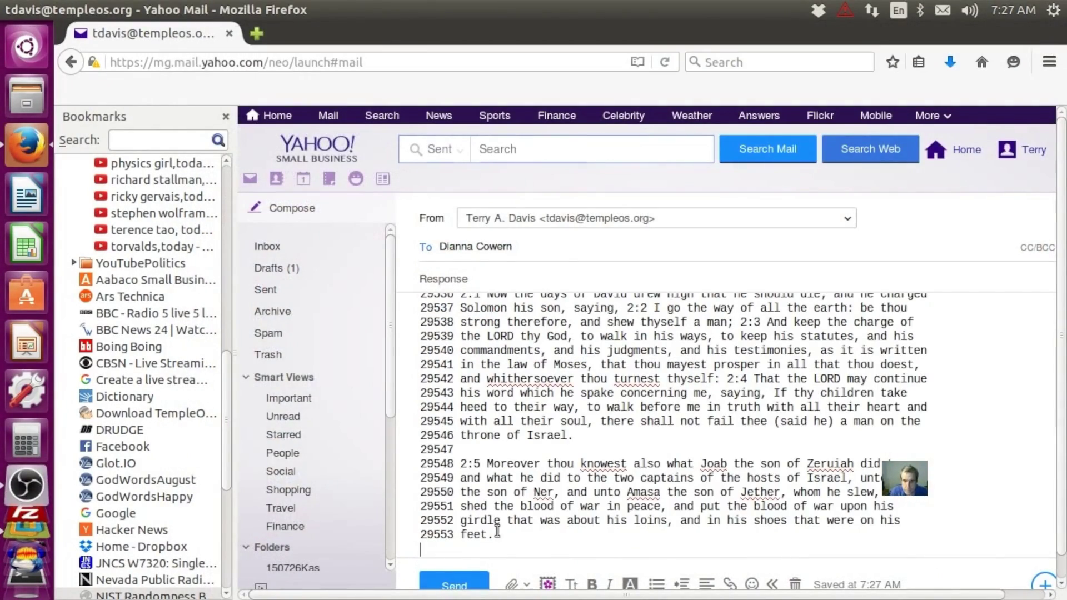
scroll(498, 531, "up", 1)
scroll(550, 416, "up", 2)
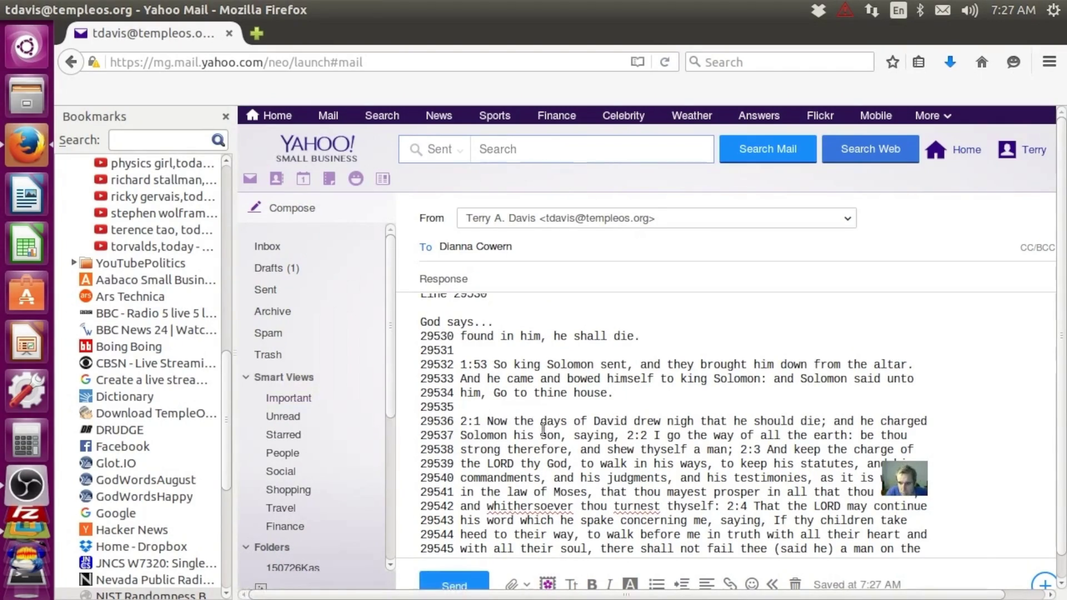
scroll(544, 429, "down", 2)
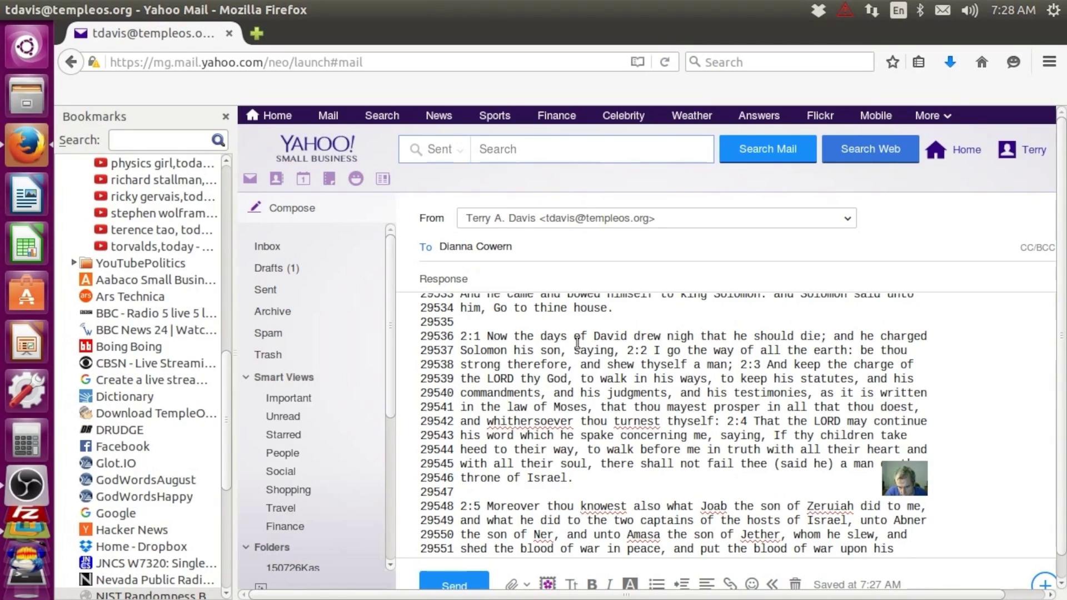
scroll(578, 342, "down", 2)
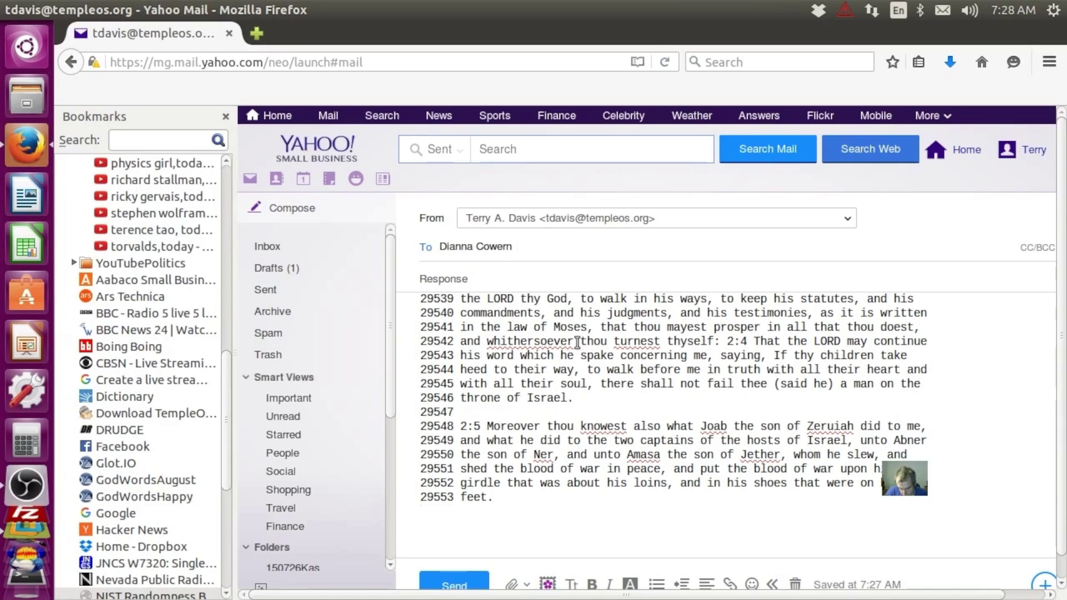
mouse_move(27, 144)
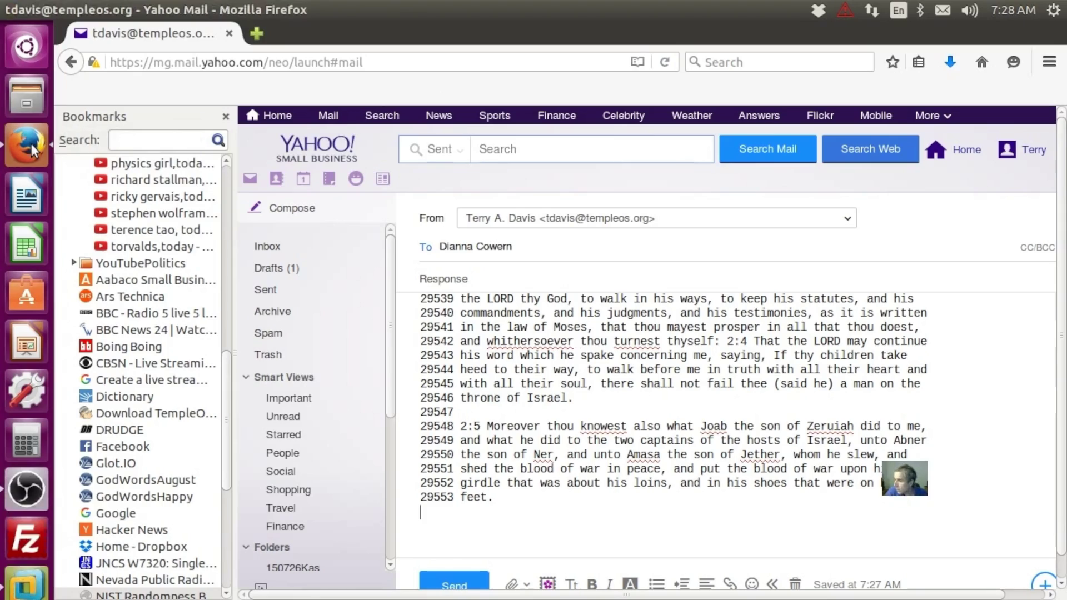
right_click(22, 148)
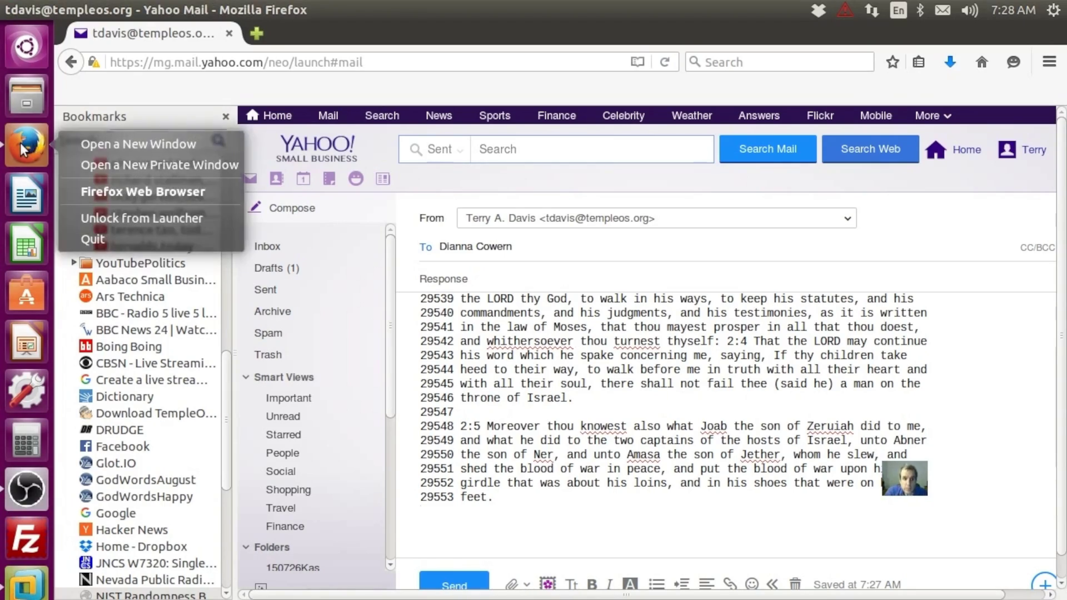
Send the Bible-passage reply and confirm it tops the Sent folder
left_click(563, 357)
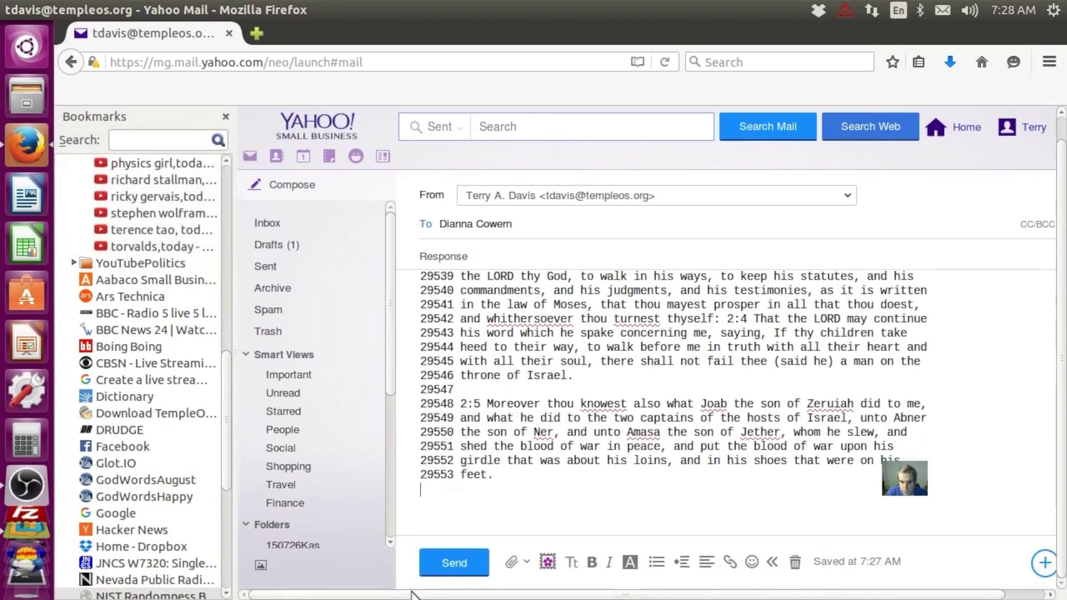
left_click(457, 581)
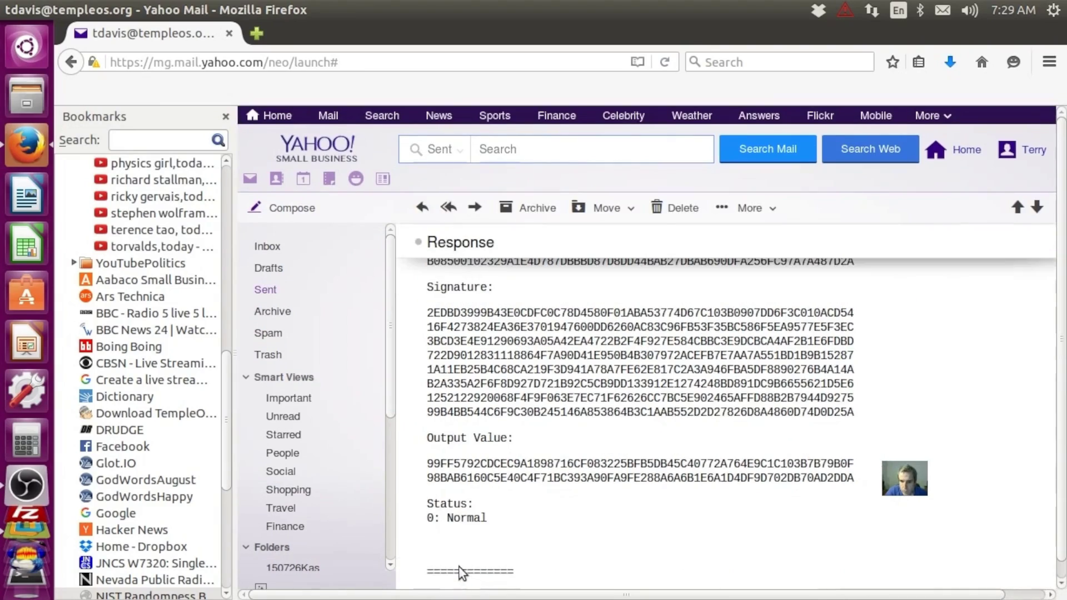
left_click(256, 248)
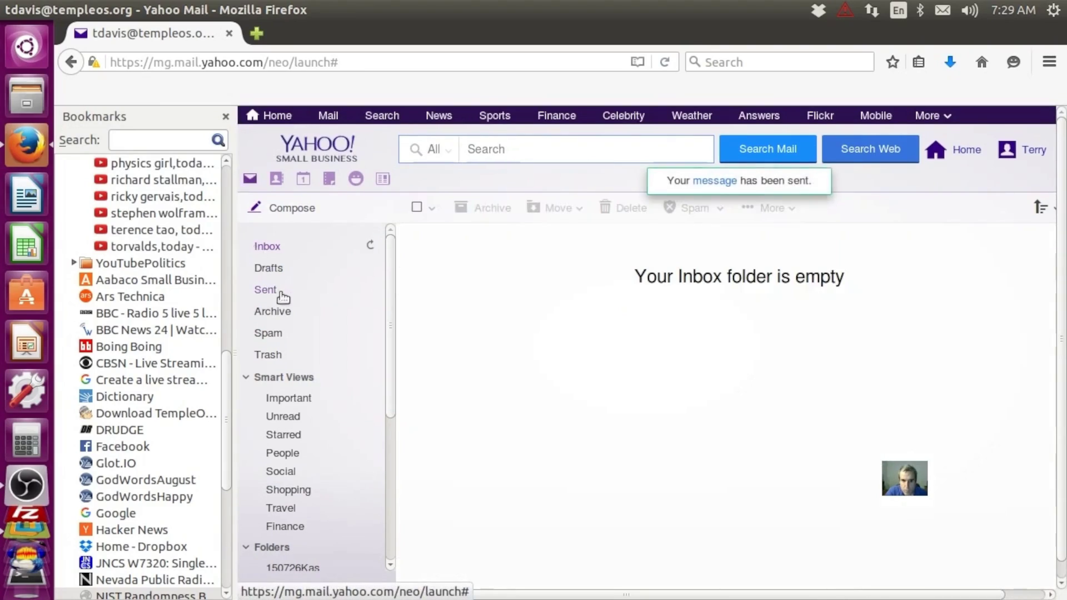
left_click(268, 288)
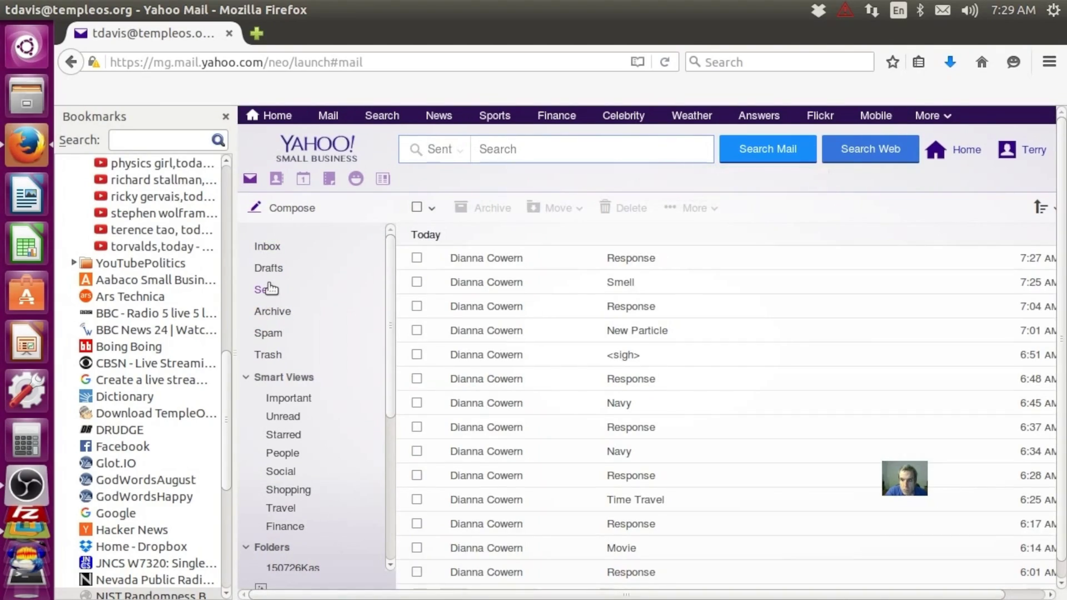
Launch a second Firefox window from the launcher, landing on the TempleOS home page
right_click(28, 145)
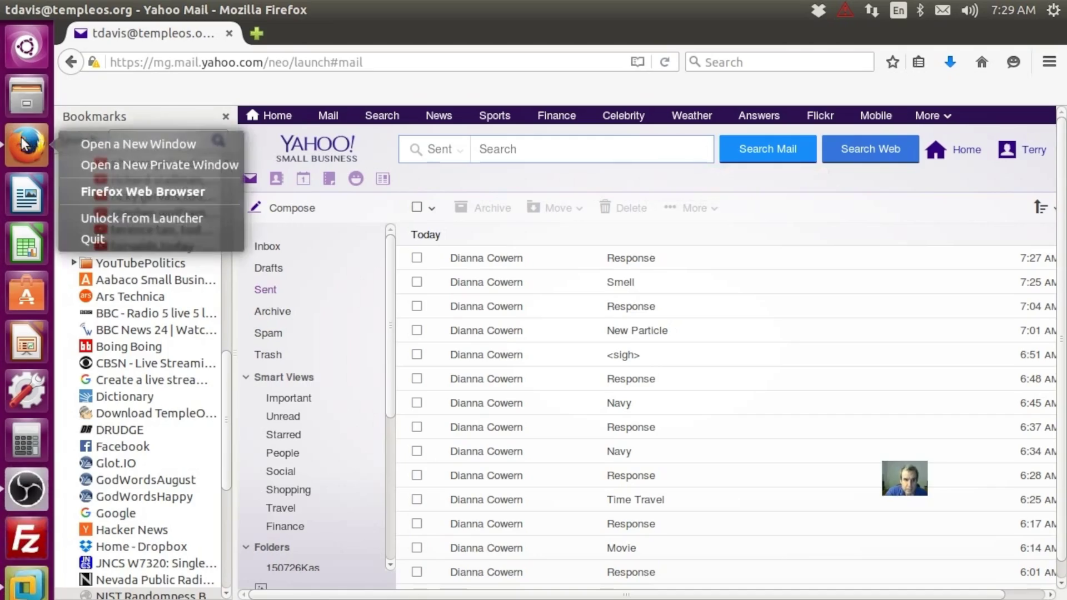
left_click(79, 145)
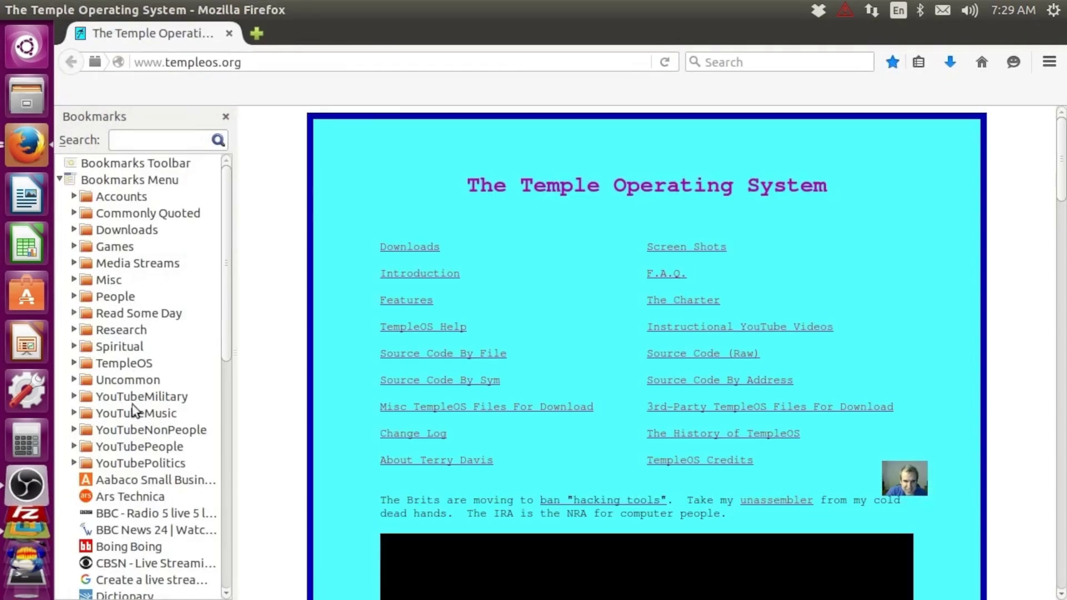
Visit Ars Technica, then read the Hacker News front page to the end of its list
left_click(148, 498)
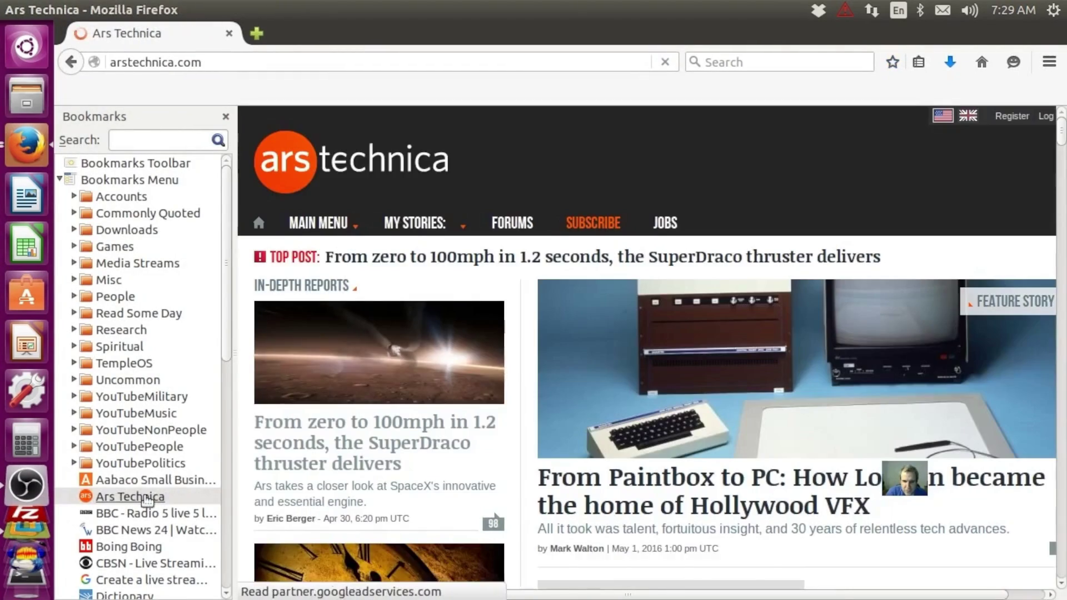
scroll(350, 481, "down", 3)
scroll(109, 466, "down", 4)
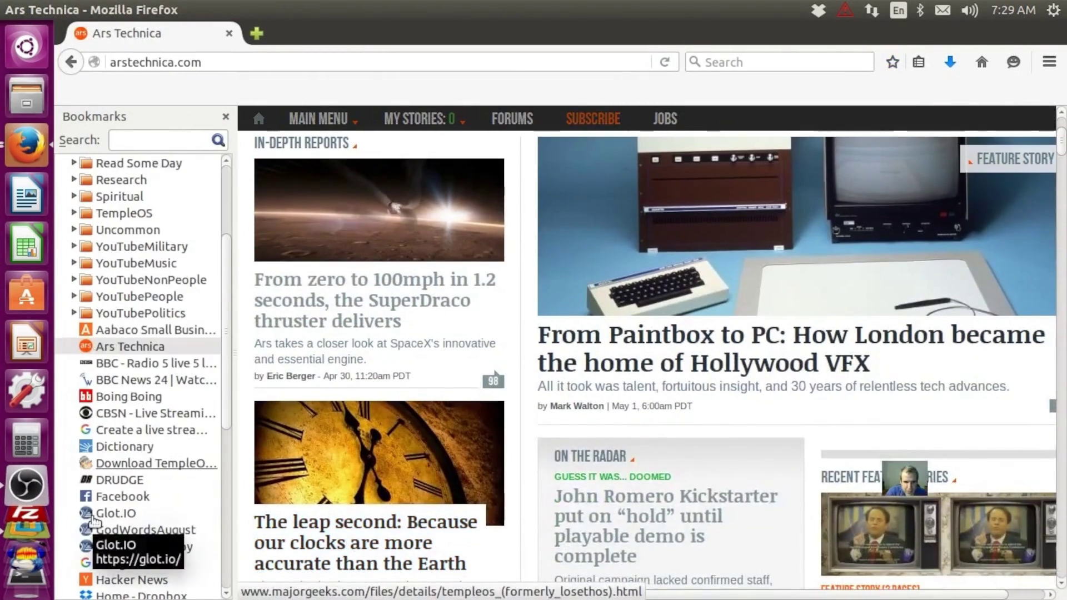
scroll(96, 525, "down", 1)
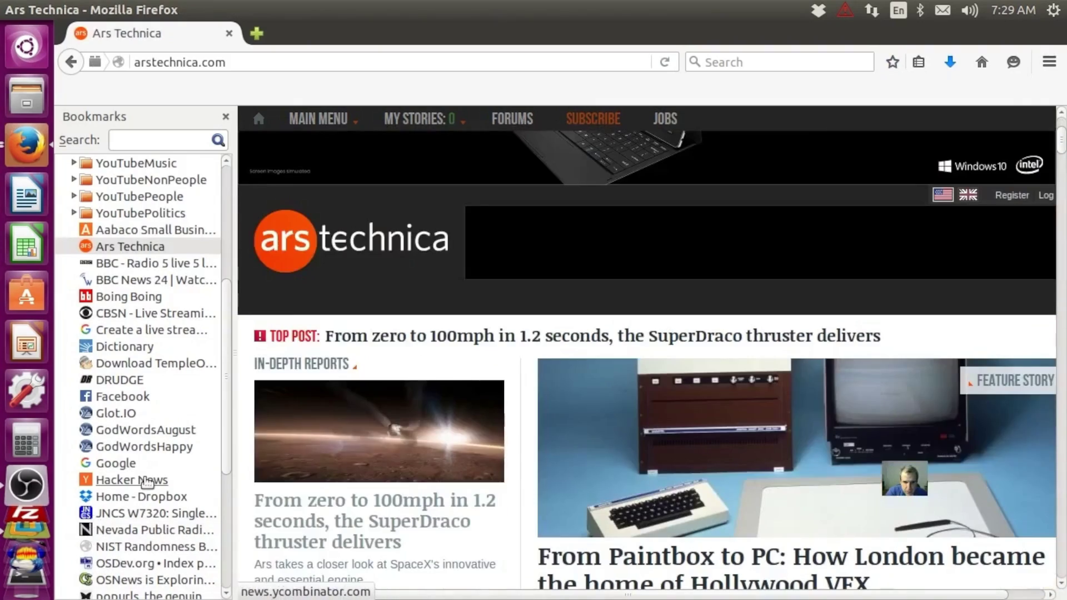
left_click(148, 480)
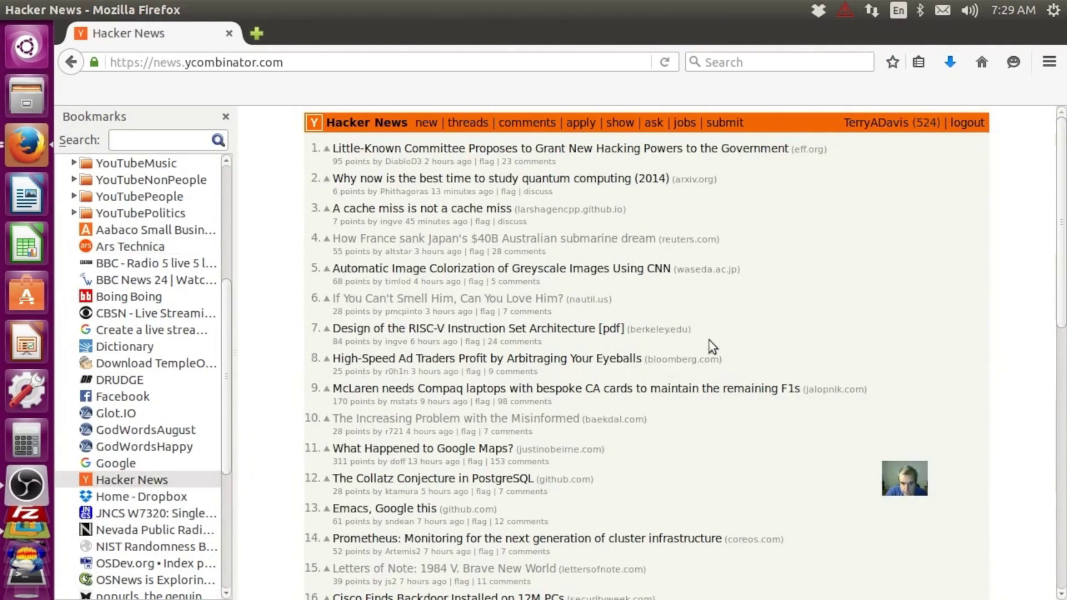
scroll(711, 345, "down", 2)
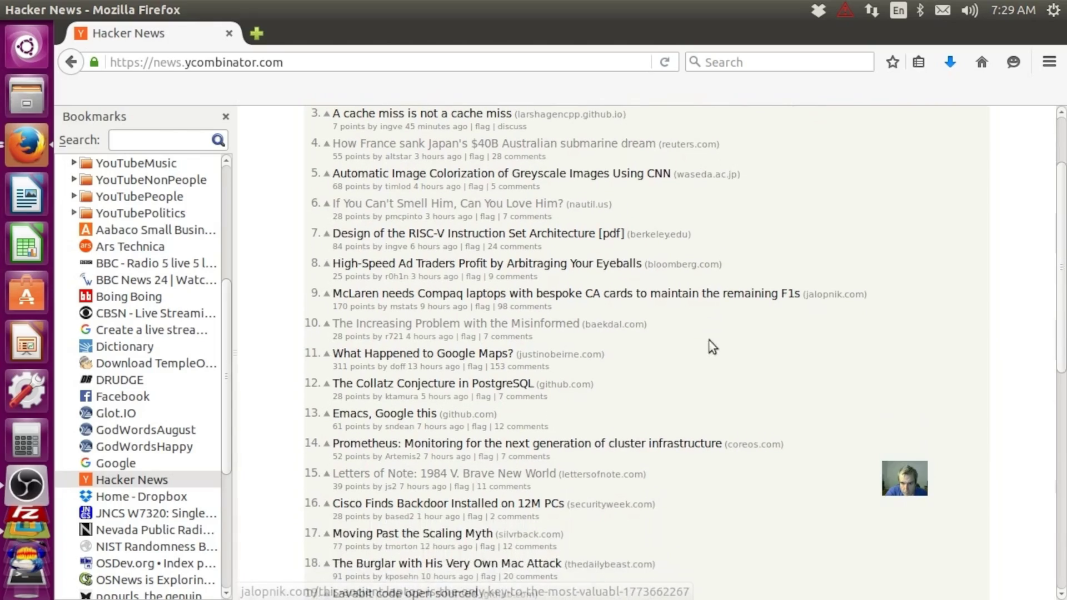
scroll(711, 346, "down", 1)
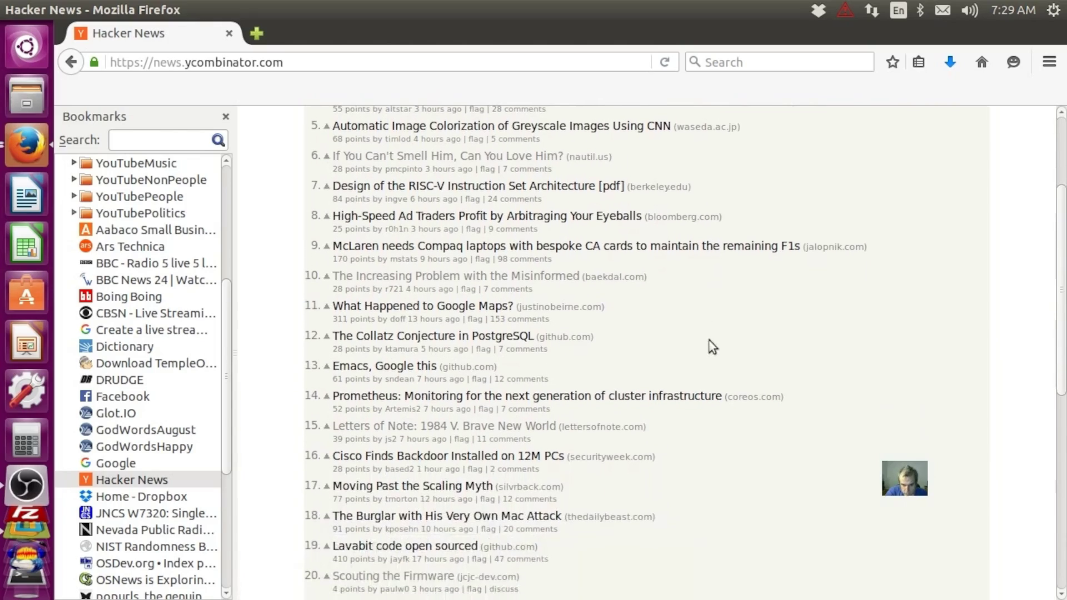
scroll(711, 345, "down", 1)
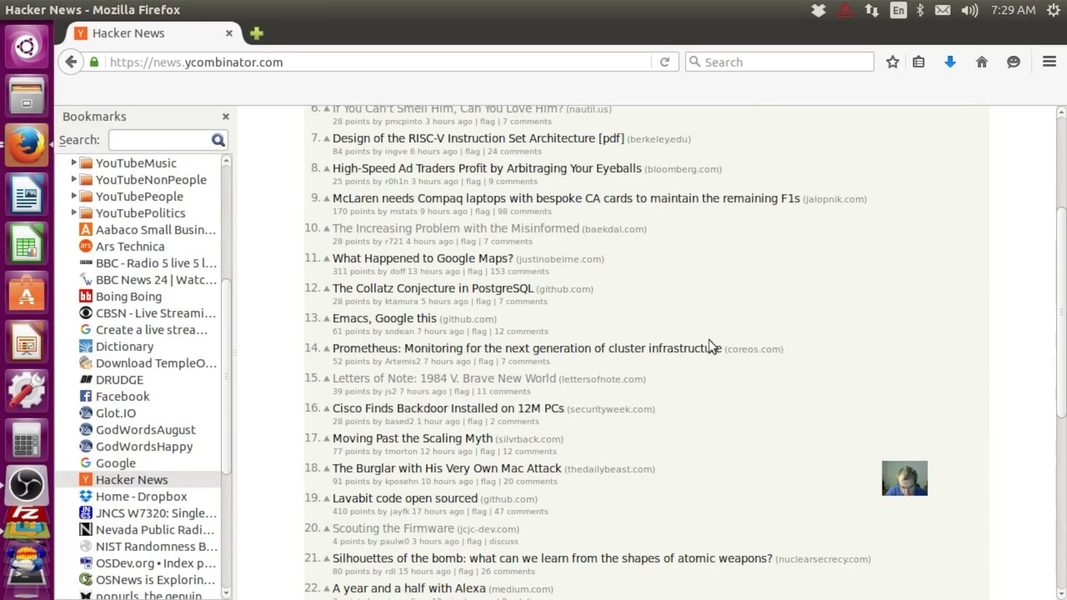
scroll(710, 346, "down", 1)
scroll(711, 346, "down", 1)
scroll(710, 346, "down", 1)
scroll(712, 346, "down", 1)
scroll(711, 345, "down", 1)
scroll(711, 346, "down", 2)
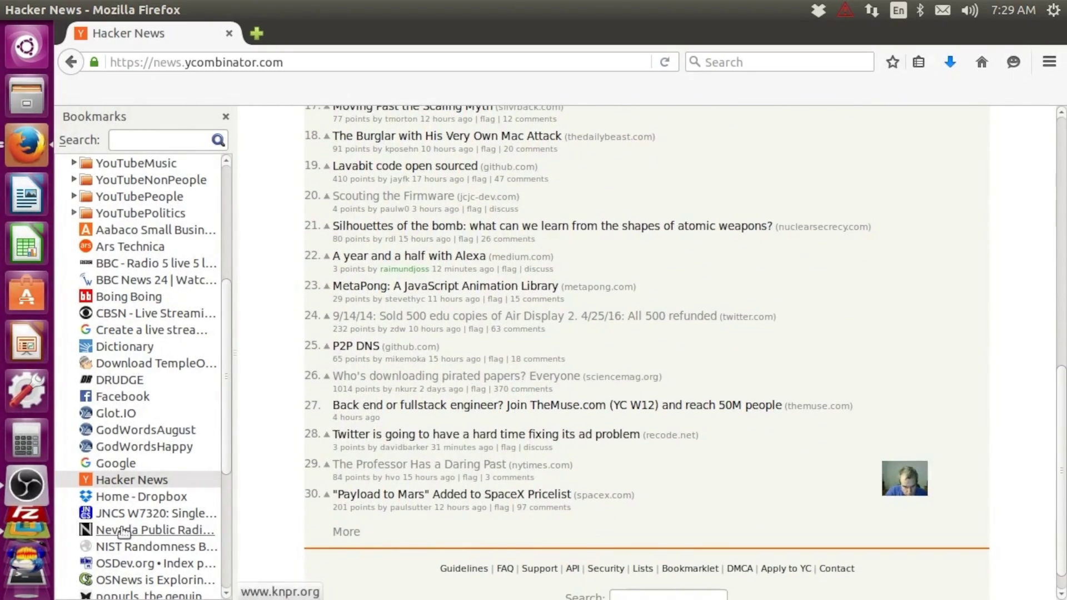
scroll(138, 375, "down", 2)
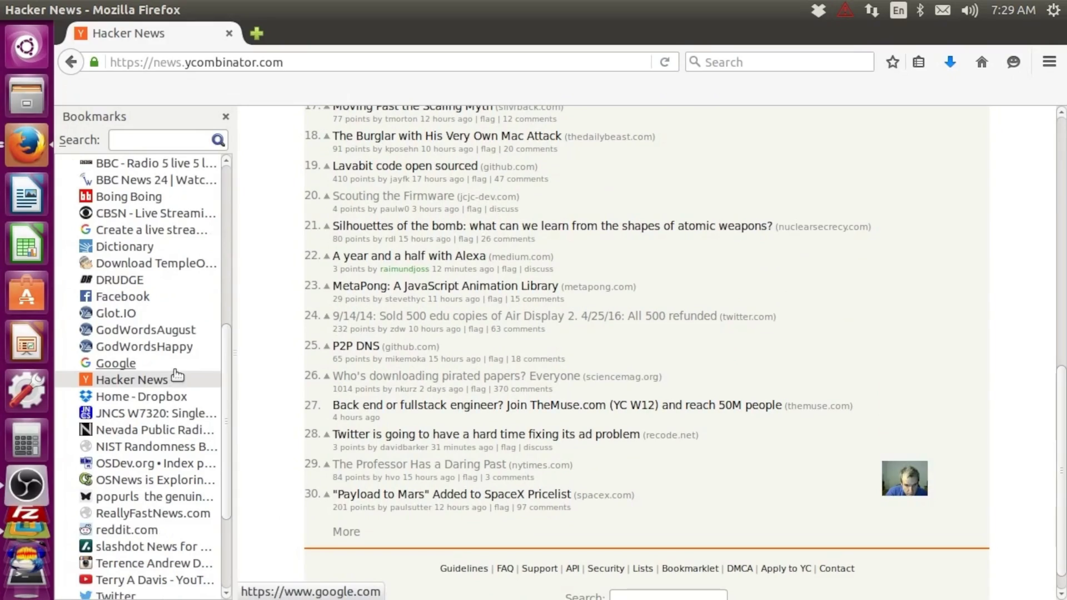
View the rainy Tokyo picture full size on Reddit, then go to the Showerthoughts aliens post
left_click(144, 531)
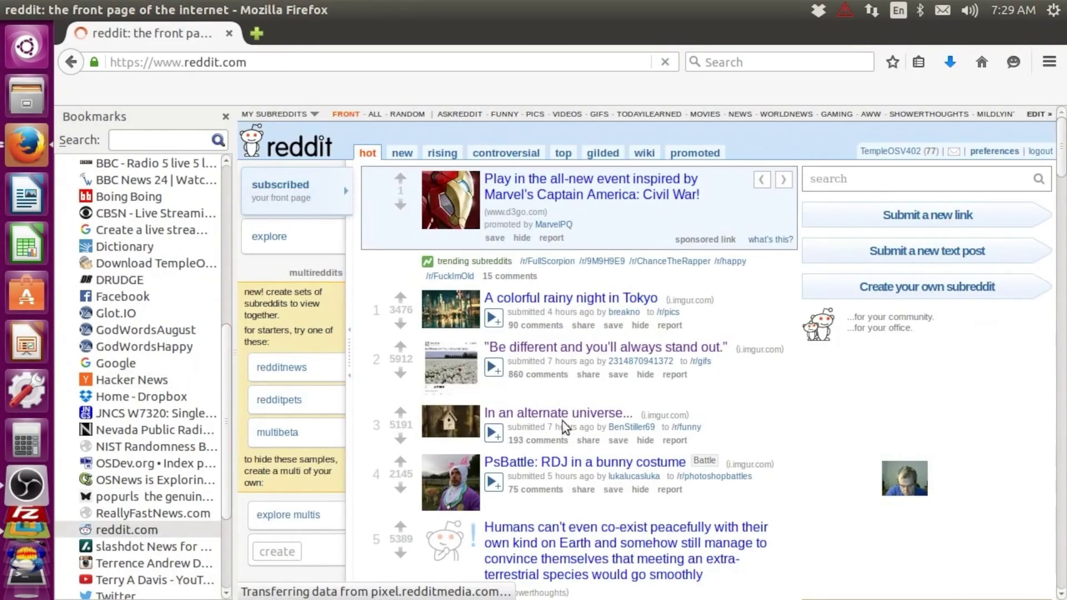
left_click(567, 298)
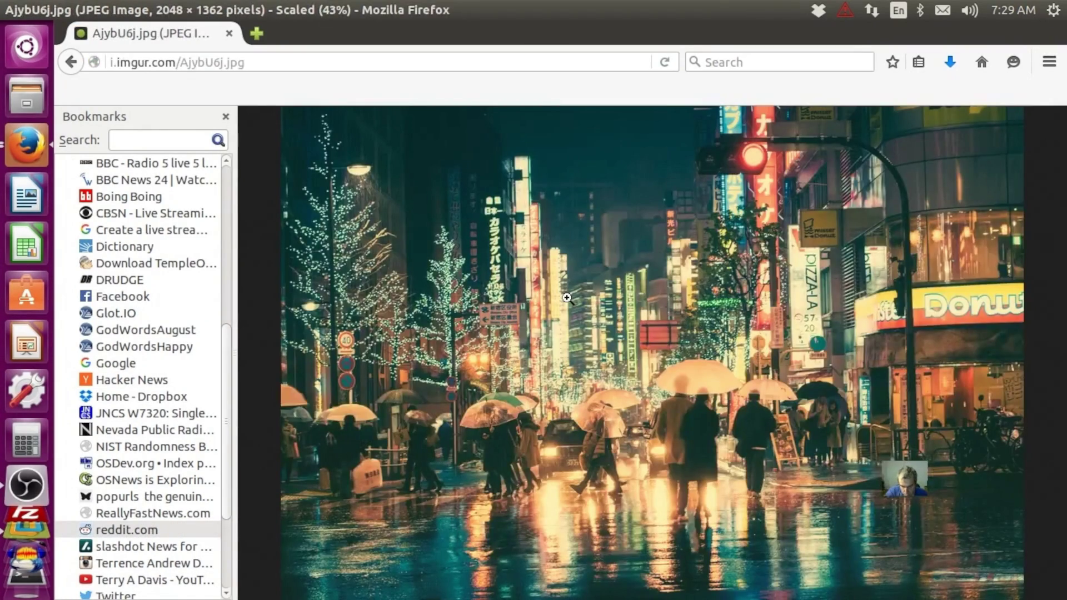
left_click(67, 64)
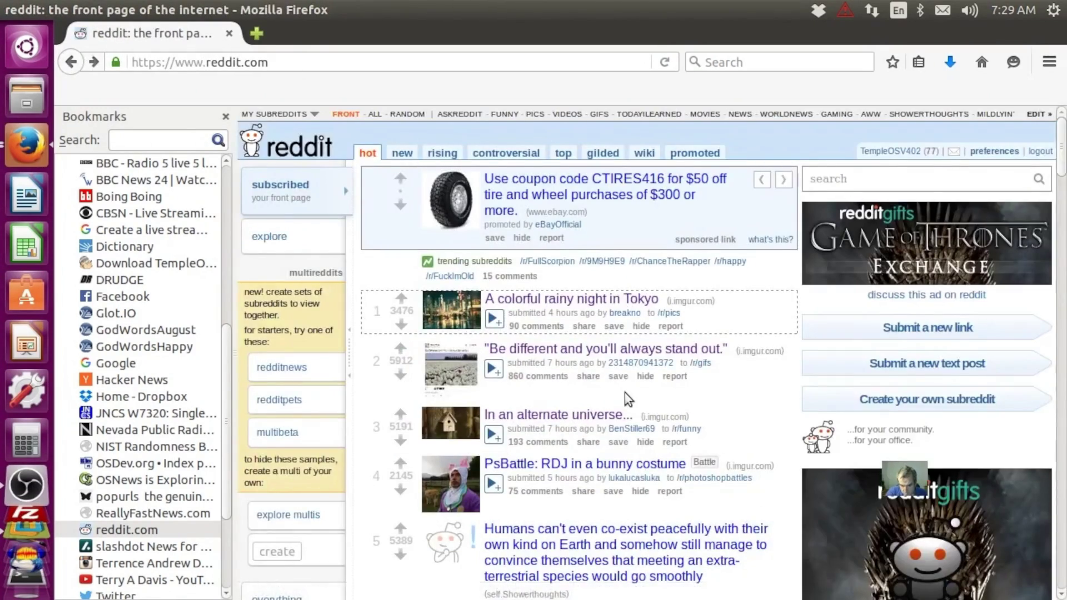
scroll(625, 392, "down", 3)
scroll(625, 395, "down", 1)
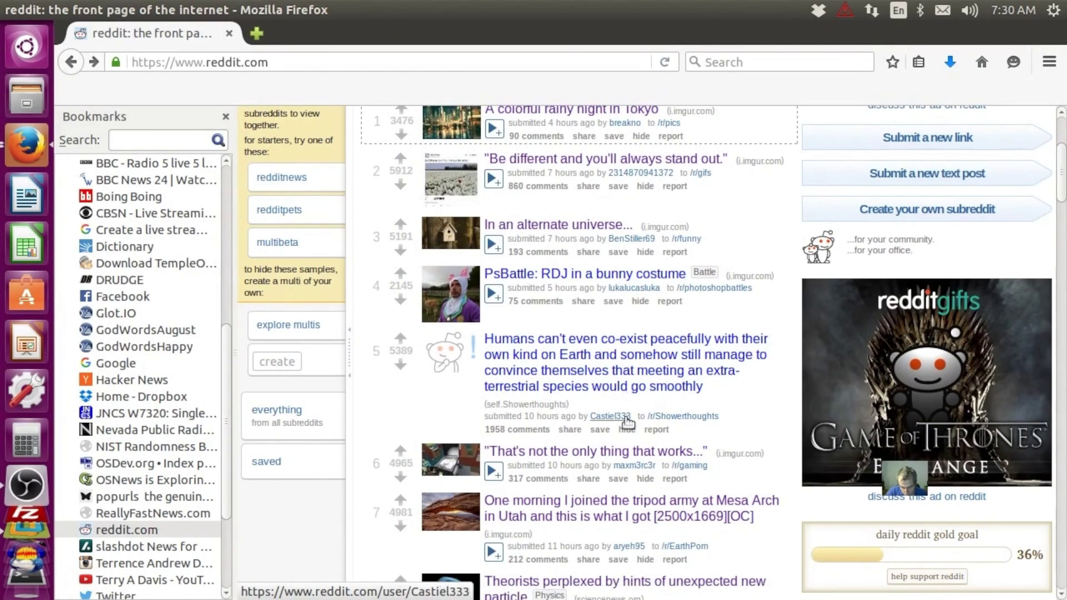
left_click(626, 376)
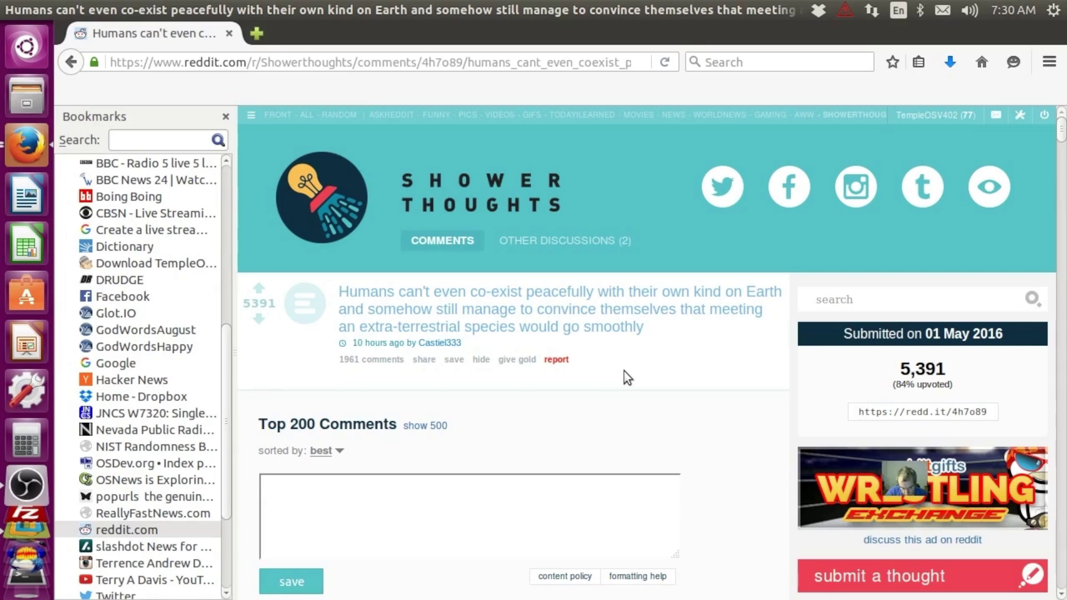
scroll(627, 376, "down", 3)
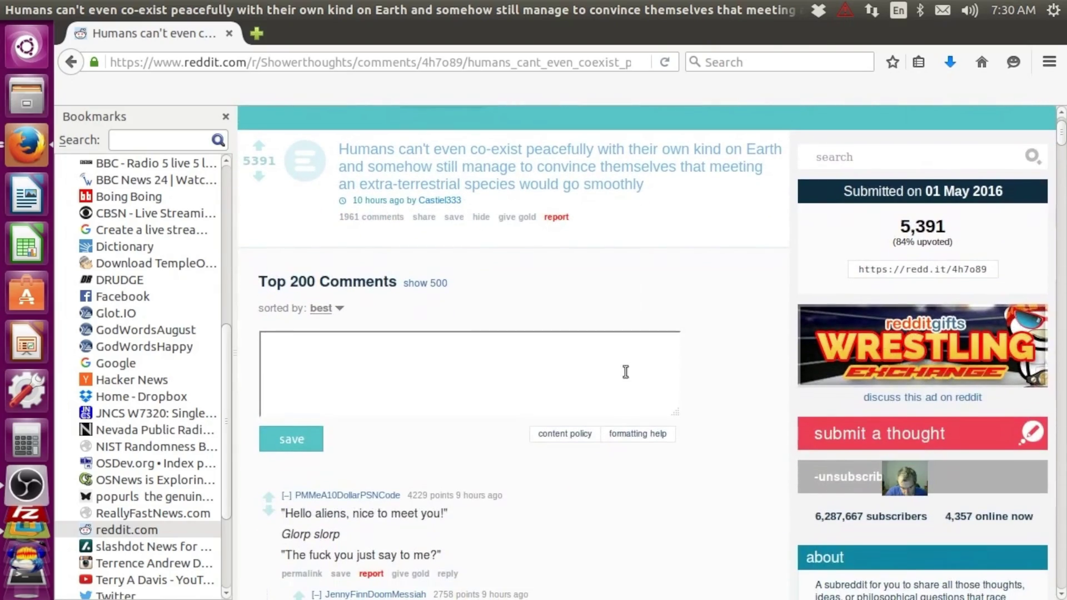
scroll(625, 372, "down", 1)
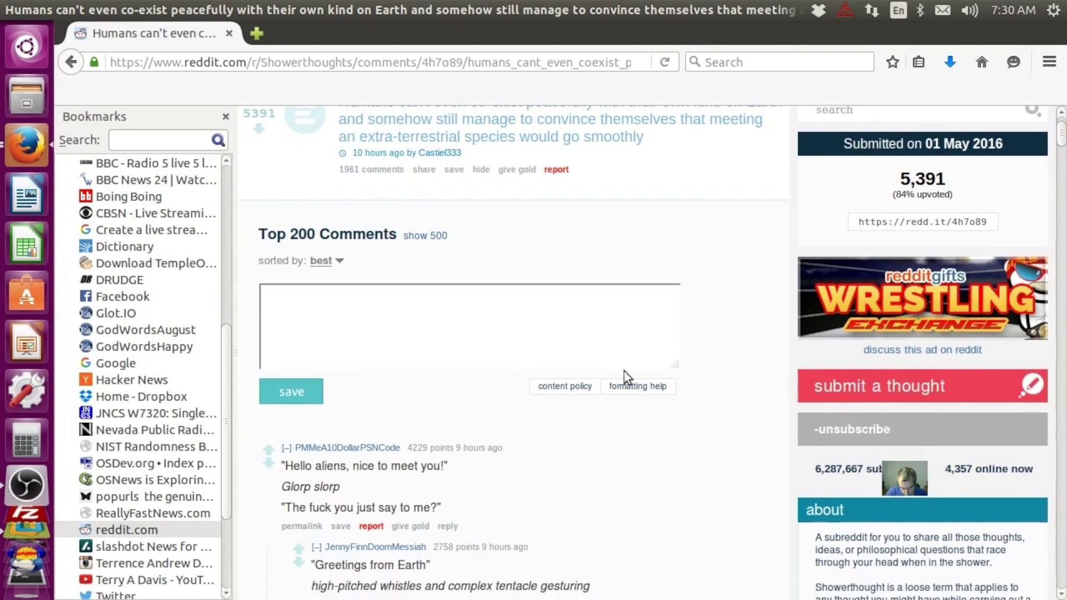
scroll(627, 377, "up", 3)
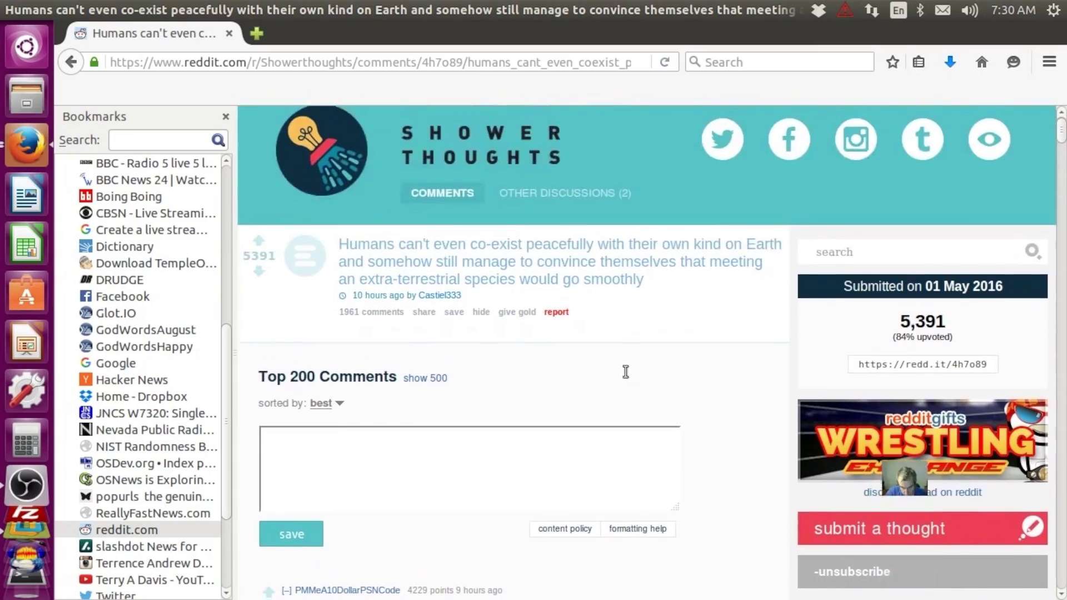
scroll(627, 377, "up", 1)
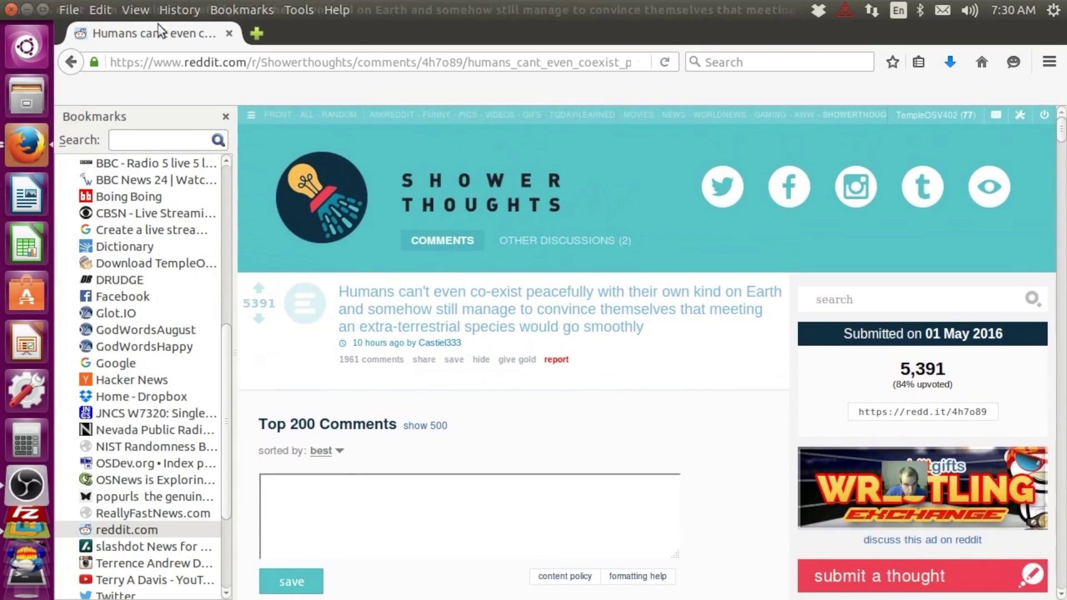
Copy the Showerthoughts post's web address and bring up all browser windows for switching
left_click(112, 62)
key("ctrl+a")
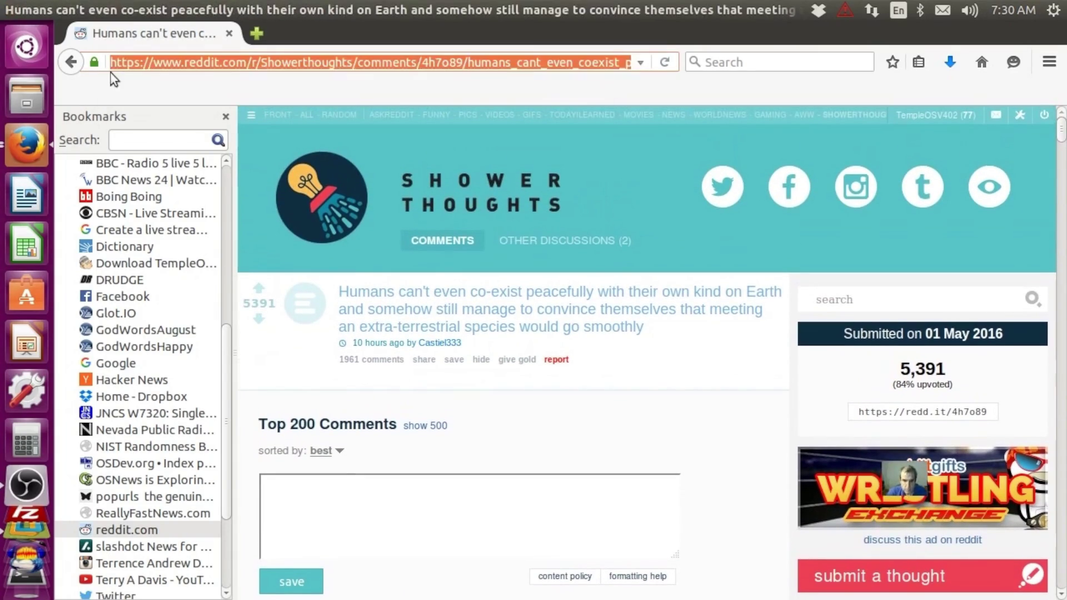
left_click(27, 145)
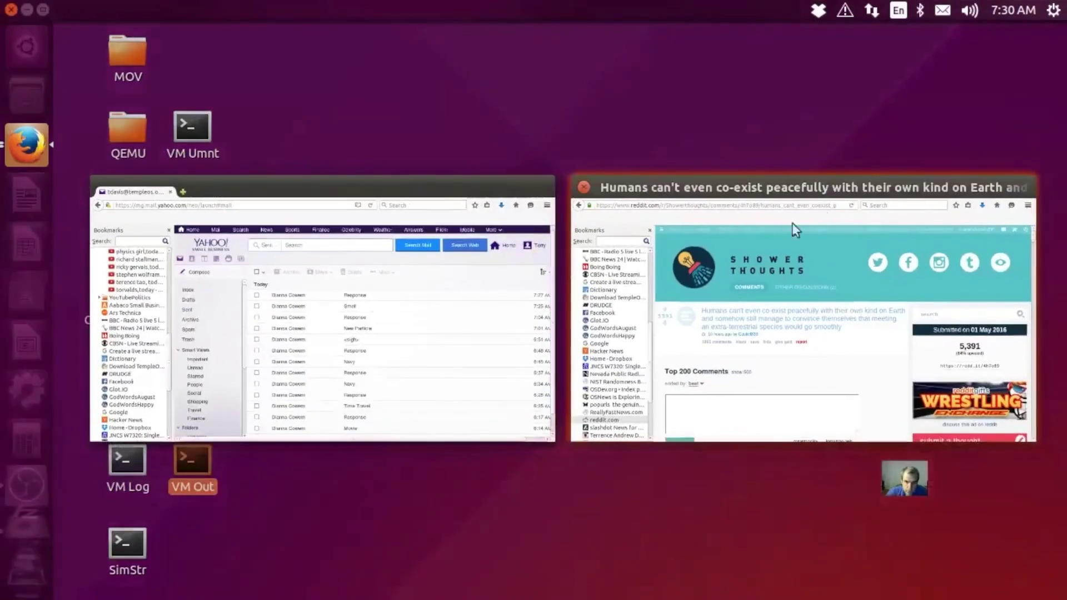
Start a new Yahoo Mail message addressed to Dianna Cowern via the contact search 'di'
left_click(396, 184)
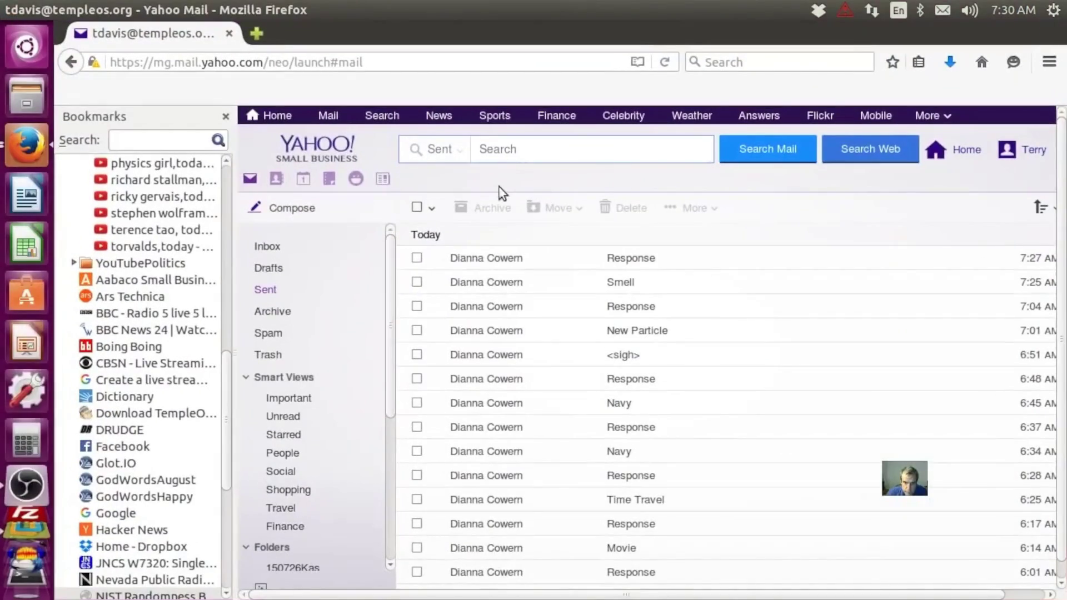
left_click(298, 208)
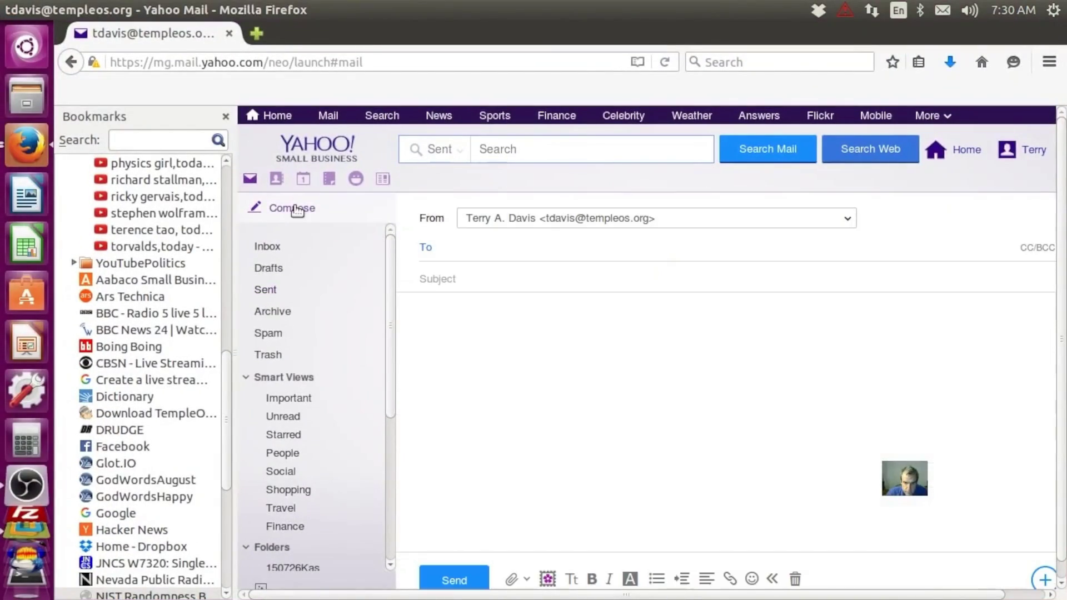
left_click(428, 251)
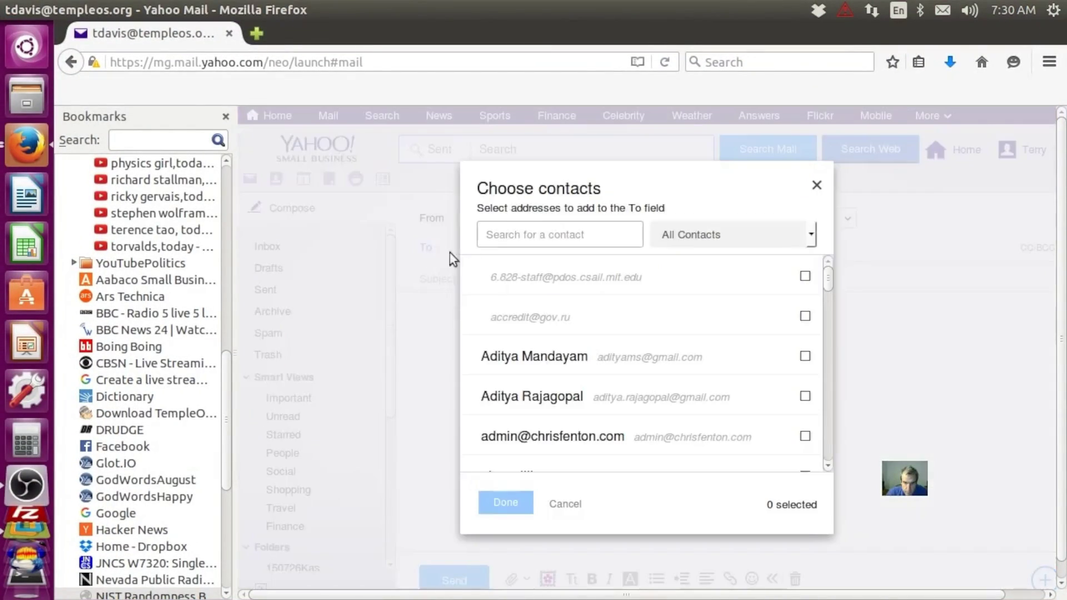
left_click(527, 240)
type("di")
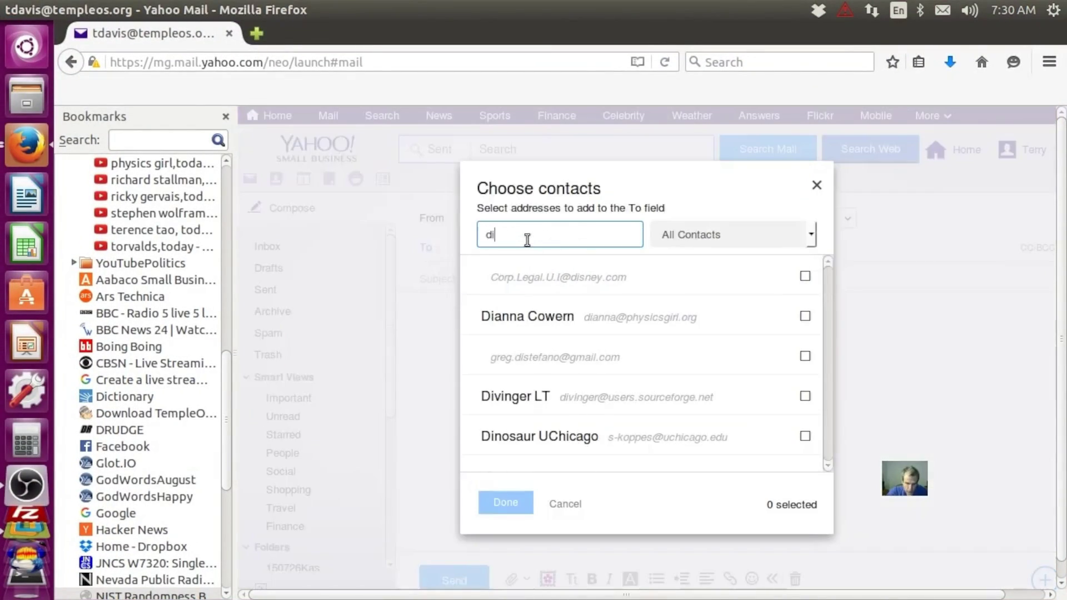
left_click(529, 322)
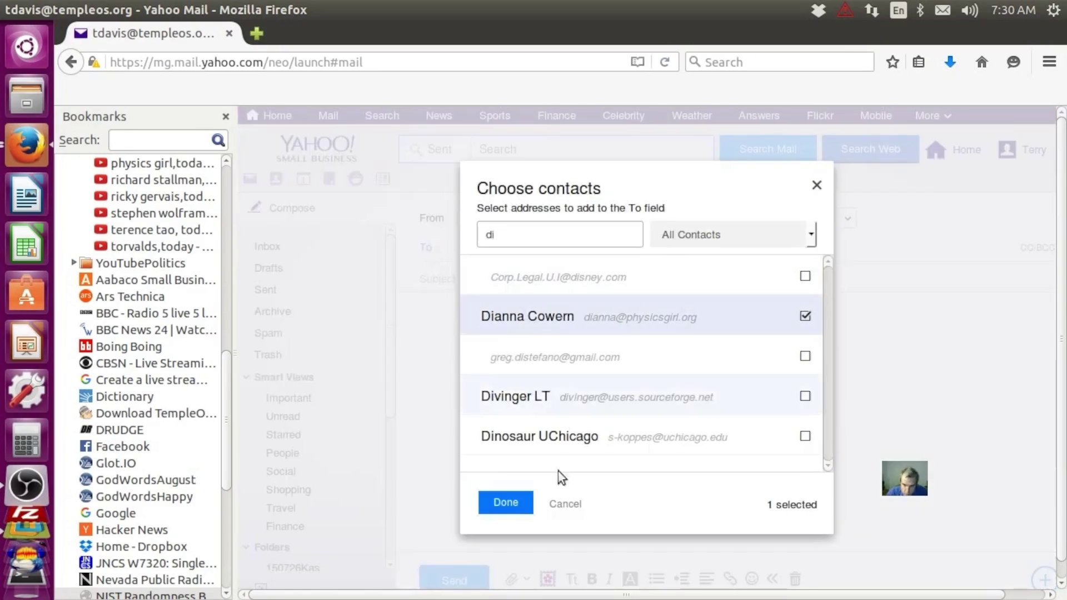
left_click(520, 502)
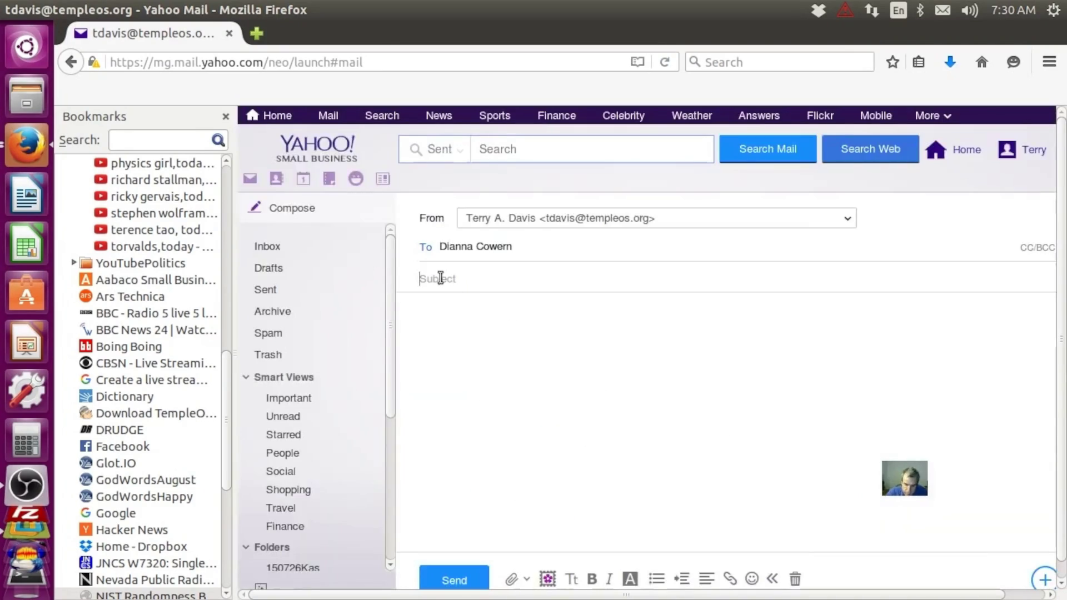
type("E.T.")
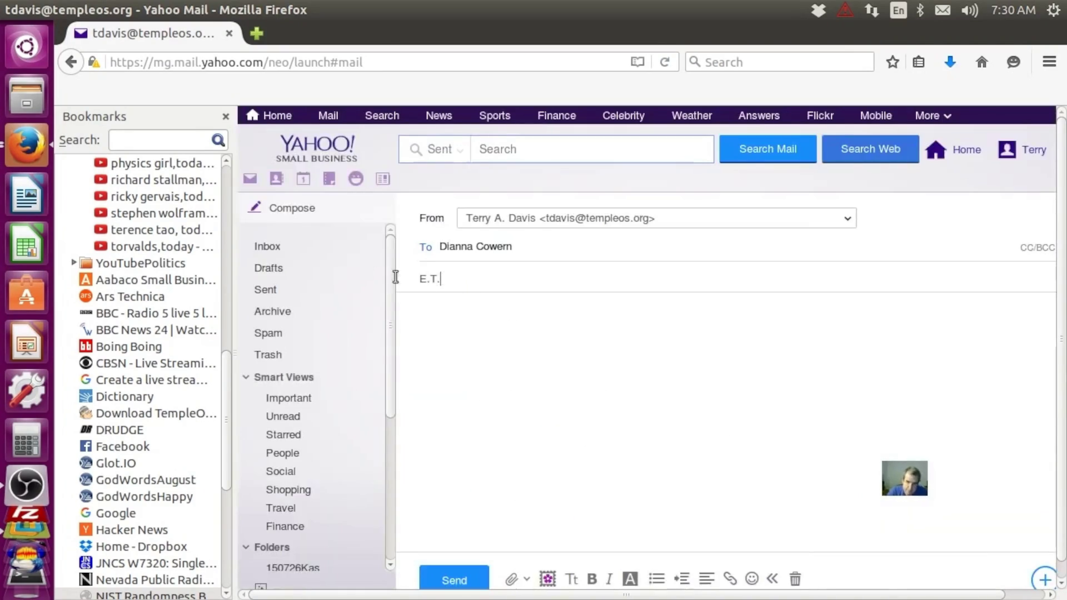
Give the message subject 'E.T.' and paste the Reddit Showerthoughts link into its body
left_click(470, 313)
type("https://www.reddit.com/r/Showerthoughts/comments/4h7o89/humans_cant_even_coexist_peacefully_with_their/")
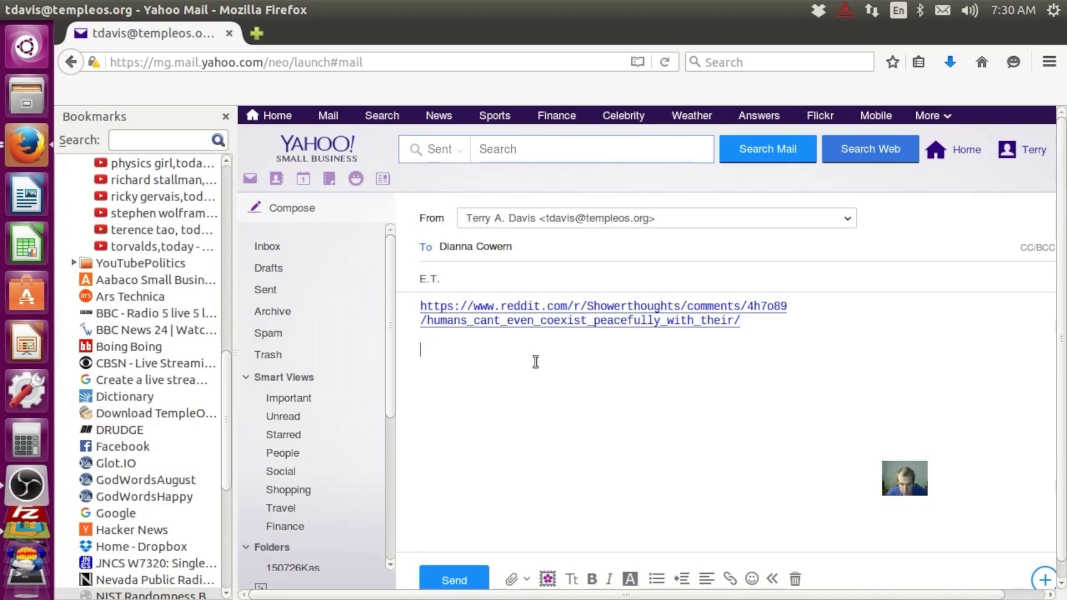
left_click(30, 146)
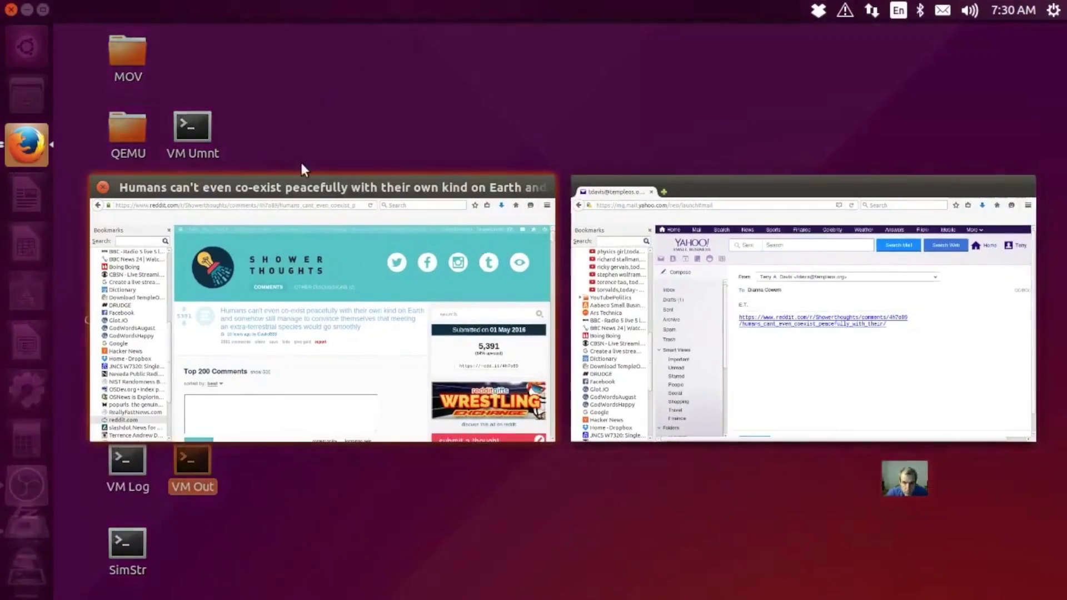
Run the glot.io GodWordsHappy snippet, select its random-words output line, and return to mail
left_click(303, 181)
scroll(162, 467, "down", 3)
scroll(159, 468, "down", 1)
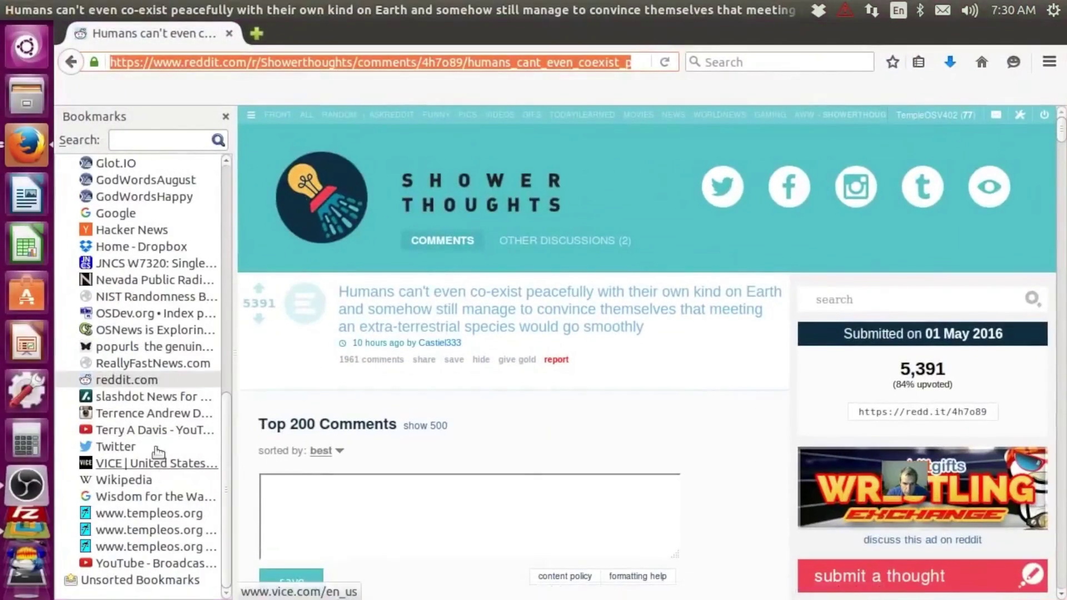
scroll(155, 281, "up", 1)
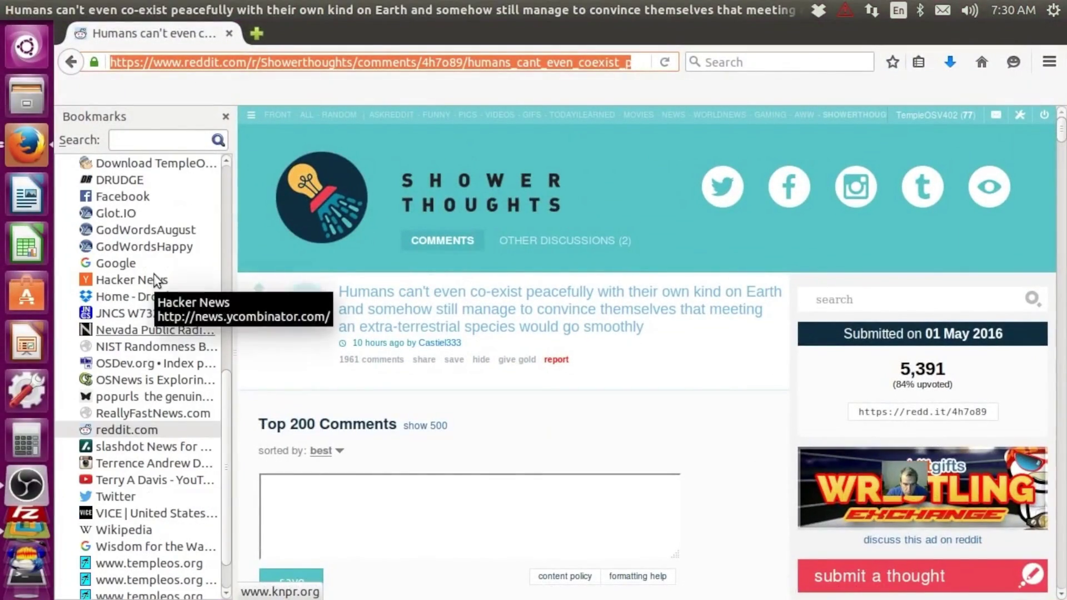
left_click(156, 248)
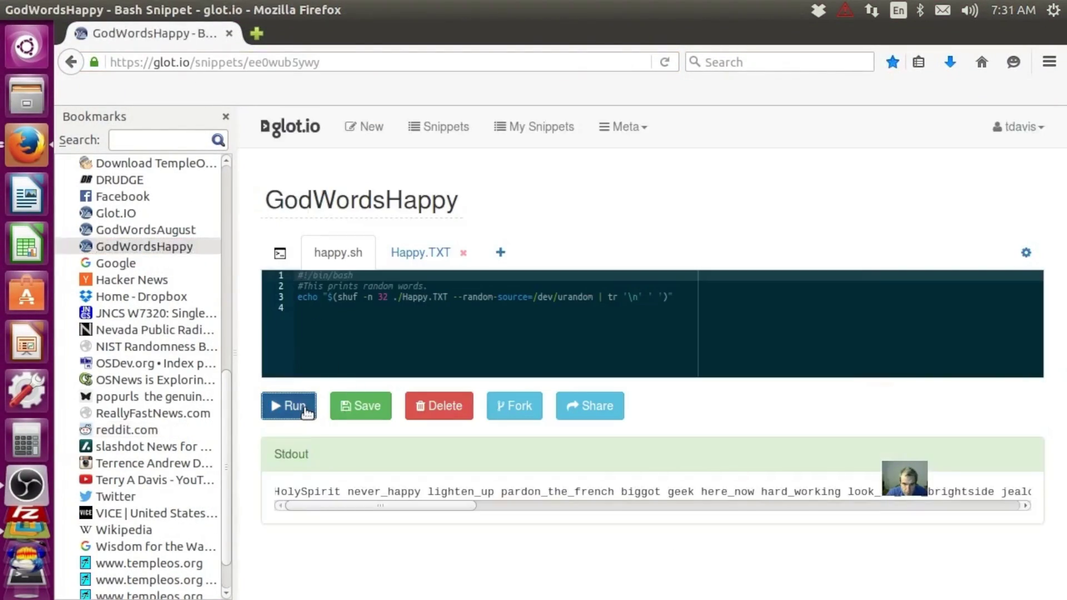
left_click(307, 414)
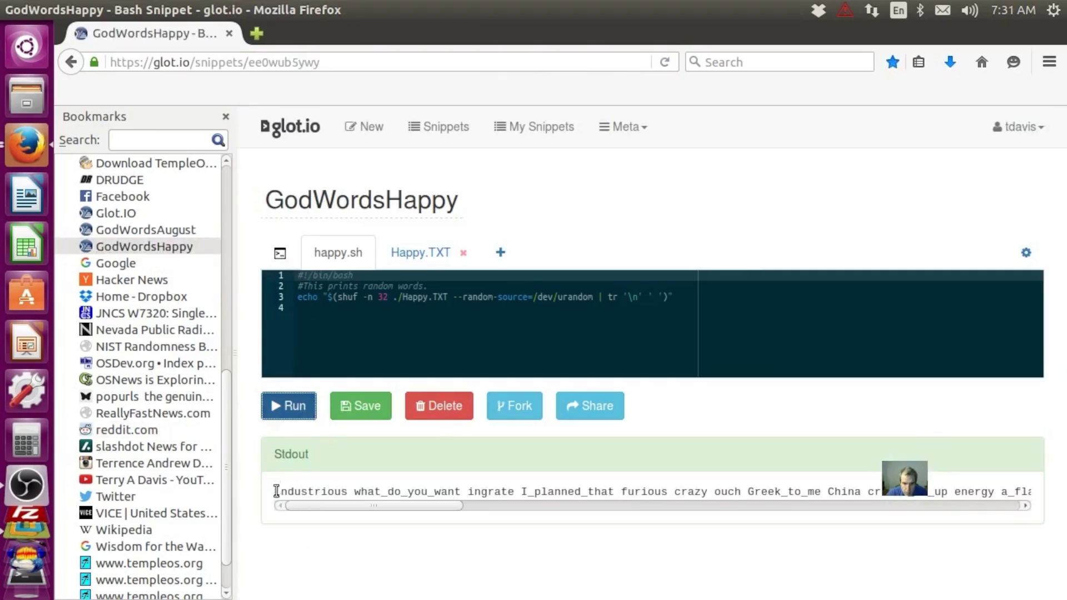
triple_click(275, 498)
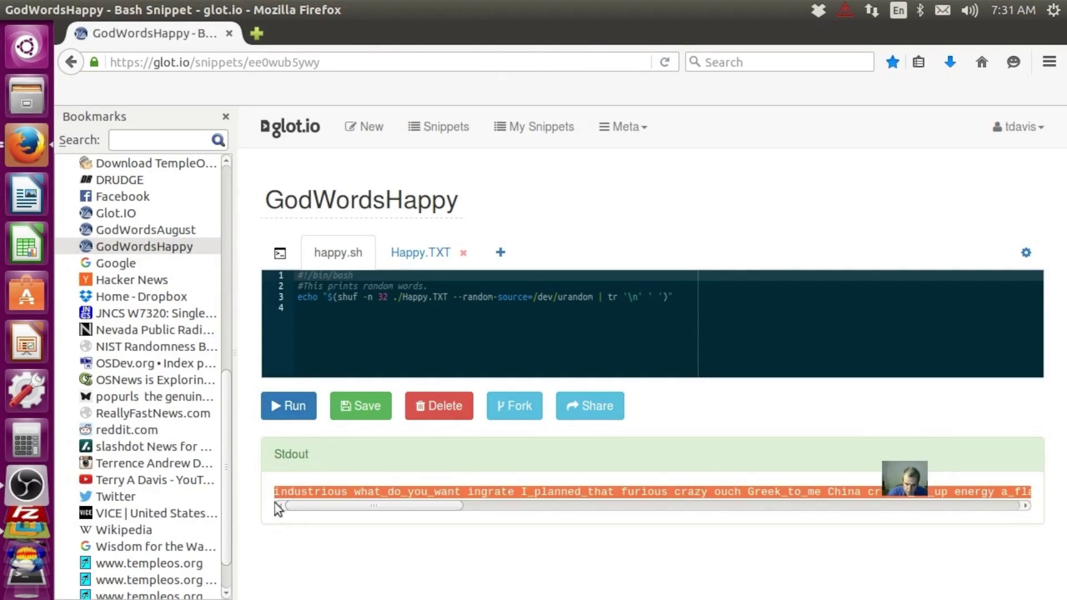
left_click(27, 143)
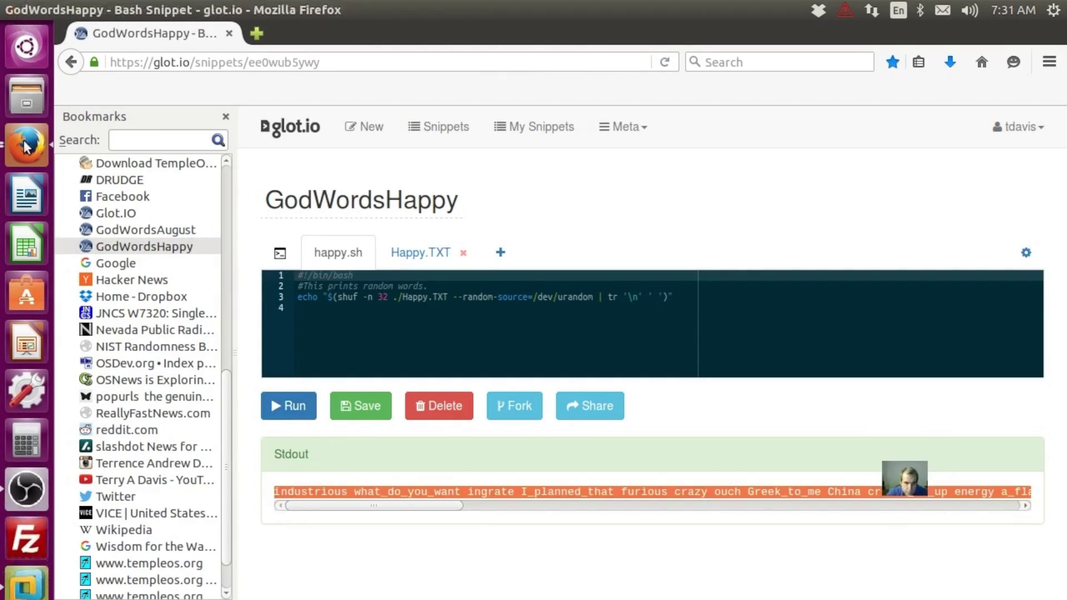
left_click(516, 218)
type("God says...")
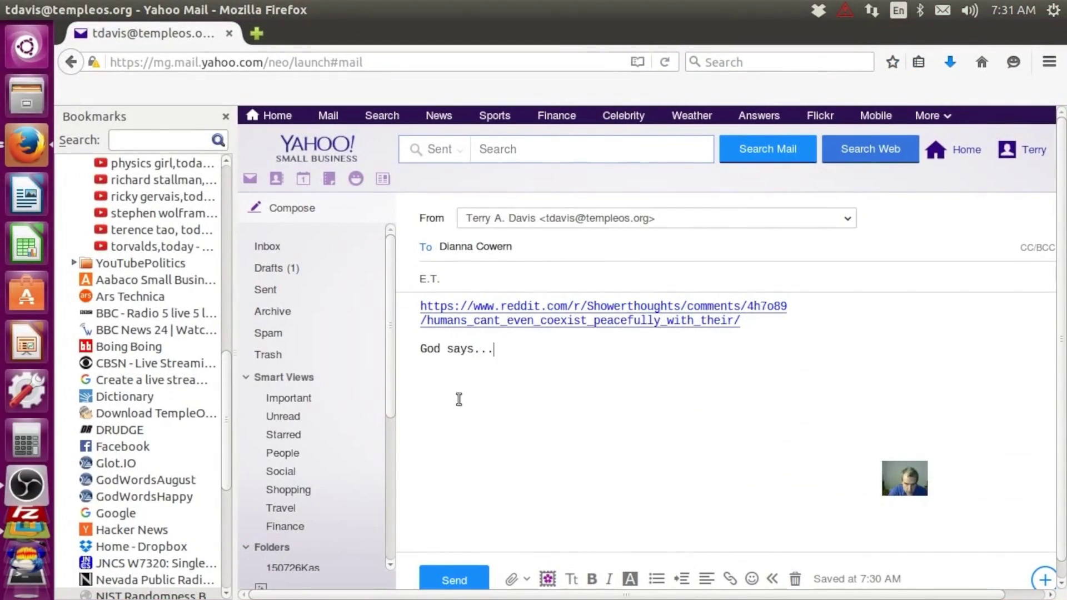
Paste the generated random words into the message body and tidy the line breaks around them
type("industrious what_do_you_want ingrate I_planned_that furious crazy ouch Greek_to_me China cracks_me_up energy a_flag_on_that_play lust I_made_it_that_way hey_Mikey_he_likes_it climate exports cheerful let_me_count_the_ways check_this_out yep programming hurts_my_head Jedi_mind_trick chill Terry what_part_of_God_do_you_not_understand lulz fortitude not_a_chance_in_hell computers don't_mention_it")
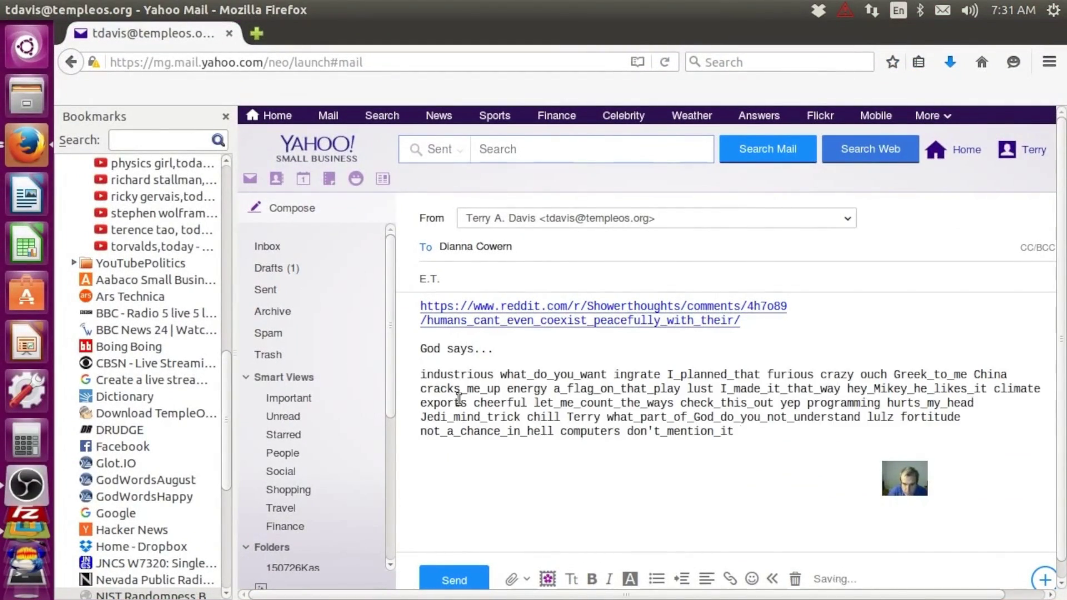
key("Up")
key("Up")
key("Up")
key("Delete")
key("Delete")
key("Return")
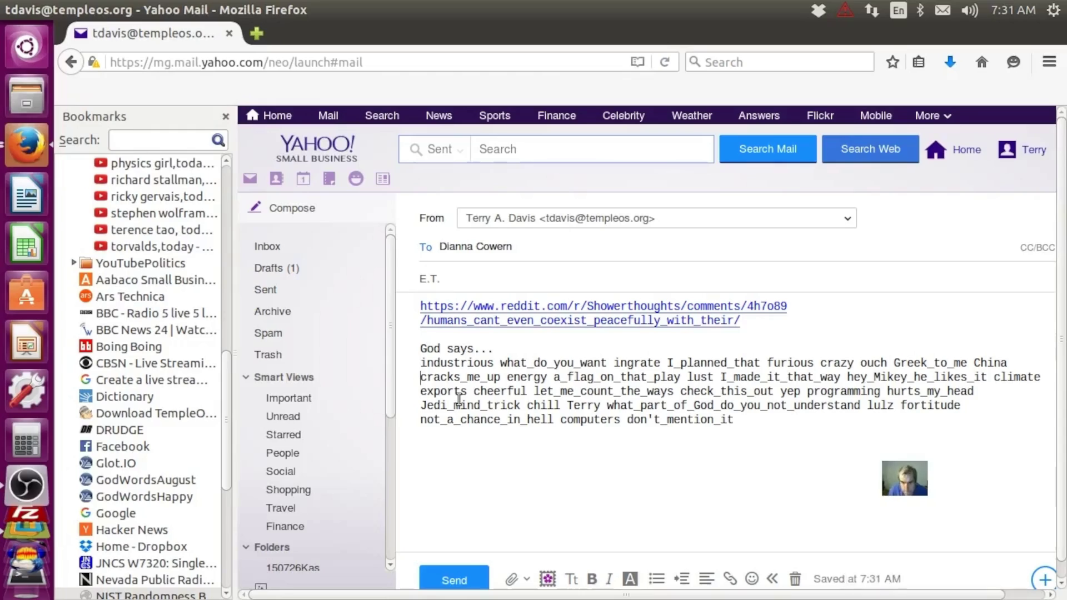
Add 'Response at 7:33 am.' below the words and send the E.T. message
key("ctrl+End")
key("Return")
key("Return")
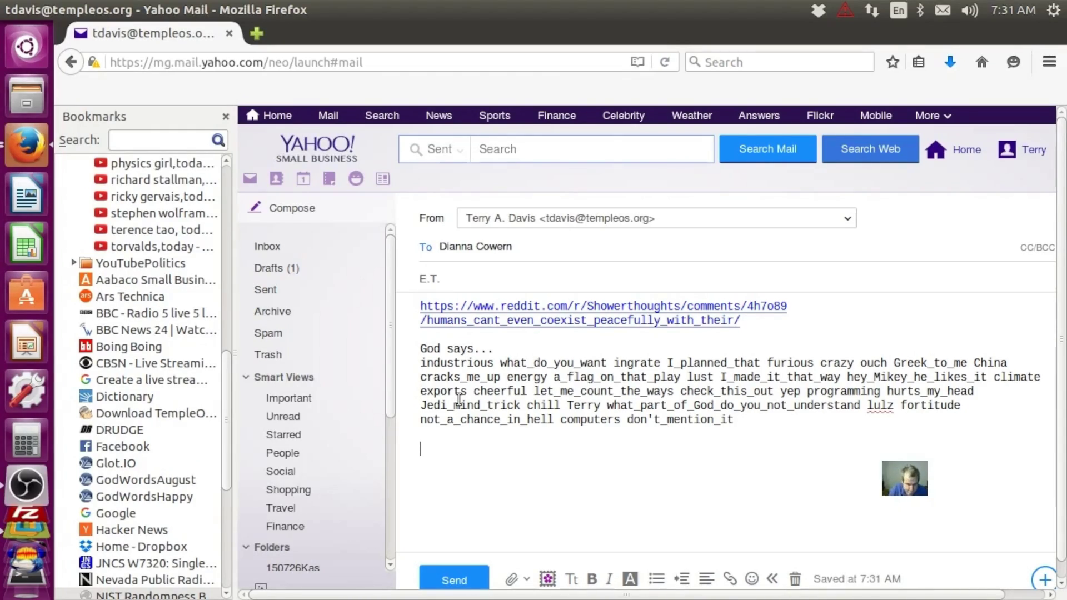
type("sponse at")
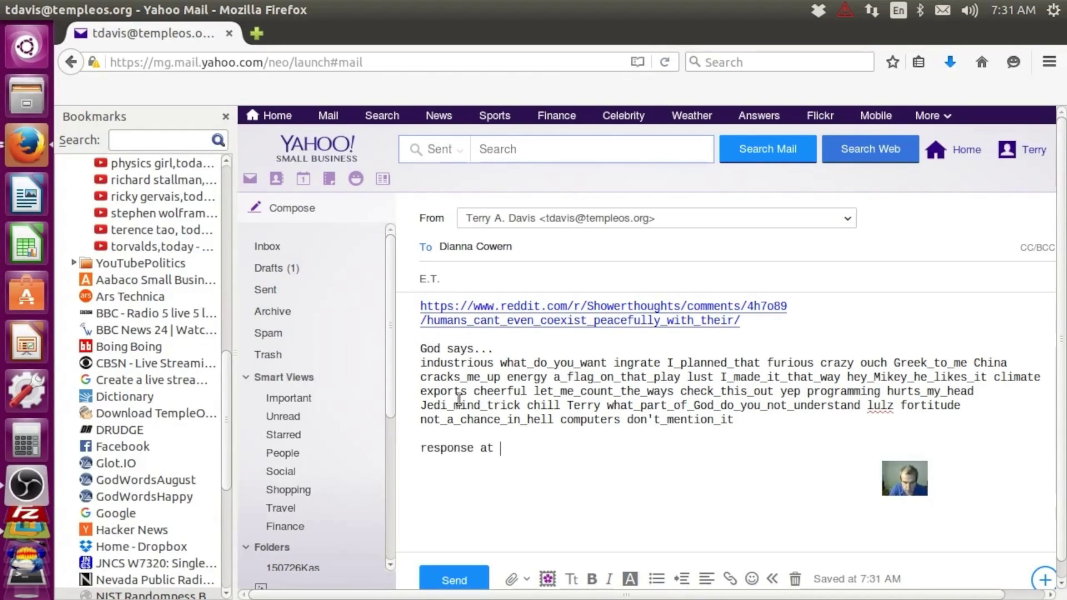
key("Delete")
type("R")
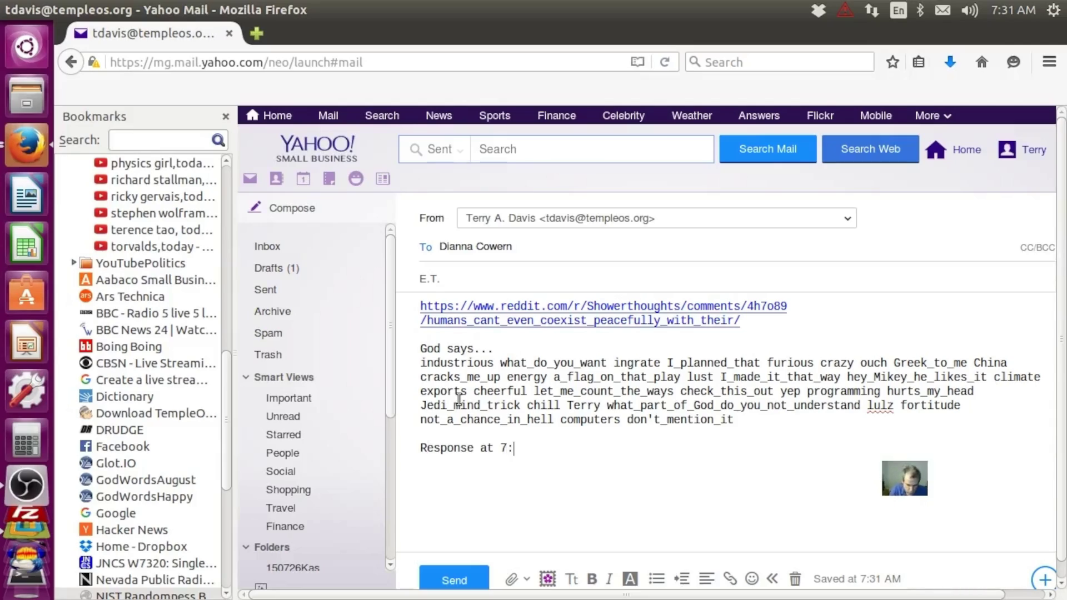
type("am.")
key("Return")
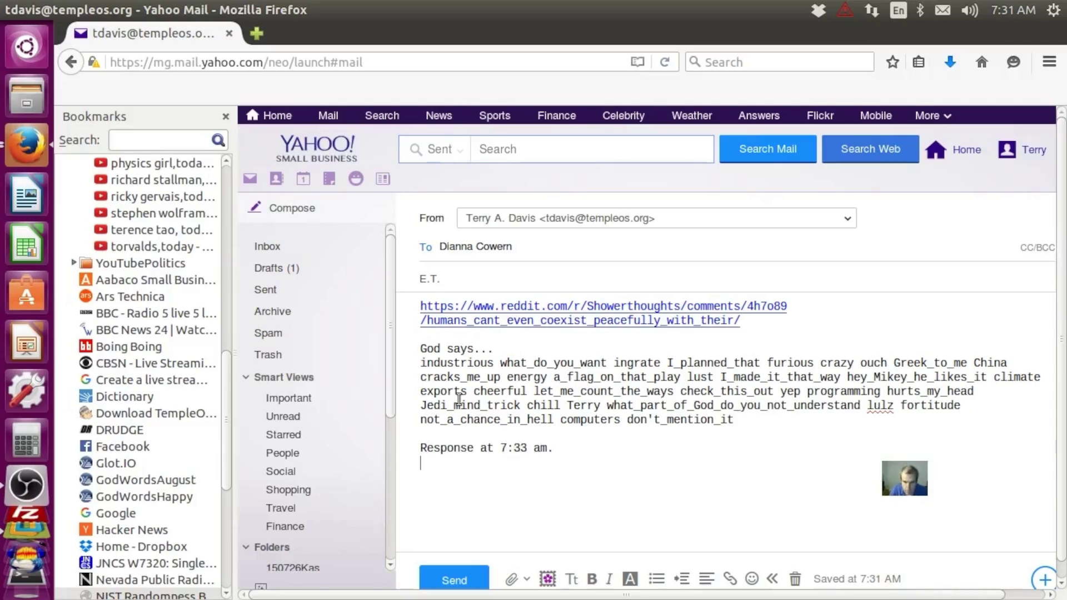
left_click(430, 581)
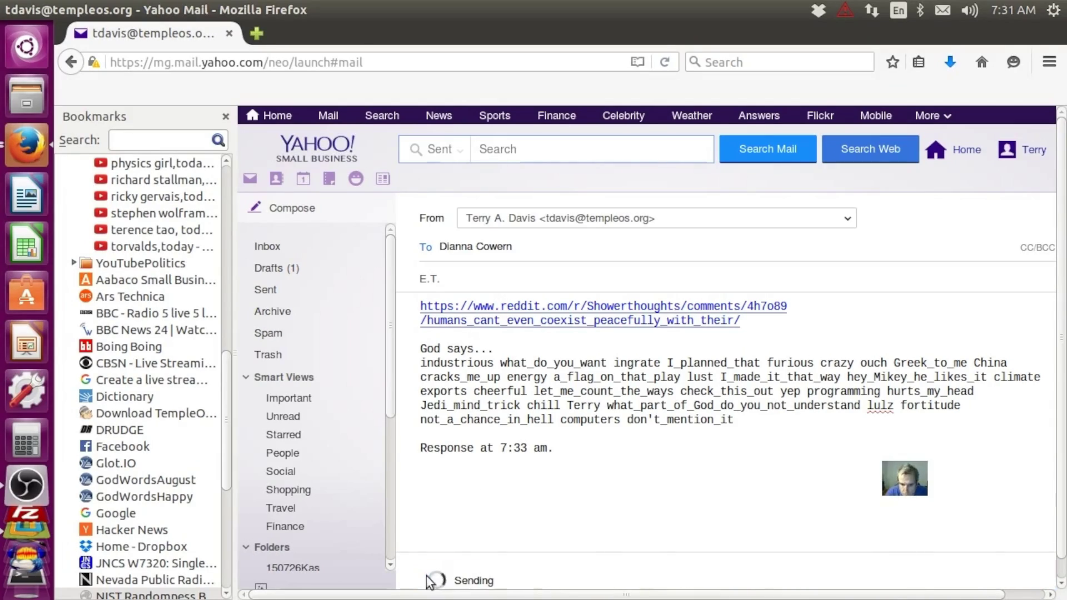